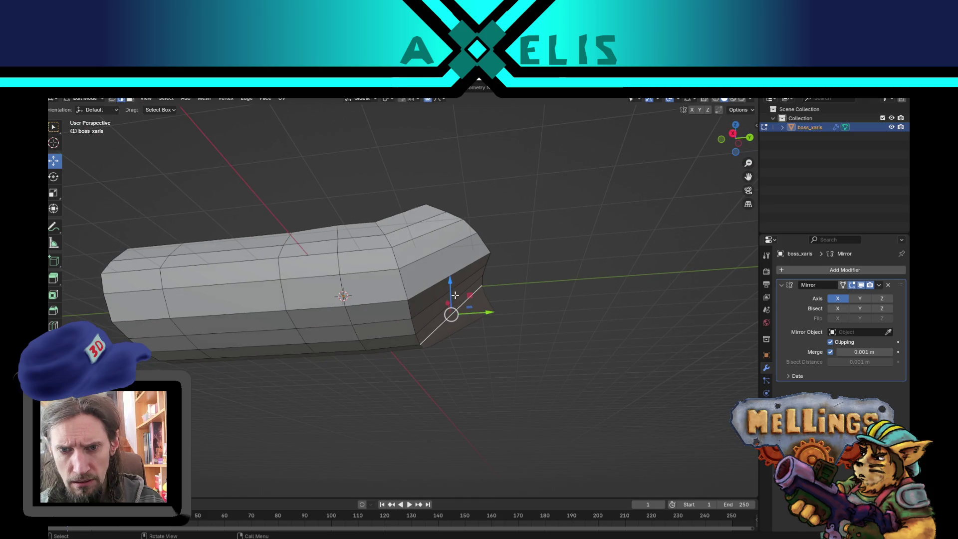
Narrow and reposition the nose vertices with smooth falloff, lift one upward, then undo that lift
key(s)
click(549, 312)
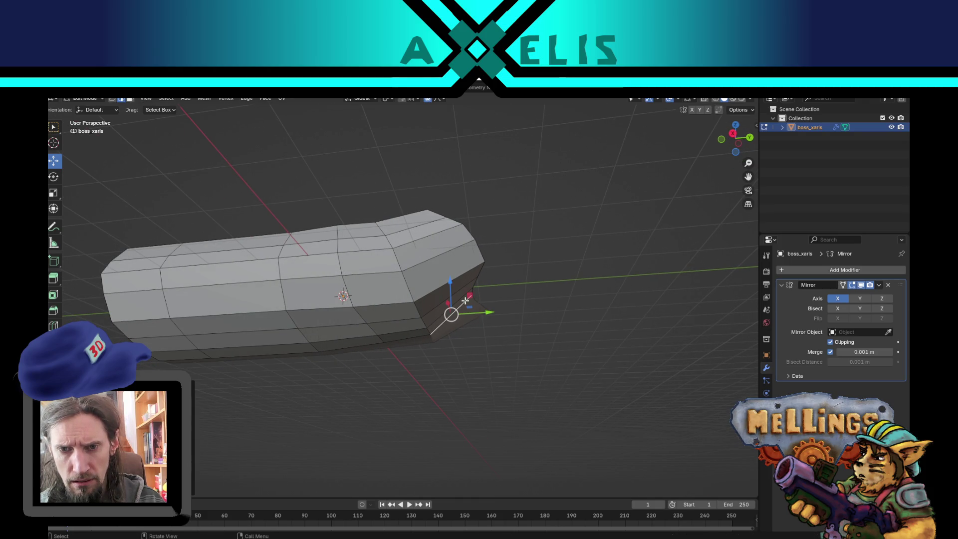
mouse_move(466, 299)
mouse_down()
mouse_move(499, 289)
mouse_move(470, 324)
mouse_move(439, 336)
mouse_up()
mouse_move(321, 379)
mouse_down()
mouse_move(434, 330)
mouse_move(460, 306)
mouse_move(447, 275)
mouse_up()
scroll(451, 294, up, 2)
mouse_move(387, 291)
mouse_down()
mouse_move(411, 273)
mouse_move(336, 353)
mouse_up()
key(ctrl+z)
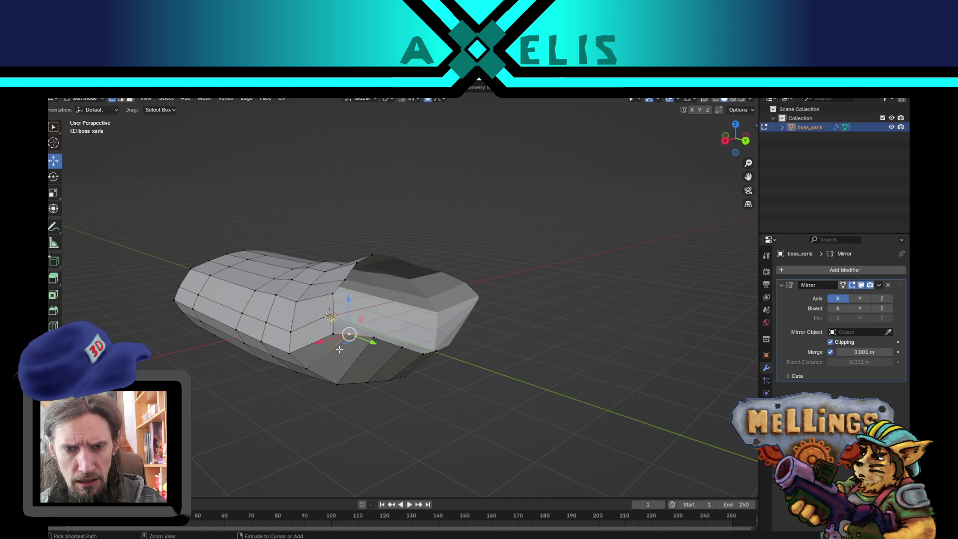
Move two underside vertices of the hull, lowering the second one
click(334, 335)
click(349, 333)
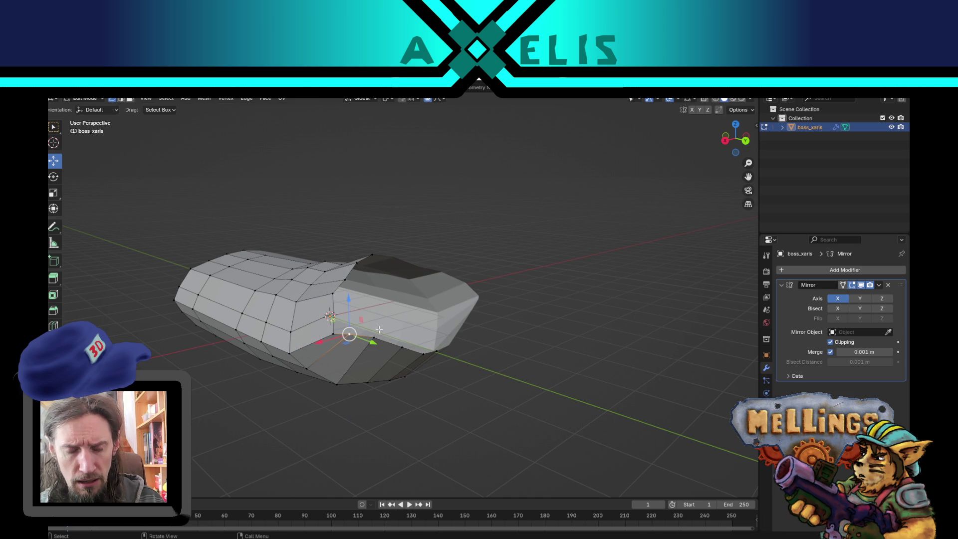
mouse_move(379, 330)
mouse_down()
mouse_move(349, 329)
mouse_move(383, 324)
mouse_up()
key(g)
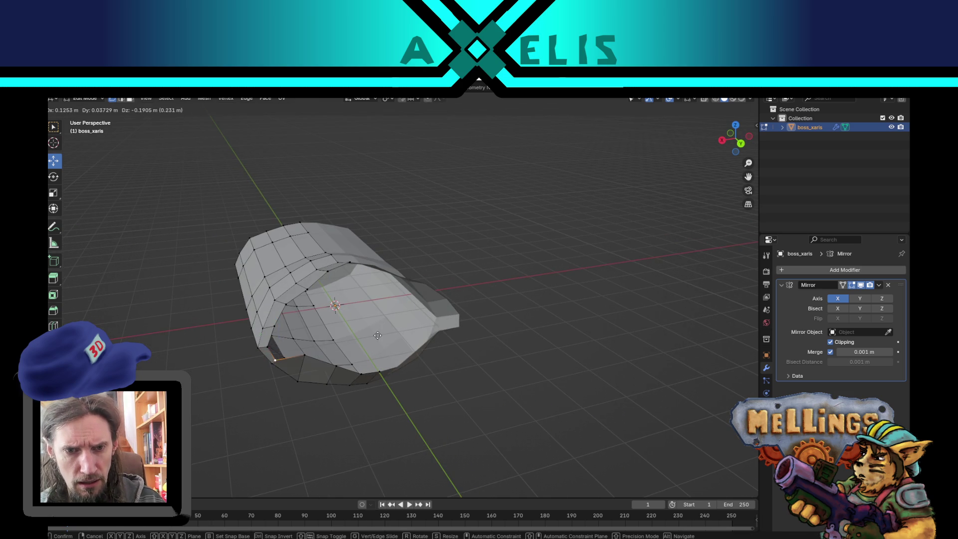
click(381, 333)
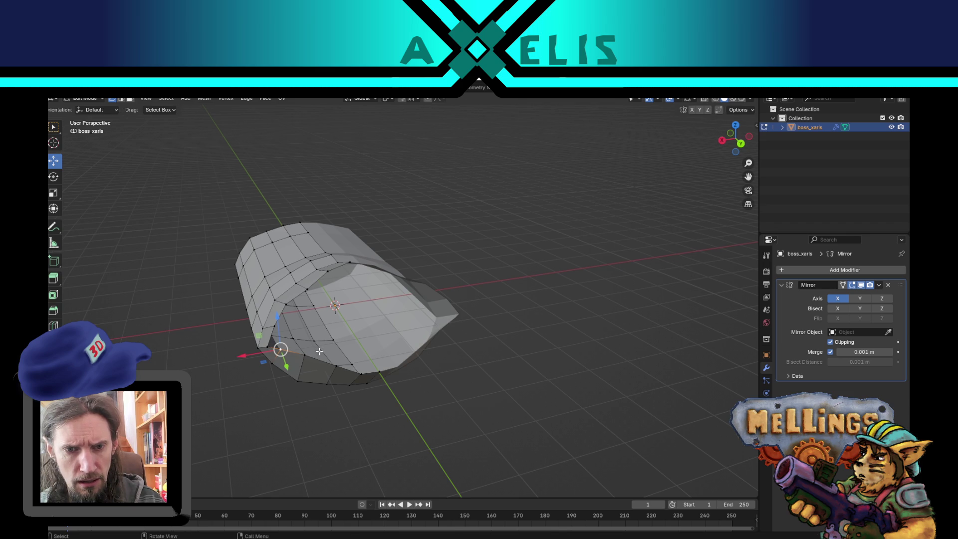
key(g)
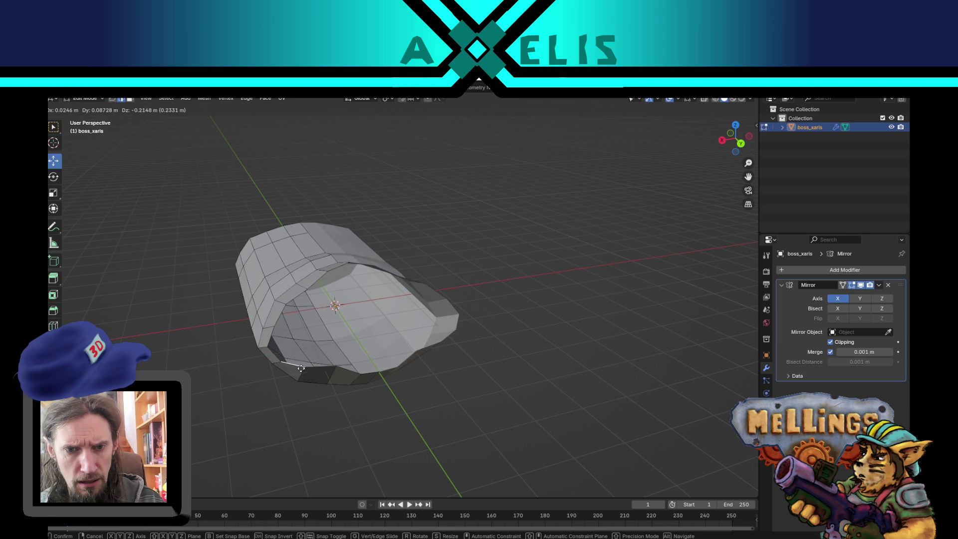
click(294, 364)
mouse_move(301, 368)
mouse_down()
mouse_move(319, 371)
mouse_move(381, 342)
mouse_move(278, 363)
mouse_move(365, 365)
mouse_move(338, 331)
mouse_move(467, 320)
mouse_up()
Circle-select the back end-cap faces and delete them
key(c)
drag(368, 303, 421, 369)
right_click(421, 368)
key(x)
click(412, 363)
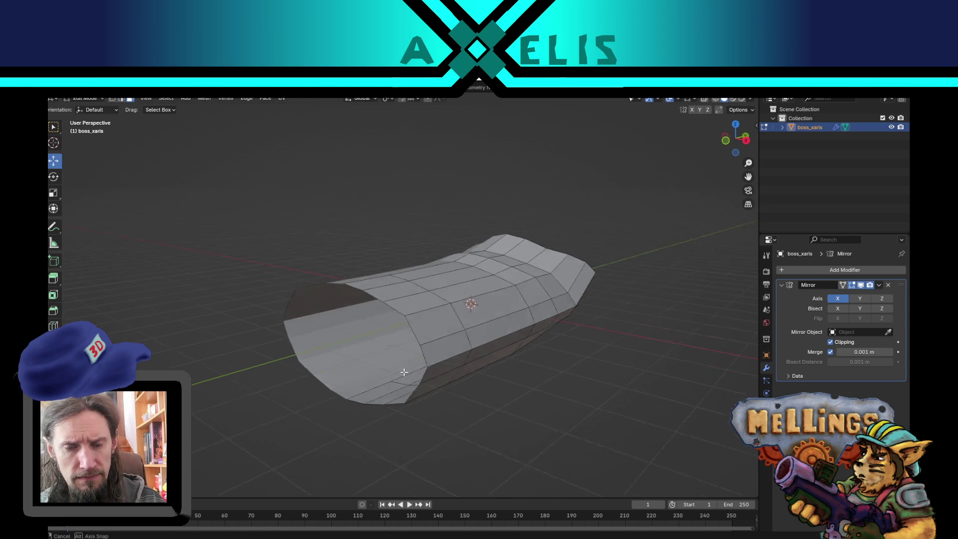
Scale the open rim loop inward with proportional editing on
alt+click(357, 315)
key(s)
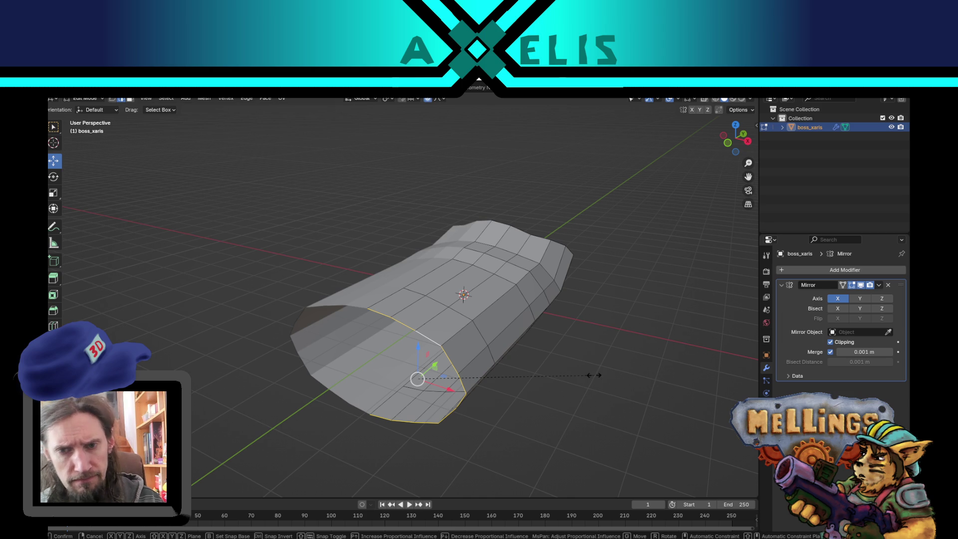
key(o)
scroll(570, 374, down, 3)
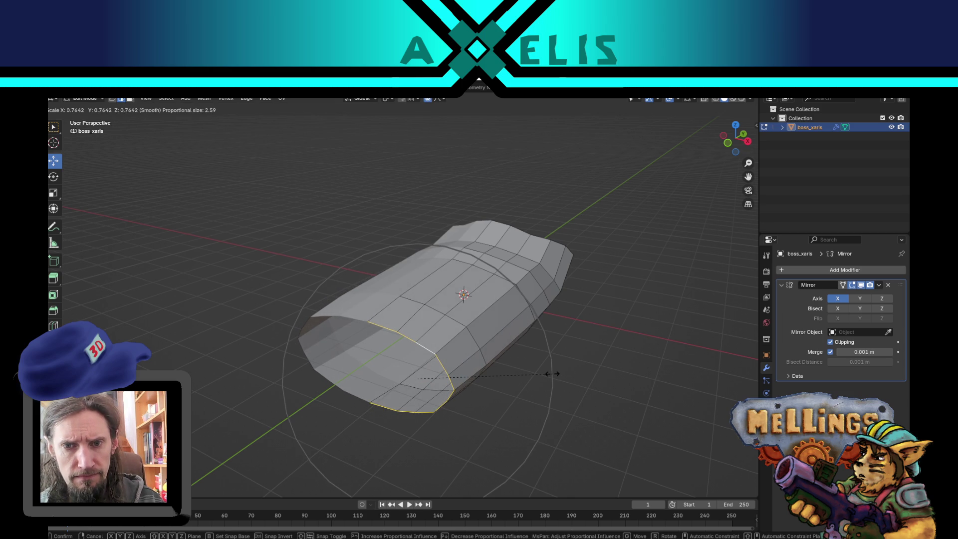
click(552, 374)
scroll(530, 376, up, 5)
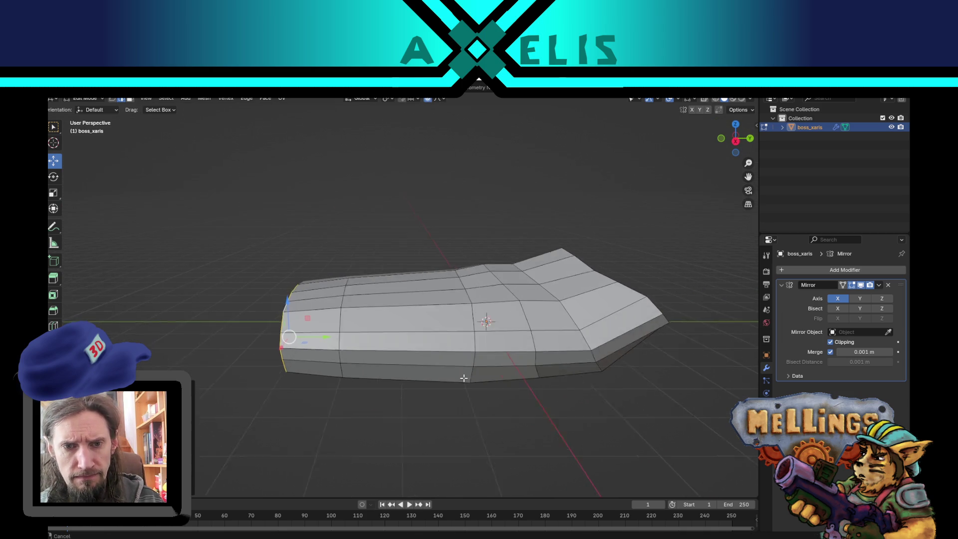
Push the open rim loop inward along the Y axis
mouse_move(468, 359)
mouse_down()
mouse_move(471, 366)
mouse_move(449, 369)
mouse_move(388, 365)
mouse_move(427, 380)
mouse_move(451, 375)
mouse_up()
key(g)
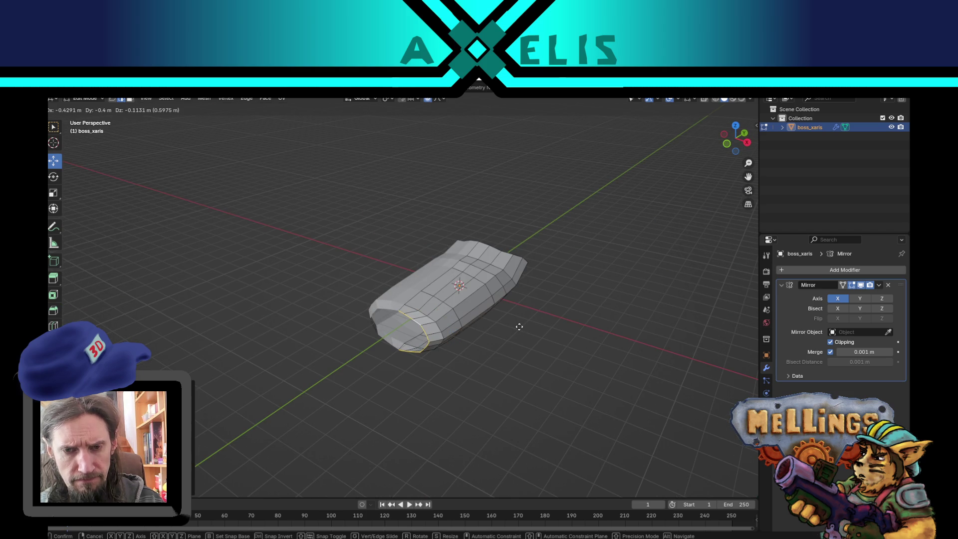
key(Escape)
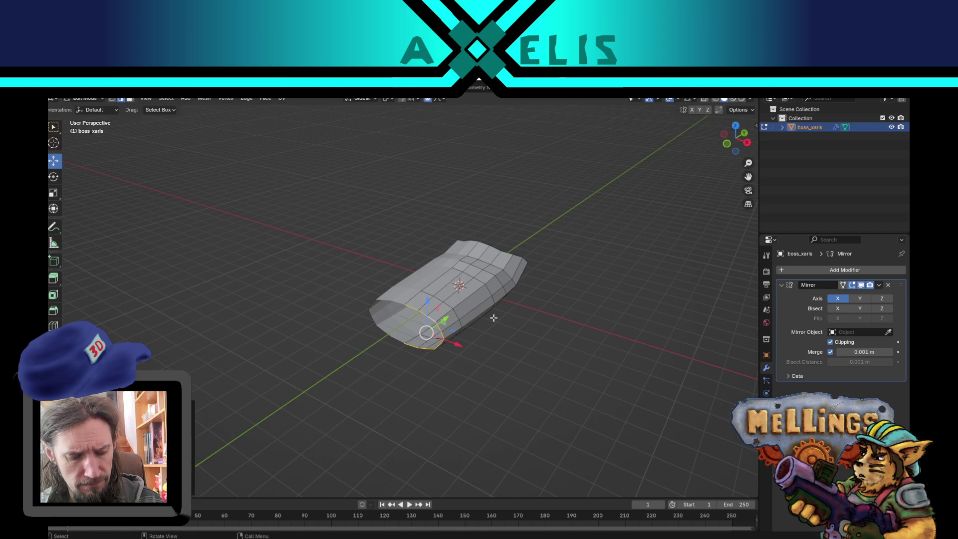
key(g)
key(y)
key(Escape)
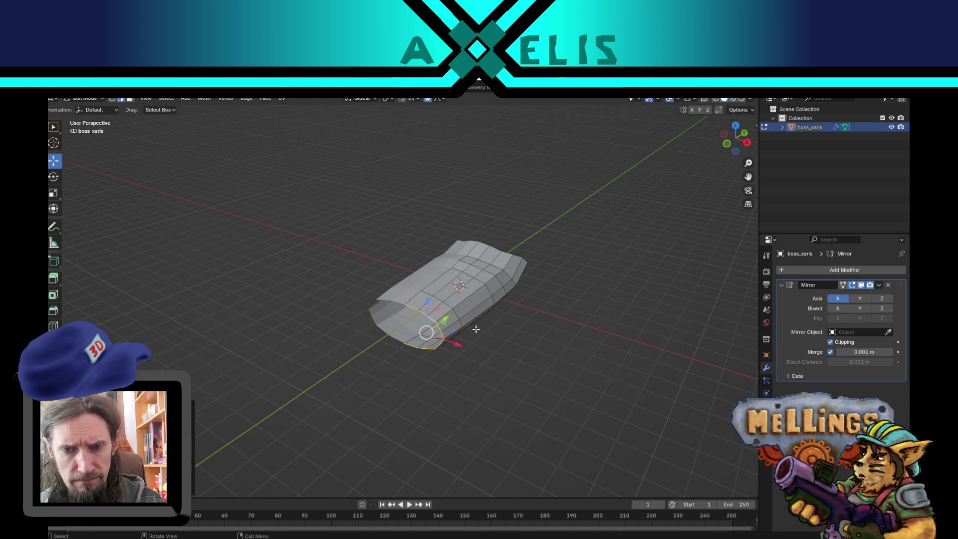
key(g)
key(y)
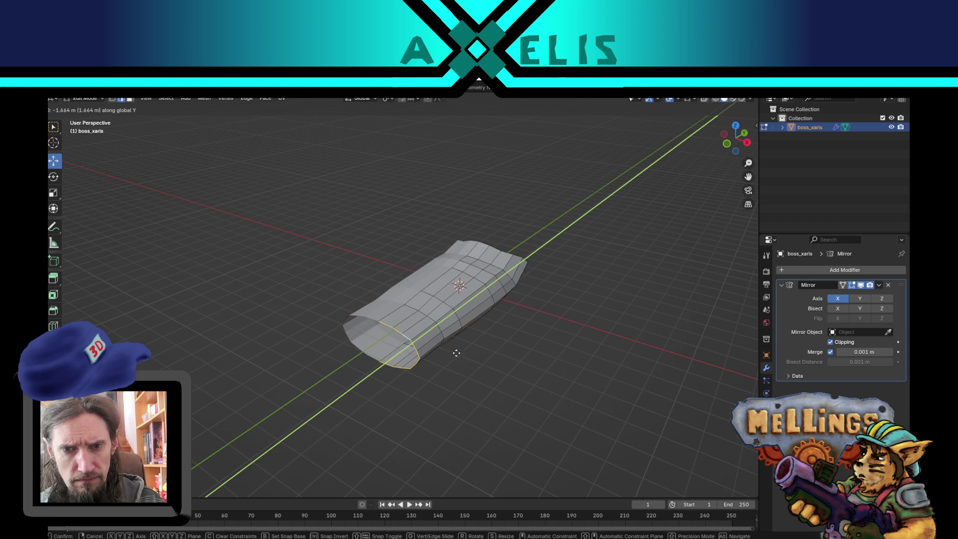
click(477, 349)
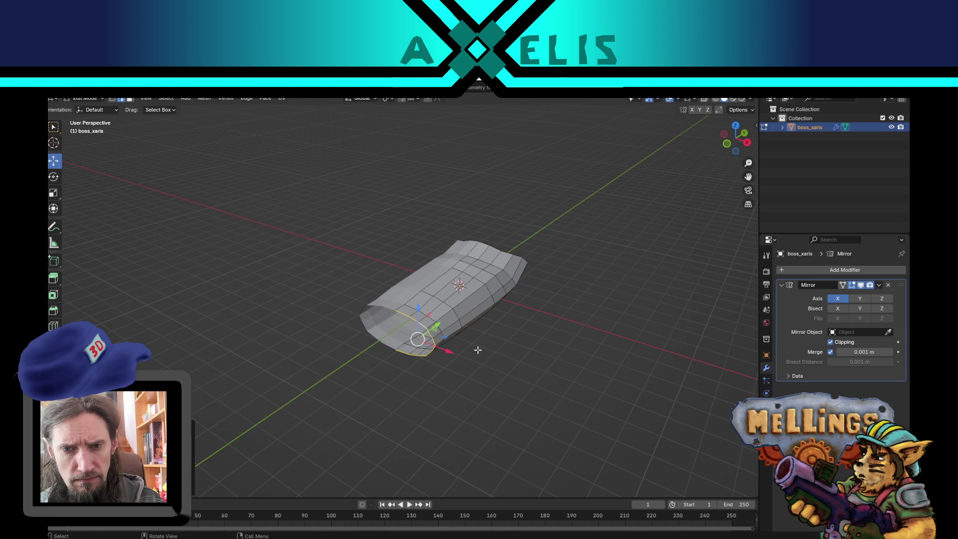
Shift the rim slightly further along Y, then scale it down into a recessed opening
key(g)
key(y)
click(475, 353)
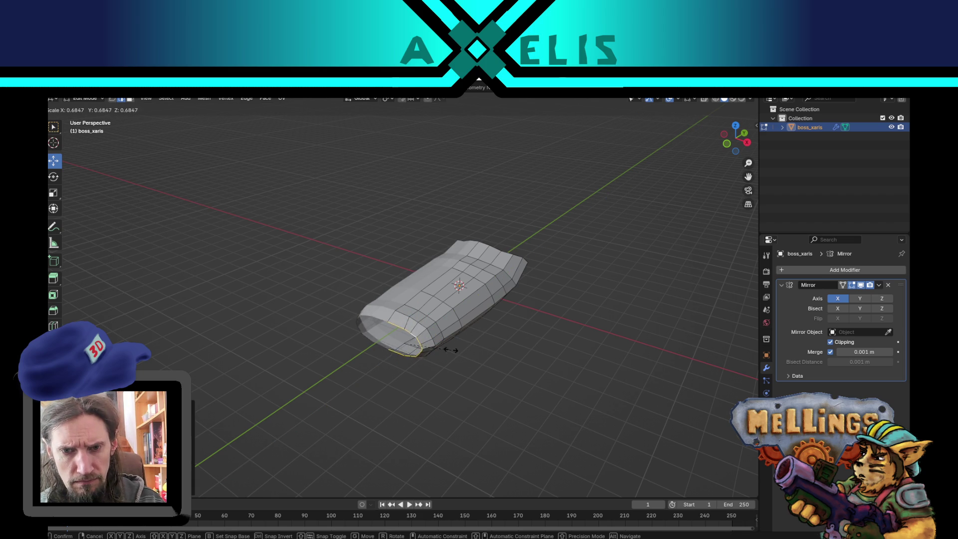
drag(433, 331, 439, 330)
mouse_move(530, 394)
mouse_down()
mouse_move(551, 391)
mouse_move(538, 413)
mouse_move(524, 357)
mouse_up()
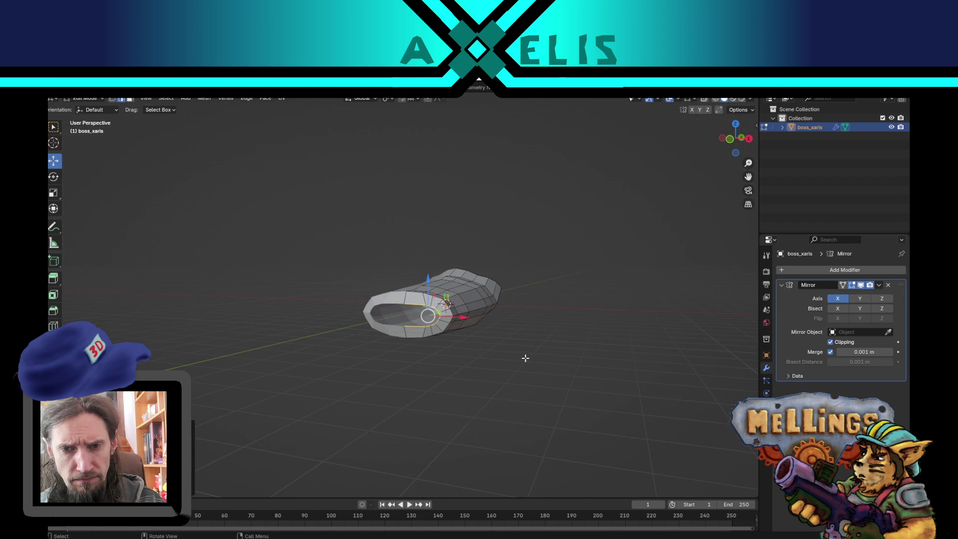
key(s)
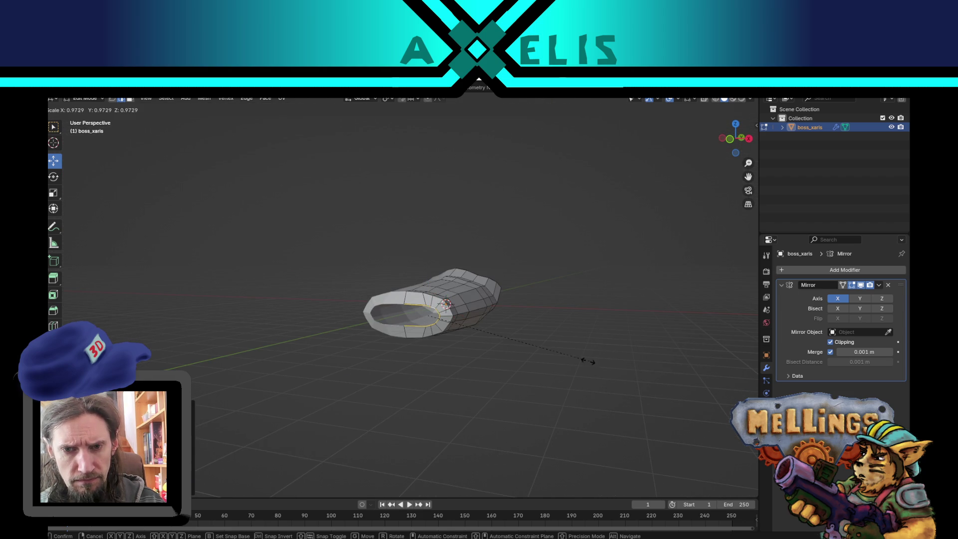
click(511, 363)
mouse_move(496, 362)
mouse_down()
mouse_move(487, 381)
mouse_move(457, 389)
mouse_move(499, 365)
mouse_move(562, 364)
mouse_up()
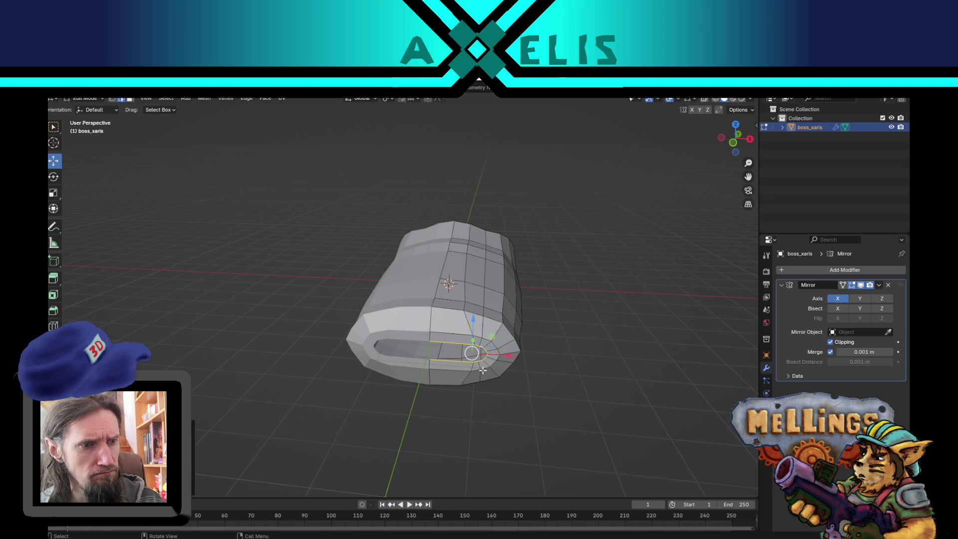
Add a centred loop cut around the opening and select the front rim loop
right_click(437, 345)
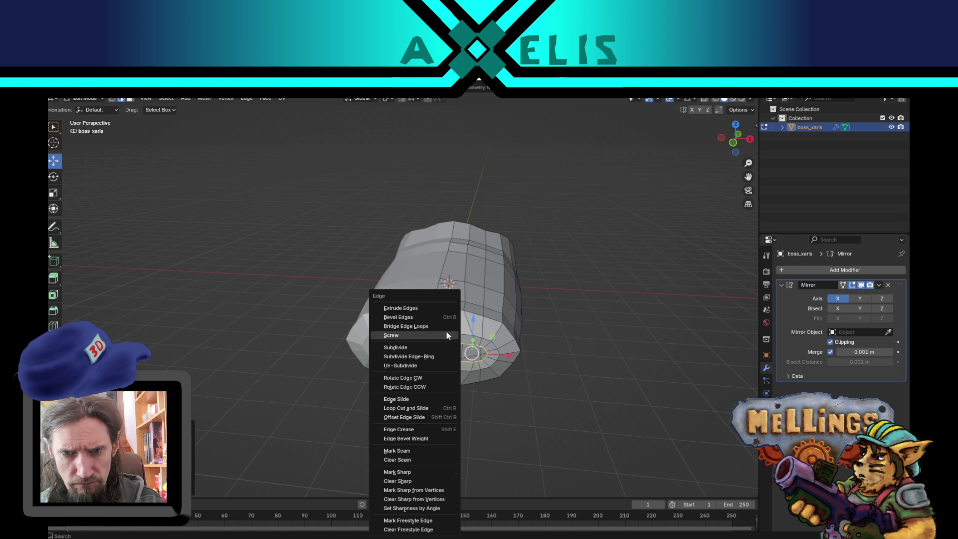
click(446, 333)
click(445, 325)
right_click(445, 325)
alt+click(448, 366)
Delete two faces on the front rim to open a hole
drag(528, 421, 489, 394)
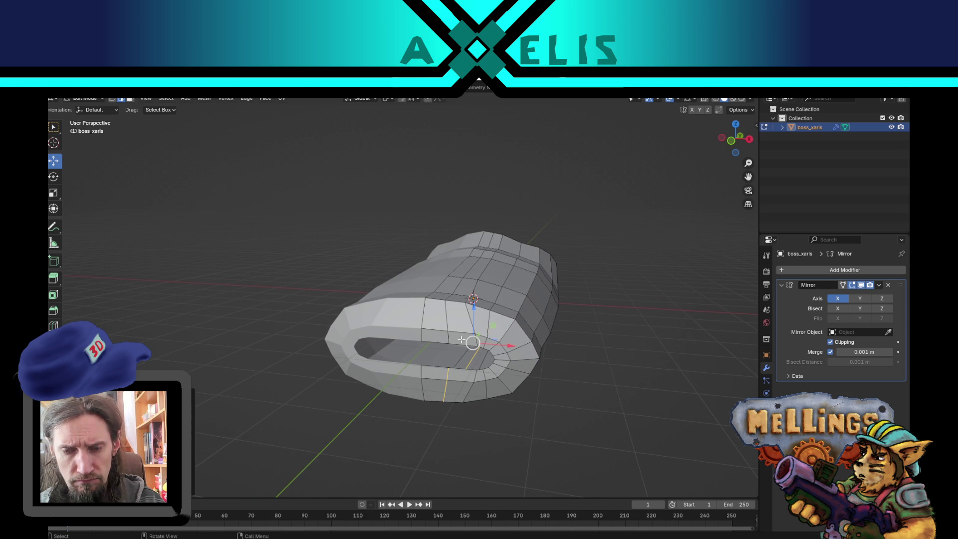
key(alt+a)
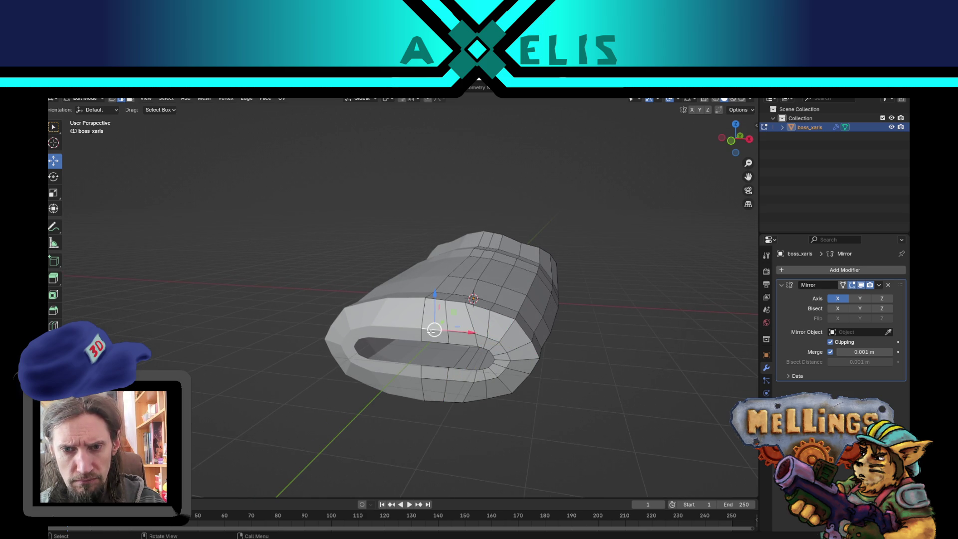
click(430, 335)
shift+click(439, 372)
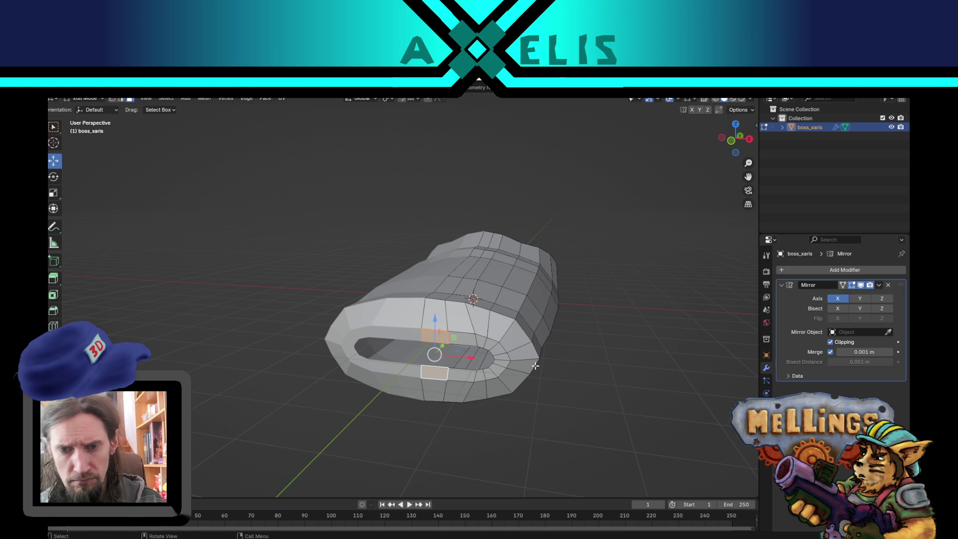
key(x)
click(535, 365)
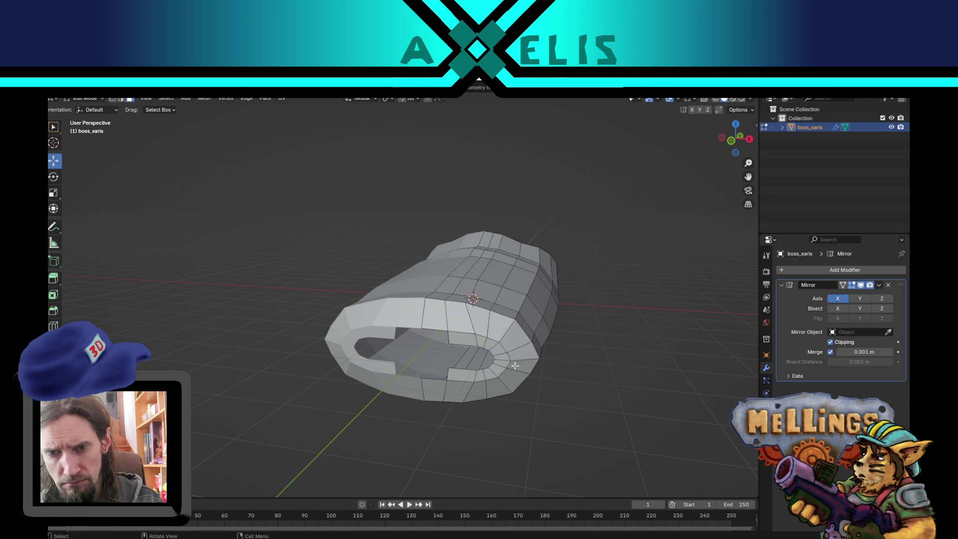
Select the edge loop around the new hole and inspect it
alt+click(459, 368)
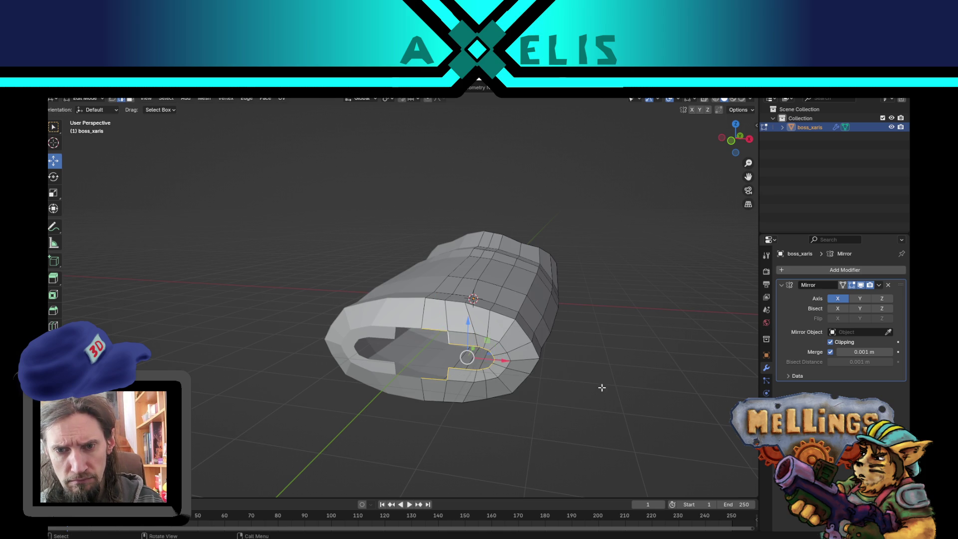
scroll(604, 394, left, 5)
scroll(594, 400, left, 5)
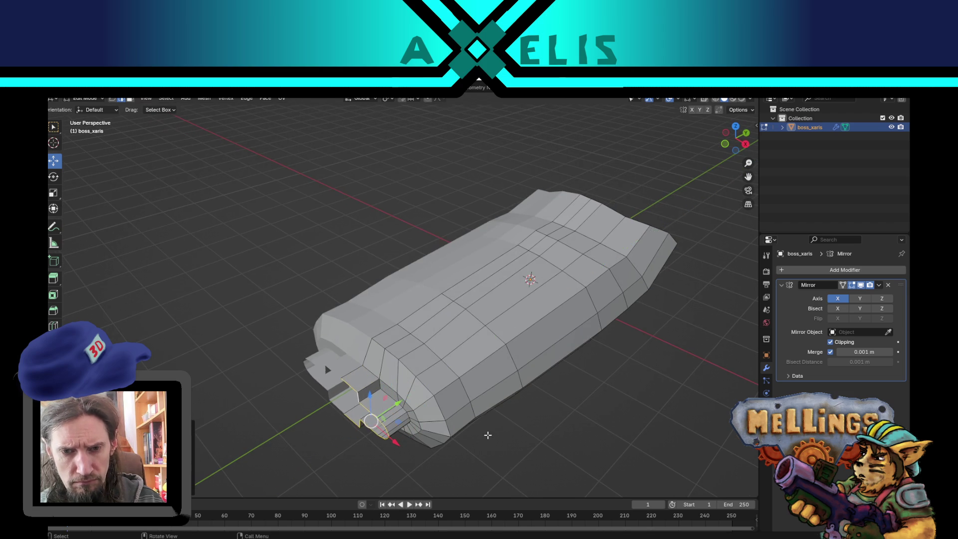
scroll(525, 398, left, 5)
scroll(525, 398, left, 5)
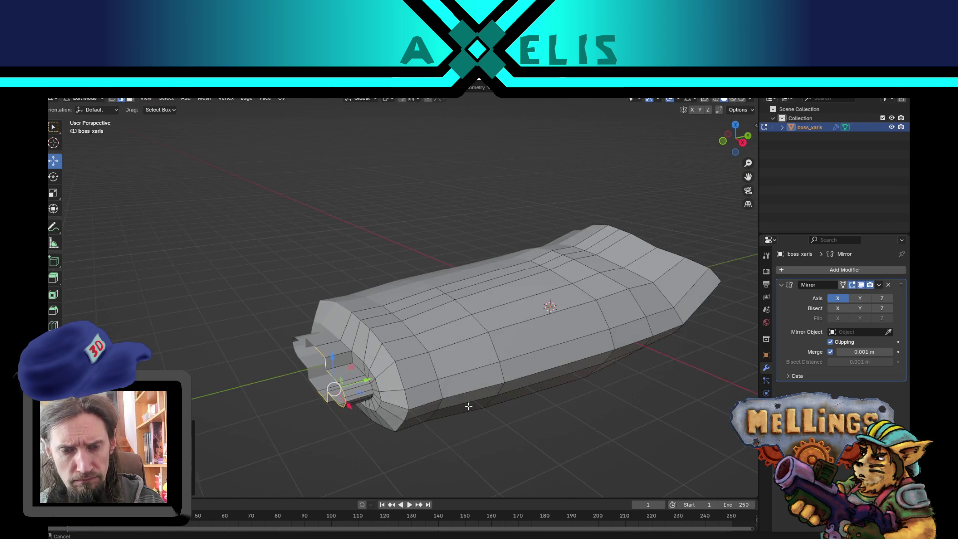
scroll(466, 399, up, 5)
scroll(480, 390, down, 5)
scroll(476, 384, left, 5)
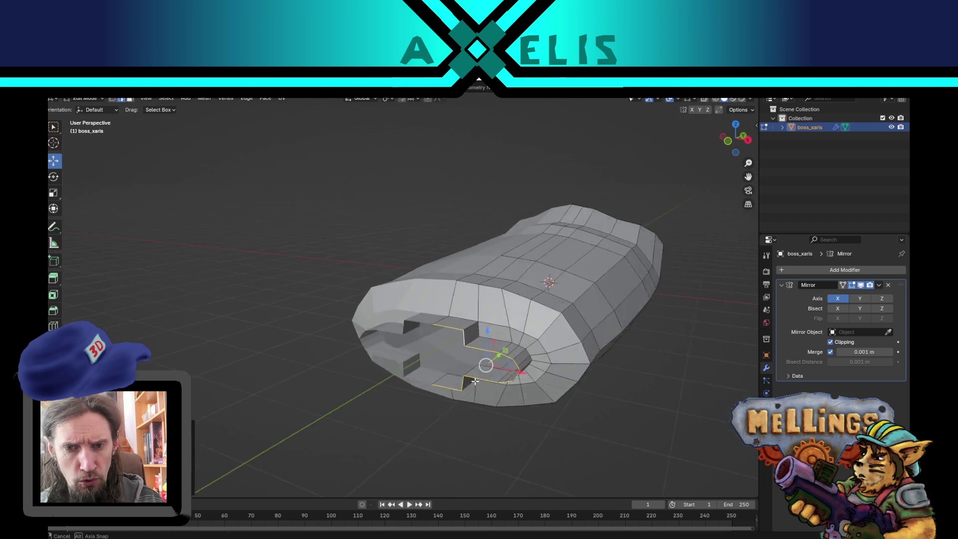
scroll(474, 380, left, 5)
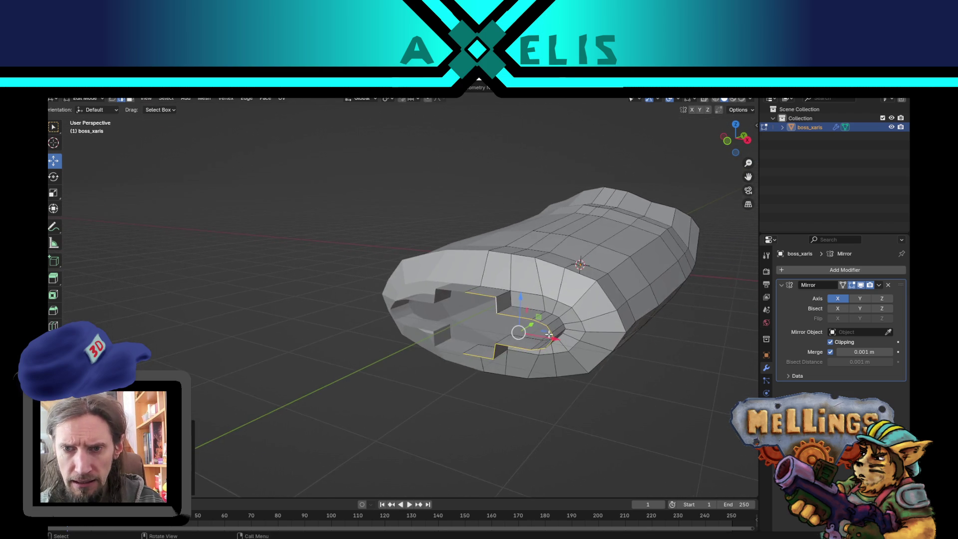
scroll(593, 345, up, 5)
scroll(487, 352, down, 10)
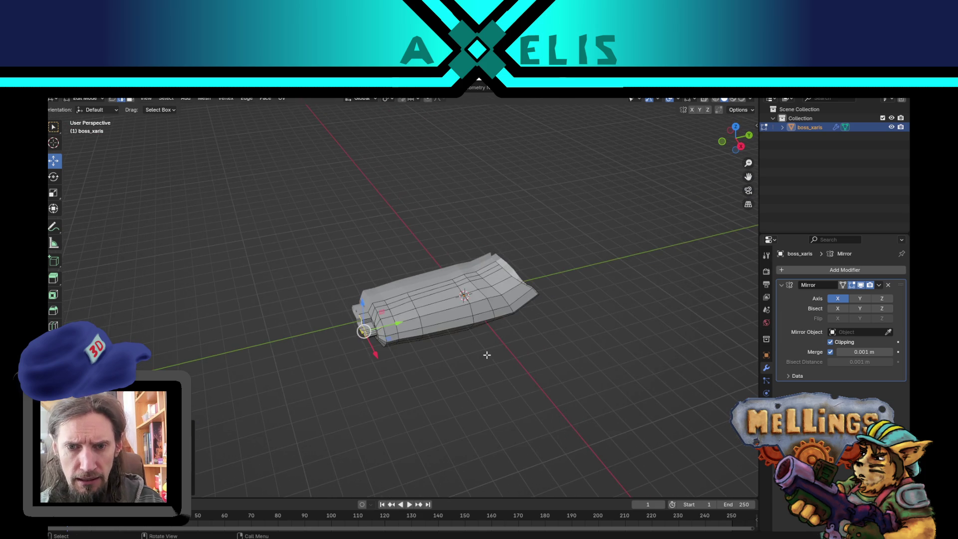
Save the model as xar_boss.blend in the blender Mellings folder
key(ctrl+s)
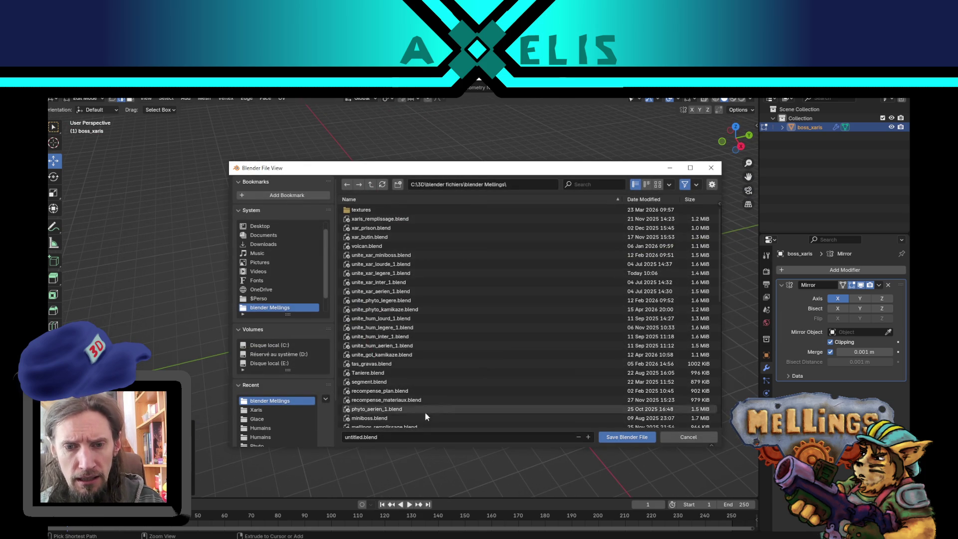
click(395, 435)
text(xar_boss)
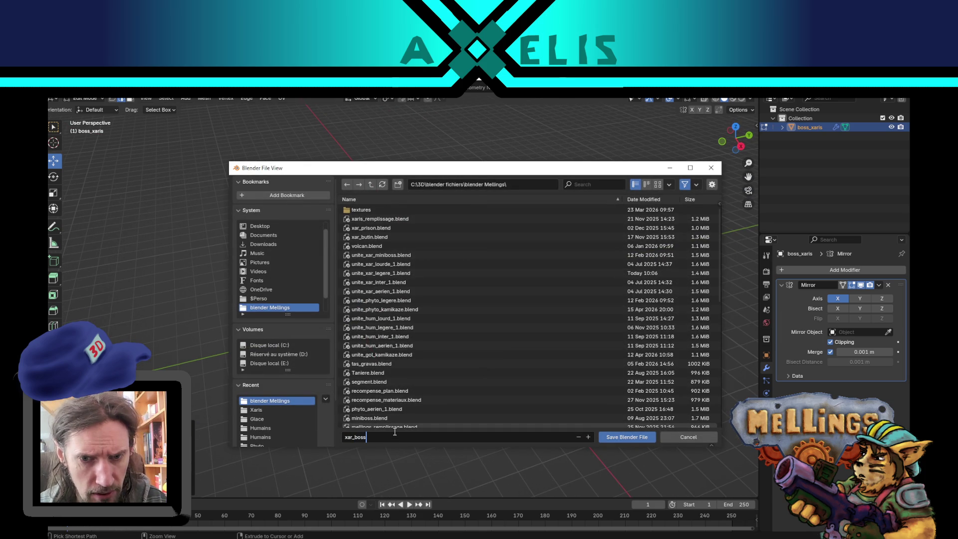
key(Return)
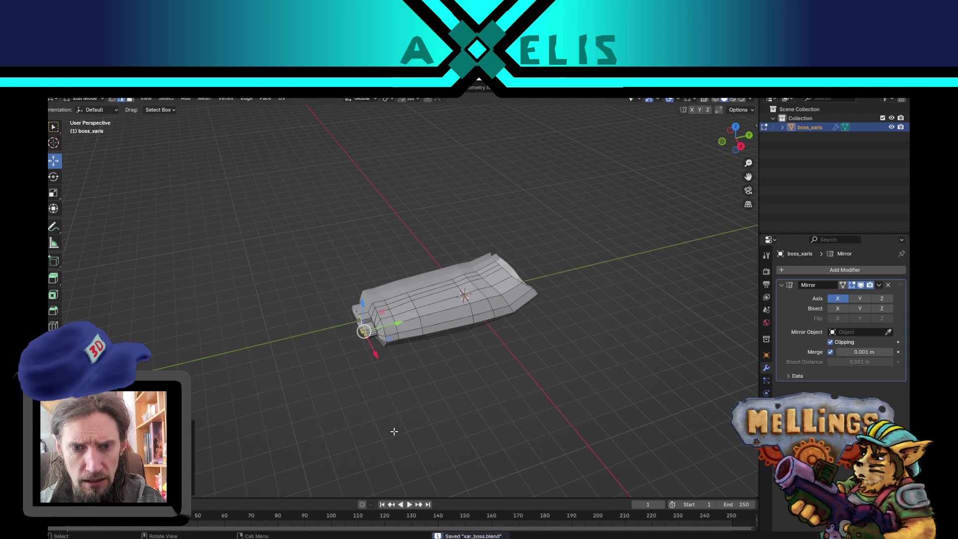
Select the hull's front edge loop and scale it down to taper the front
mouse_move(421, 426)
mouse_down()
mouse_move(507, 357)
mouse_move(603, 346)
mouse_move(492, 367)
mouse_move(530, 352)
mouse_up()
scroll(530, 352, up, 2)
alt+click(563, 359)
mouse_move(624, 379)
mouse_down()
mouse_move(659, 412)
mouse_move(641, 398)
mouse_up()
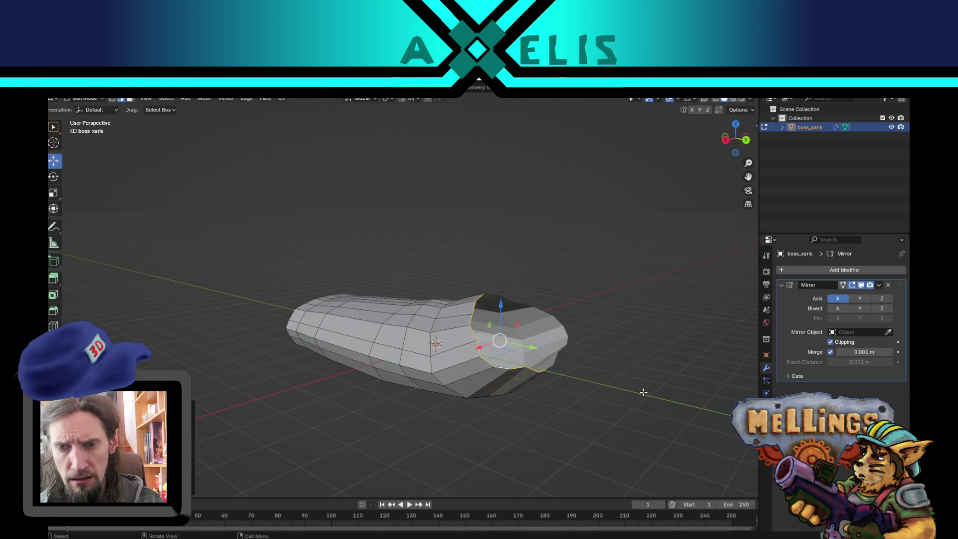
key(s)
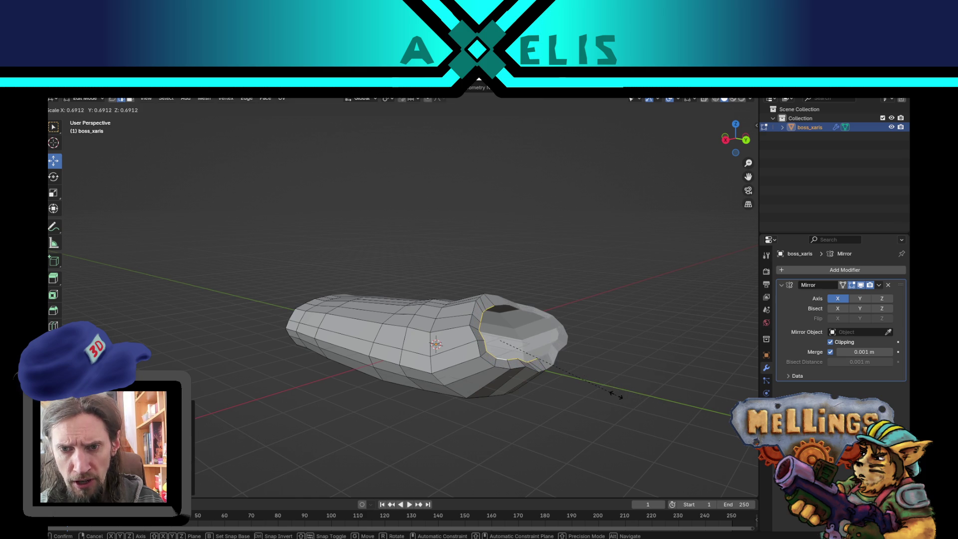
click(603, 387)
mouse_move(603, 387)
mouse_down()
mouse_move(568, 393)
mouse_move(608, 387)
mouse_up()
key(s)
key(Escape)
key(s)
click(644, 369)
Fill the open end loop with a face
mouse_move(635, 369)
mouse_down()
mouse_move(590, 355)
mouse_move(619, 312)
mouse_move(581, 363)
mouse_move(569, 360)
mouse_move(584, 383)
mouse_move(564, 389)
mouse_move(577, 382)
mouse_up()
mouse_move(501, 387)
mouse_down()
mouse_move(474, 381)
mouse_move(487, 396)
mouse_move(470, 403)
mouse_up()
key(f)
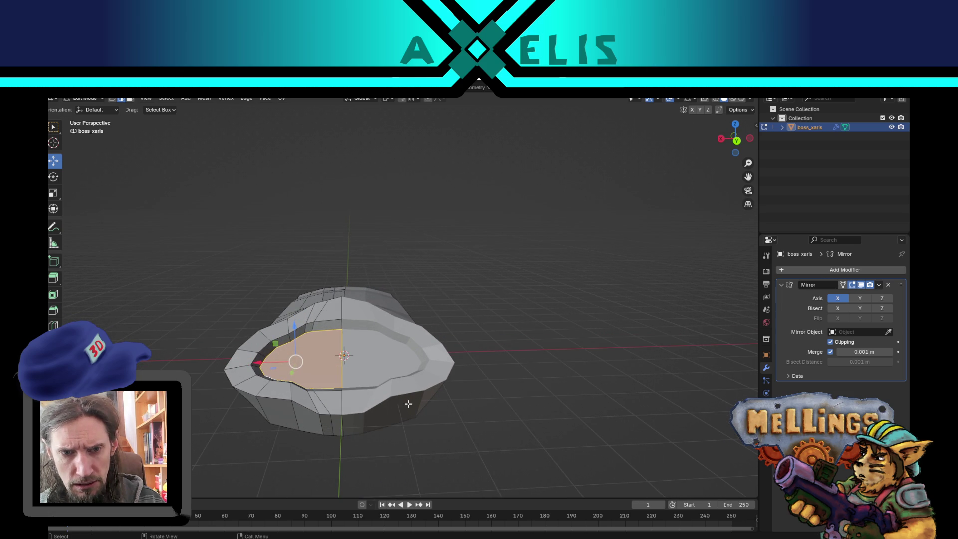
mouse_move(351, 395)
mouse_down()
mouse_move(389, 381)
mouse_move(444, 393)
mouse_up()
Enlarge a body edge loop by about 1.22 with smooth proportional falloff
alt+click(385, 384)
mouse_move(449, 307)
mouse_down()
mouse_move(453, 352)
mouse_move(529, 418)
mouse_up()
click(472, 377)
alt+click(490, 414)
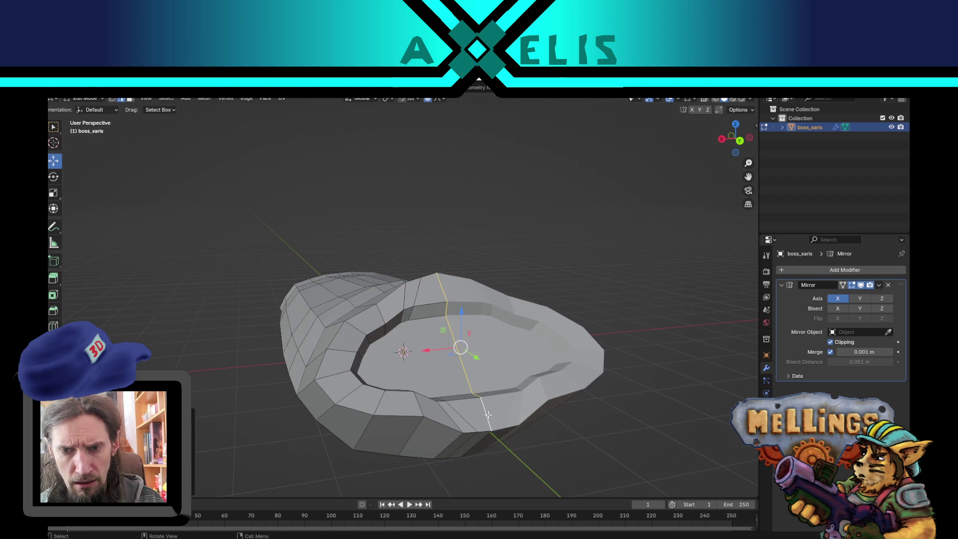
scroll(490, 414, down, 4)
key(s)
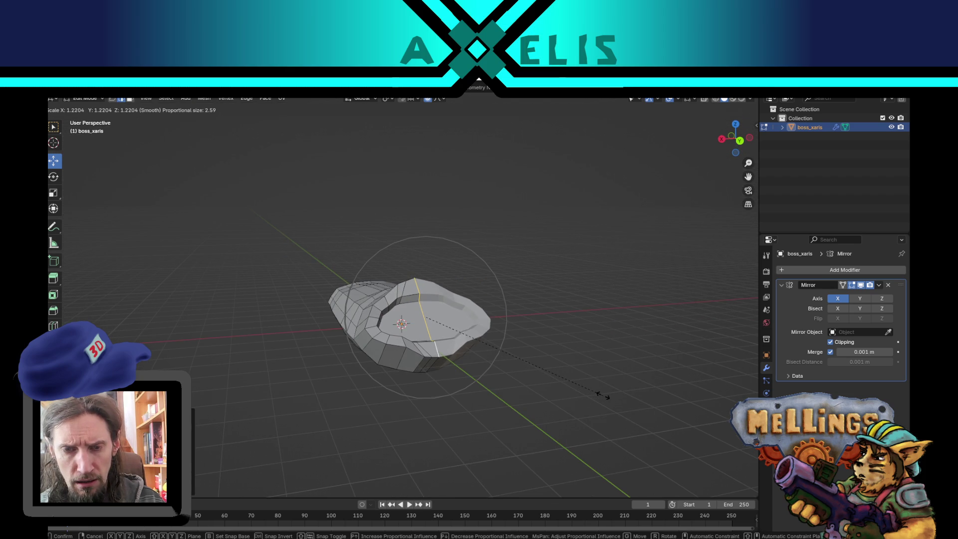
click(596, 396)
mouse_move(596, 396)
mouse_down()
mouse_move(556, 381)
mouse_move(608, 383)
mouse_up()
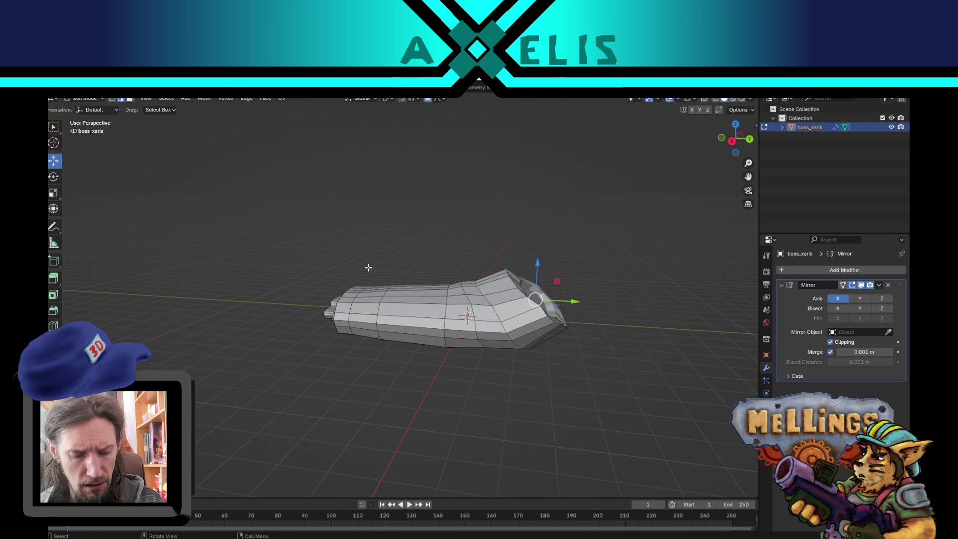
Bend the rear end loop upward by rotating it around the X axis with falloff
alt+click(446, 313)
mouse_move(442, 299)
mouse_down()
mouse_move(551, 329)
mouse_move(473, 312)
mouse_move(541, 268)
mouse_up()
alt+click(436, 302)
key(g)
key(shift+x)
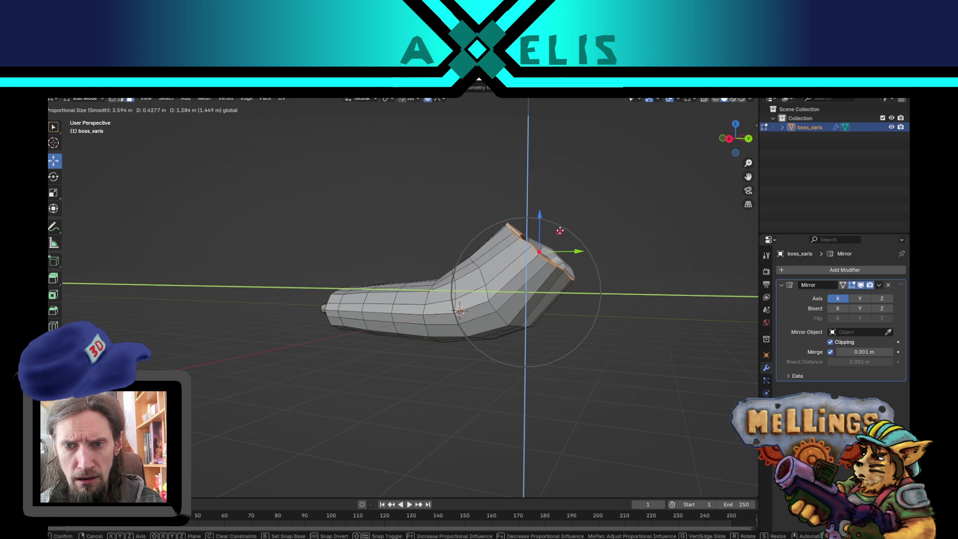
key(r)
key(x)
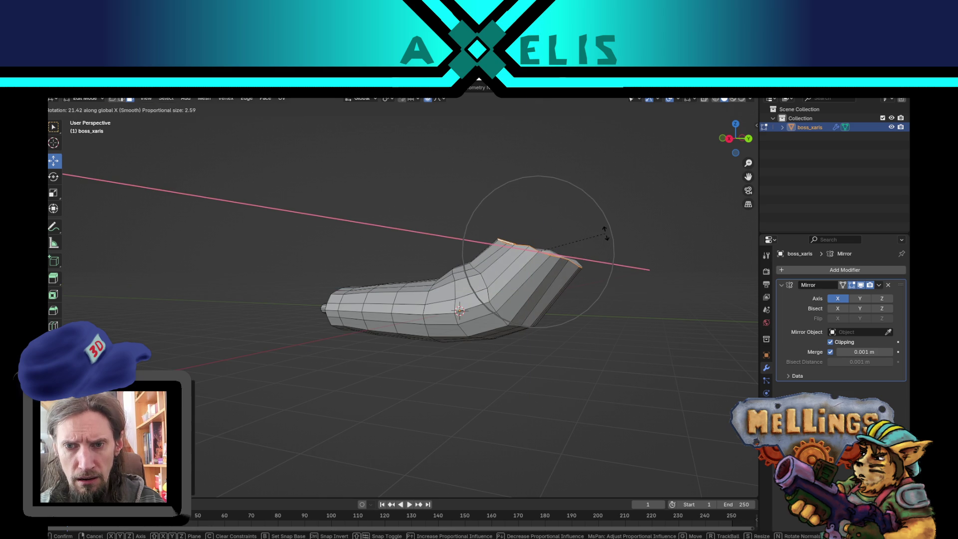
click(606, 236)
Add a centred loop cut along the body and scale it wider
key(alt+a)
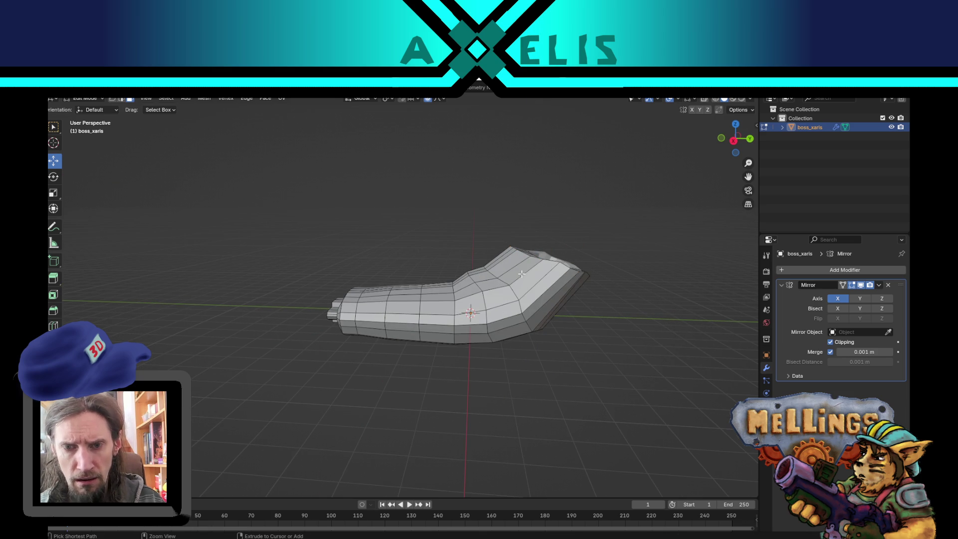
key(ctrl+r)
click(521, 274)
right_click(522, 274)
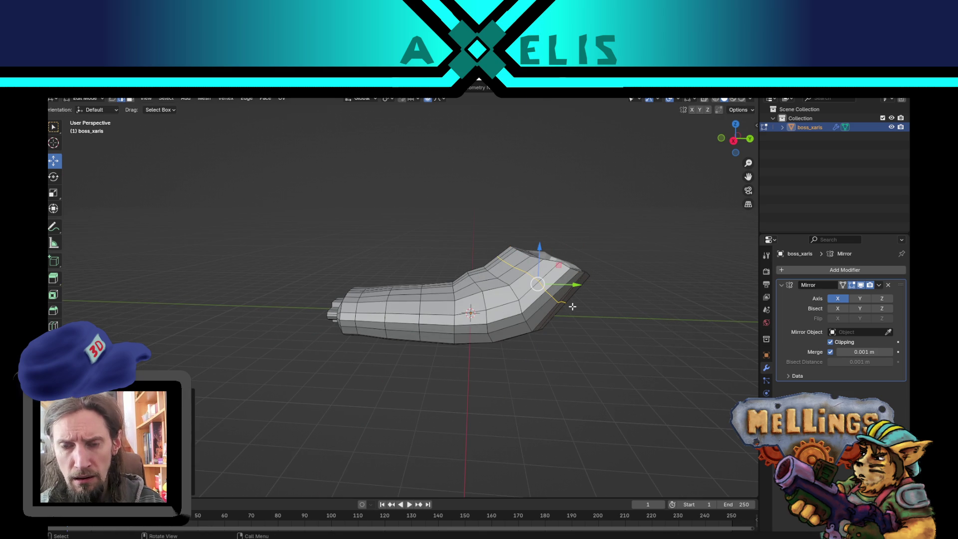
key(s)
click(600, 313)
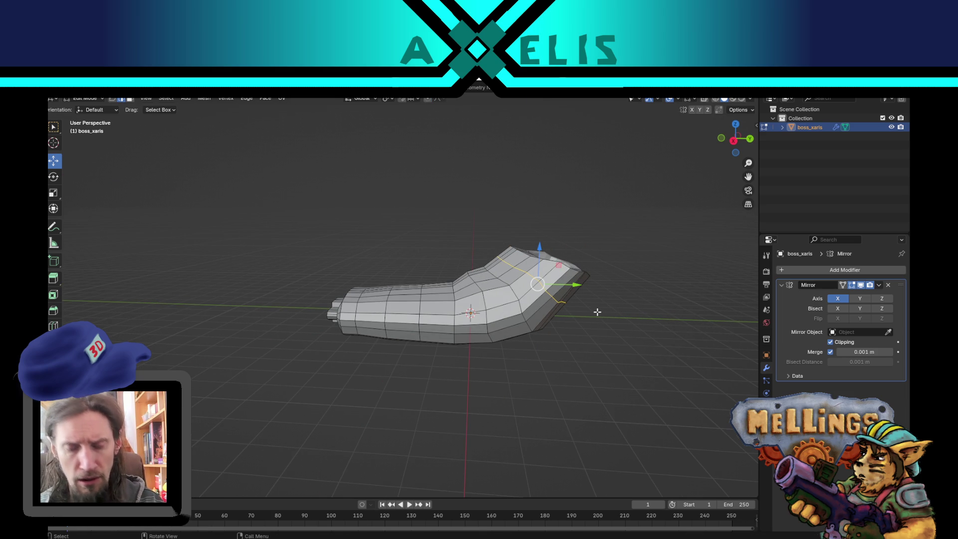
key(s)
click(594, 297)
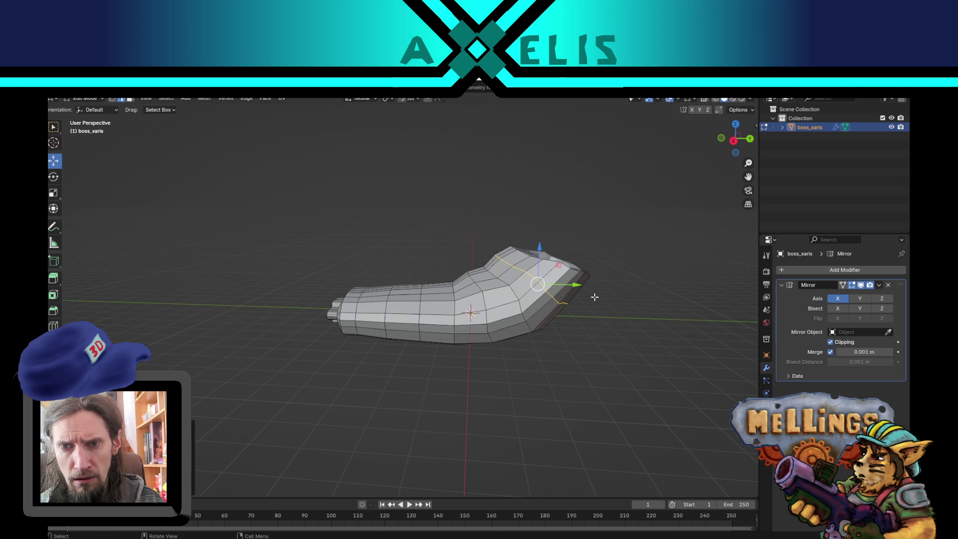
mouse_move(558, 265)
mouse_down()
mouse_move(540, 327)
mouse_move(558, 331)
mouse_move(547, 367)
mouse_move(600, 351)
mouse_move(620, 378)
mouse_move(475, 357)
mouse_move(440, 362)
mouse_move(513, 368)
mouse_move(504, 379)
mouse_move(536, 380)
mouse_move(505, 351)
mouse_move(374, 357)
mouse_move(415, 350)
mouse_up()
key(s)
click(579, 272)
Save xar_boss.blend again and select the narrow end-cap faces
key(ctrl+s)
scroll(504, 351, up, 3)
scroll(416, 350, down, 3)
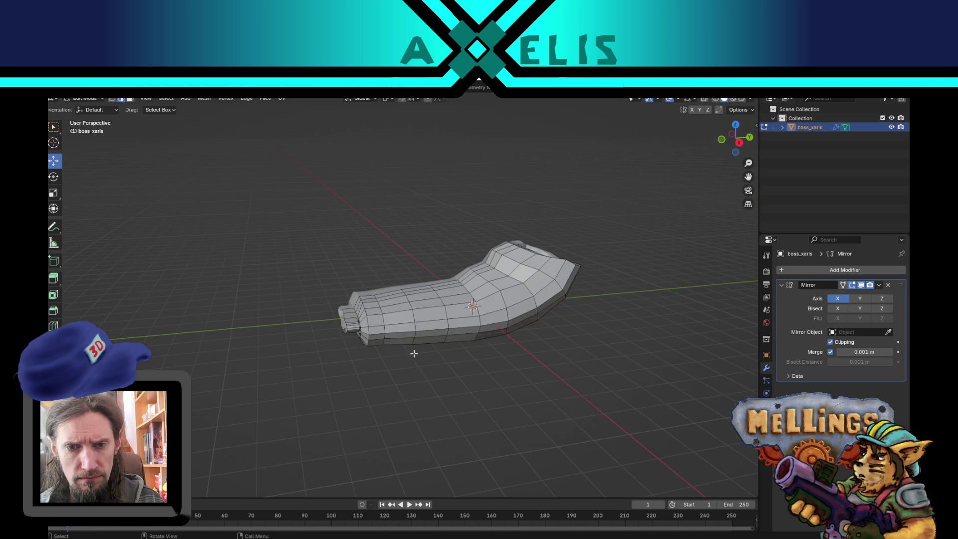
scroll(413, 352, up, 1)
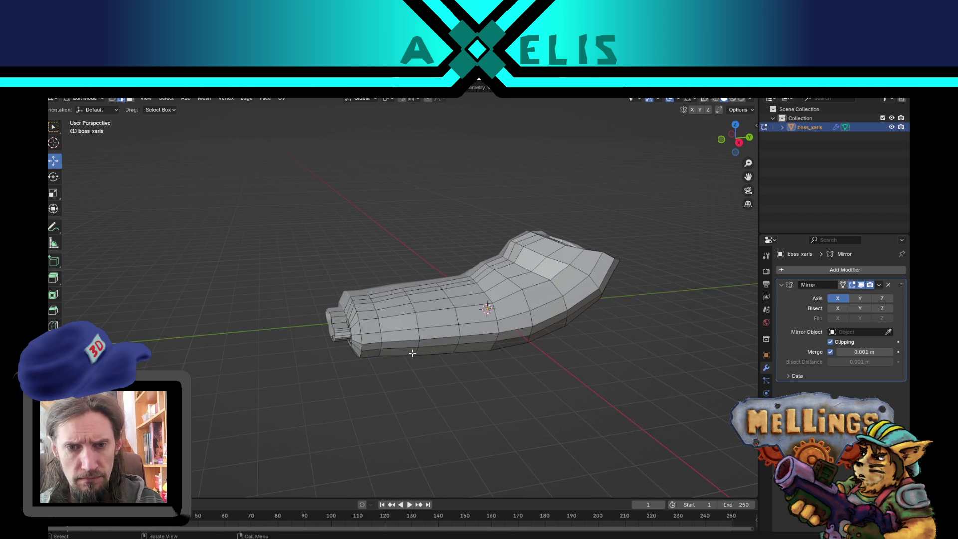
alt+click(341, 325)
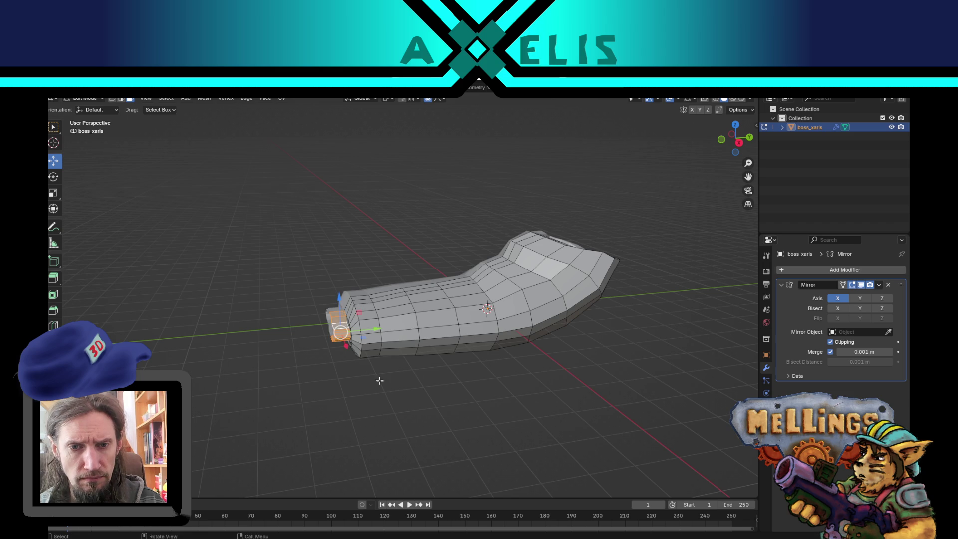
Frame the narrow end and enlarge it with proportional falloff
key(KP_Decimal)
key(s)
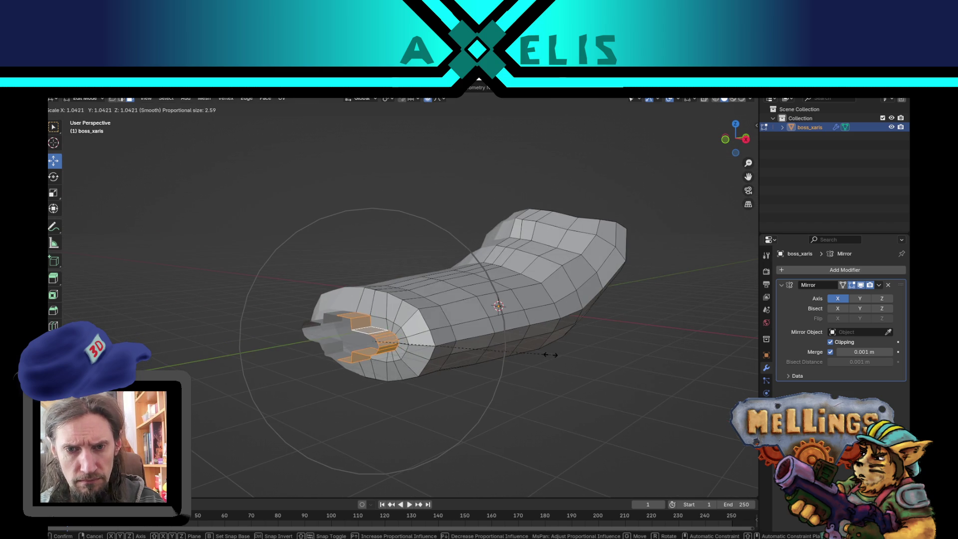
click(591, 350)
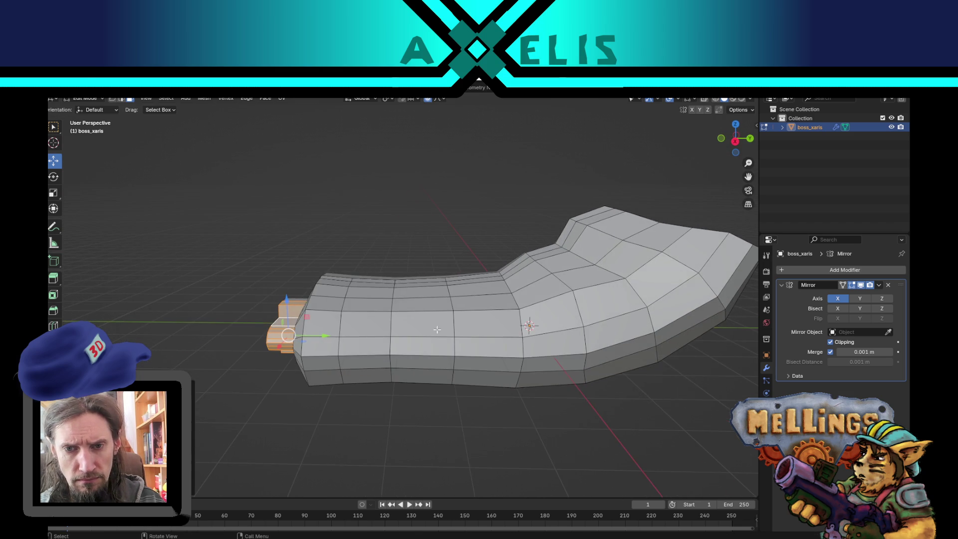
Orbit around the lengthened hull and unhide the arm piece with Alt+H
scroll(460, 368, down, 3)
drag(444, 381, 398, 399)
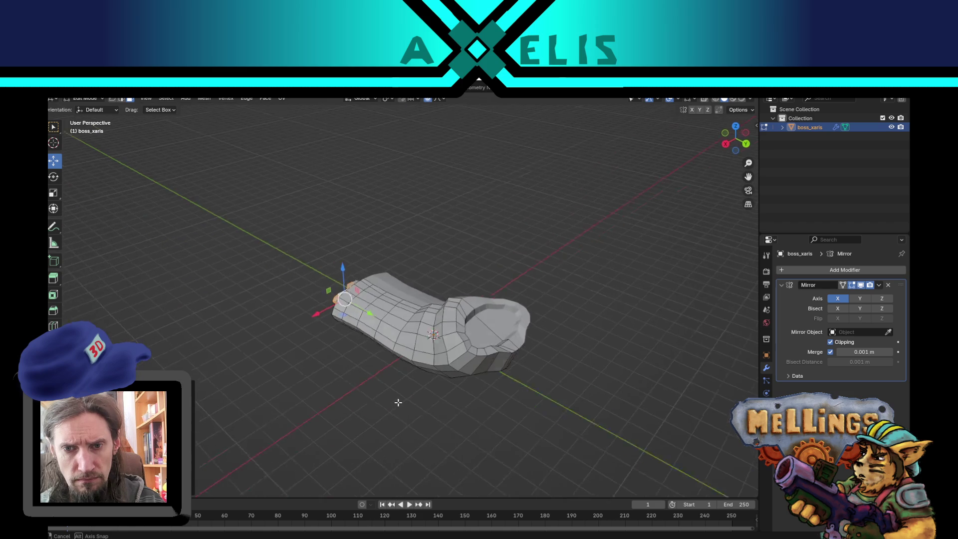
scroll(398, 400, up, 3)
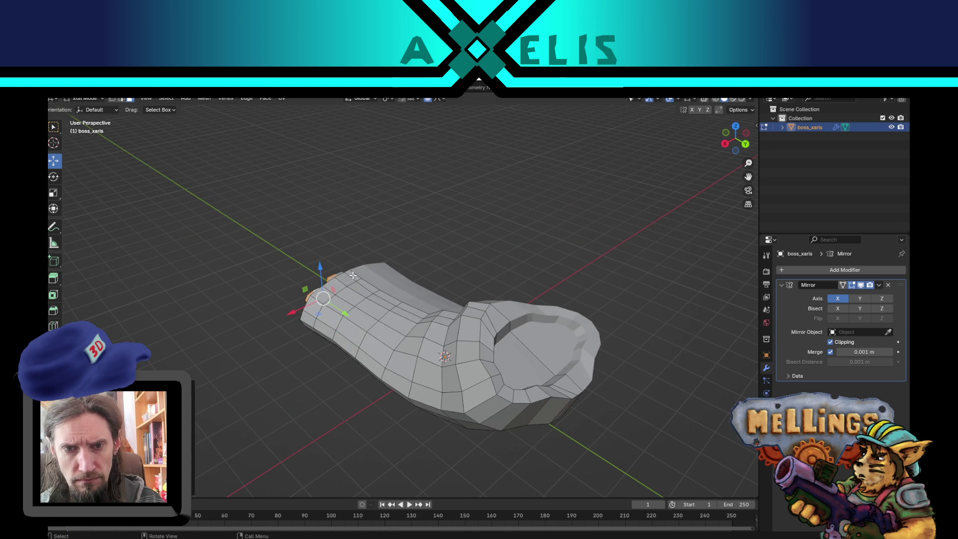
drag(353, 275, 461, 335)
scroll(461, 336, up, 2)
scroll(461, 336, down, 2)
mouse_move(570, 268)
mouse_down()
mouse_move(524, 285)
mouse_move(483, 329)
mouse_up()
mouse_move(352, 284)
mouse_down()
mouse_move(438, 282)
mouse_move(463, 304)
mouse_up()
scroll(529, 326, down, 3)
key(alt+h)
mouse_move(529, 326)
mouse_down()
mouse_move(524, 309)
mouse_move(543, 343)
mouse_move(496, 367)
mouse_move(520, 347)
mouse_up()
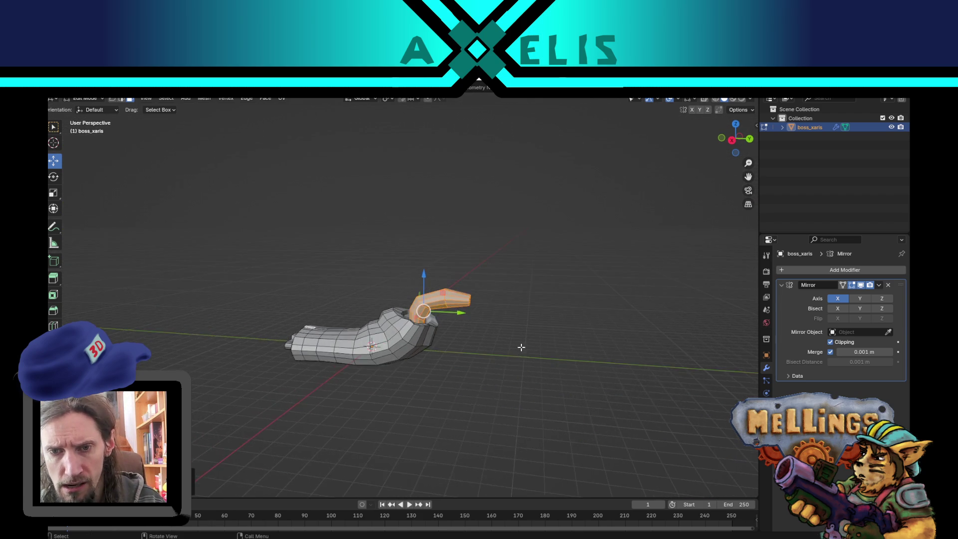
Select the whole arm piece and raise it, moving it with the X axis locked (Shift+X)
scroll(520, 348, up, 2)
key(g)
key(z)
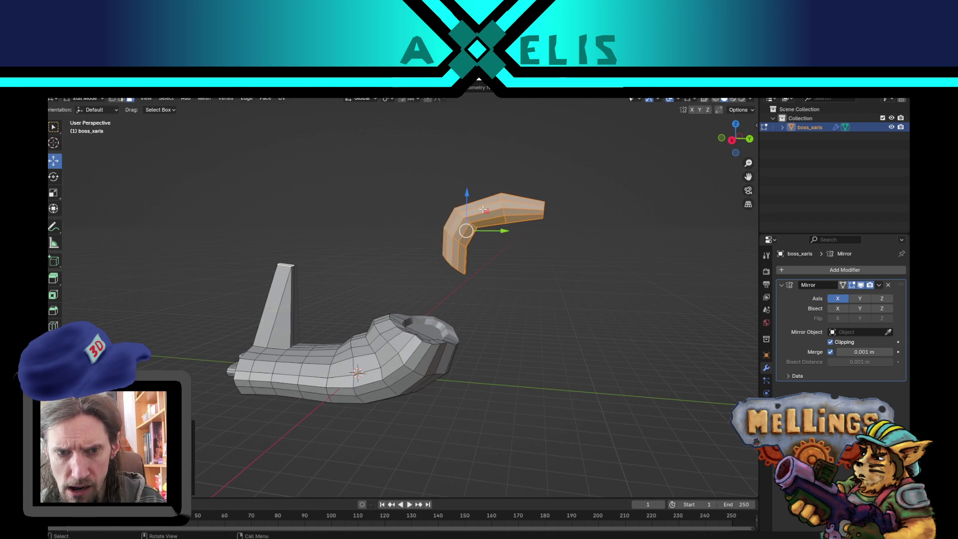
key(Escape)
click(559, 325)
click(479, 298)
key(ctrl+l)
key(g)
key(shift+x)
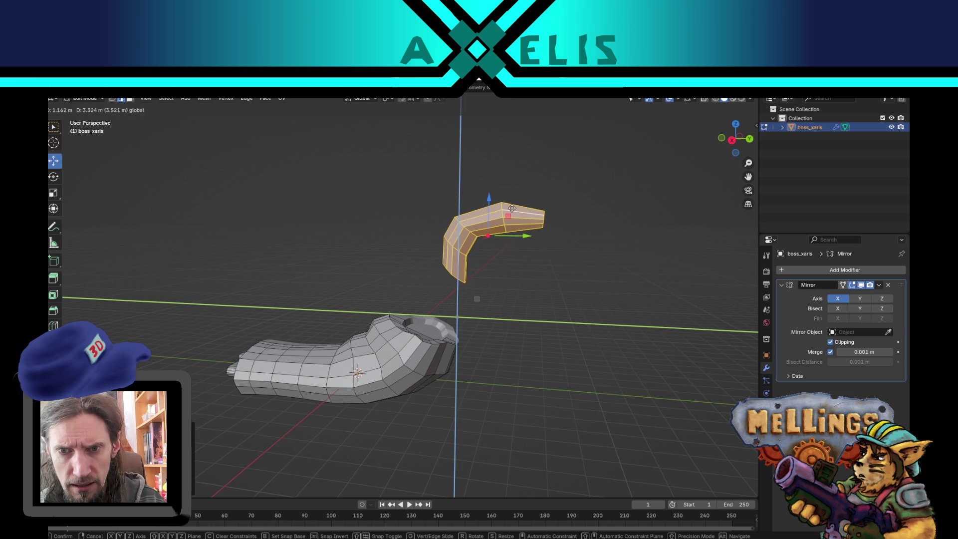
click(512, 208)
Select the arm's bottom edge loop and shrink it in the right orthographic view
scroll(544, 256, up, 2)
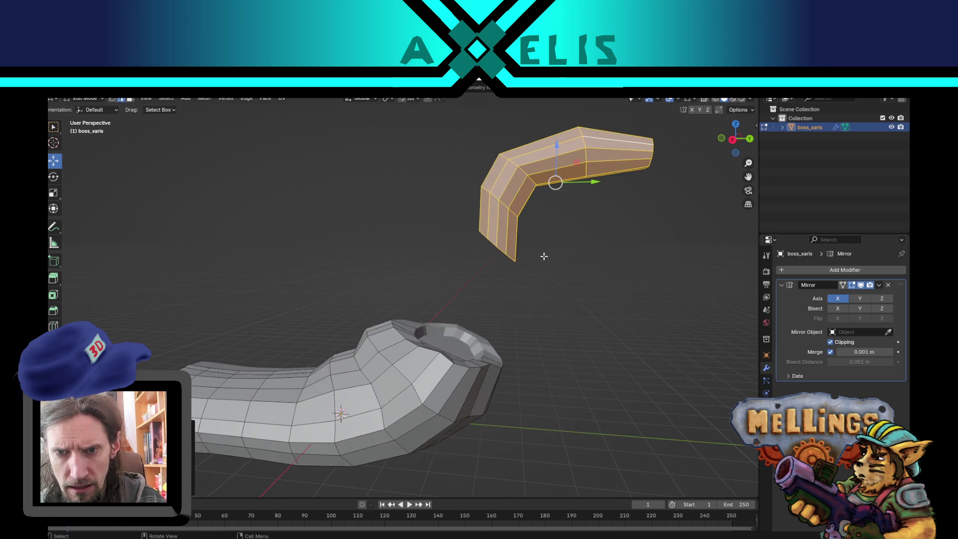
alt+click(501, 252)
key(KP_Decimal)
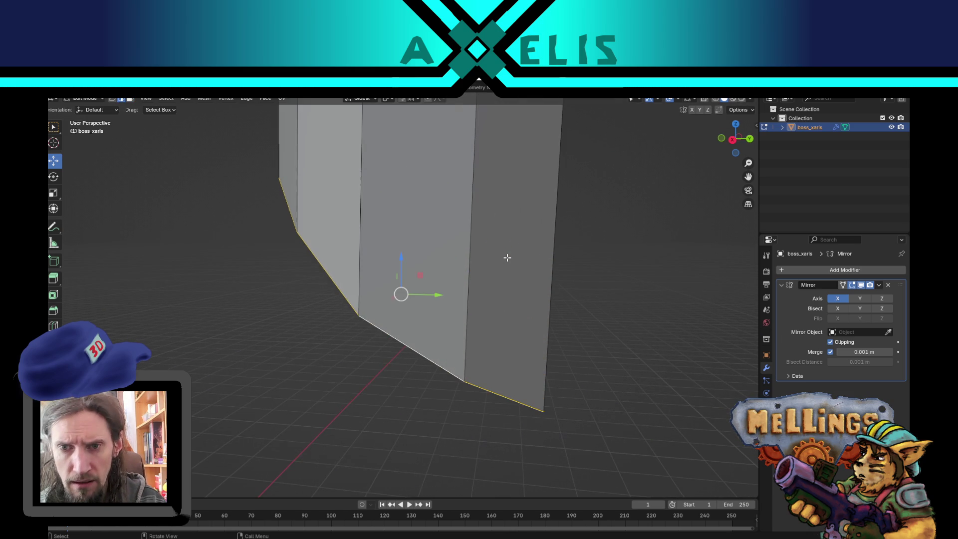
scroll(506, 258, down, 8)
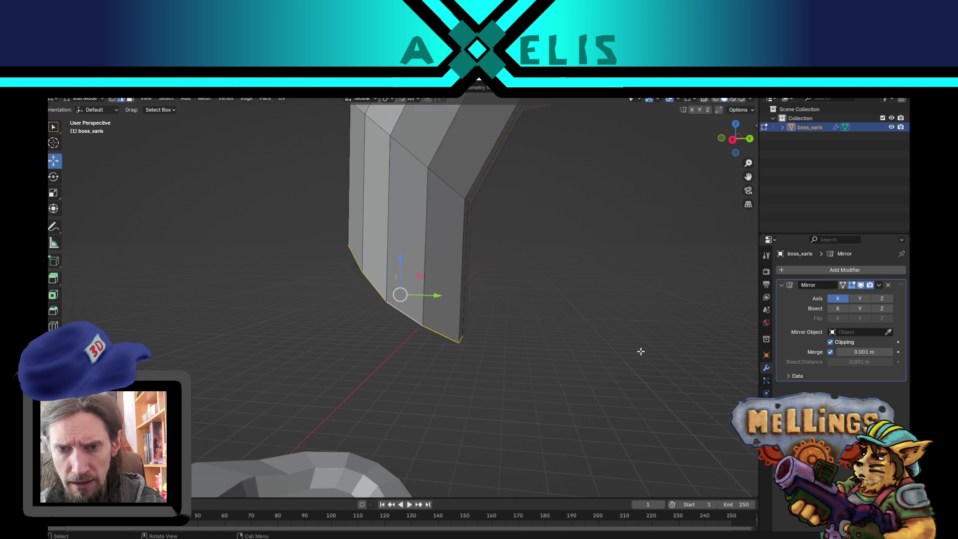
key(KP_3)
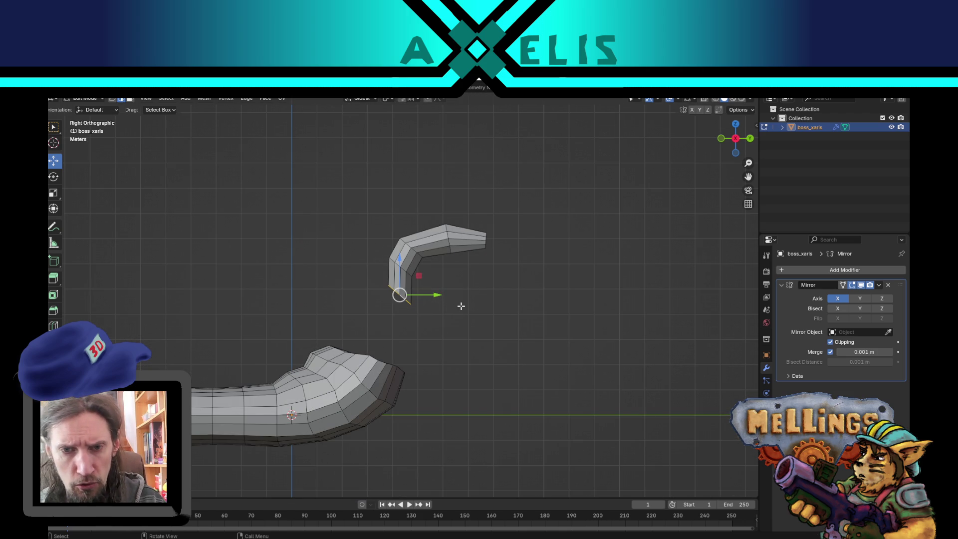
key(s)
right_click(527, 207)
key(s)
click(500, 256)
Extrude the bottom loop down to meet the hull's cup, forming the neck, then return to Object Mode
key(e)
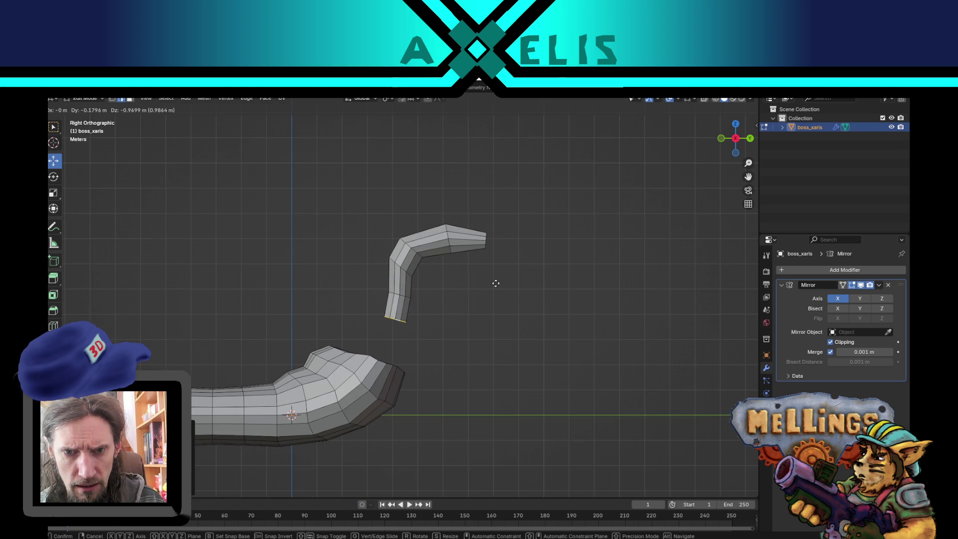
click(488, 297)
key(g)
click(468, 331)
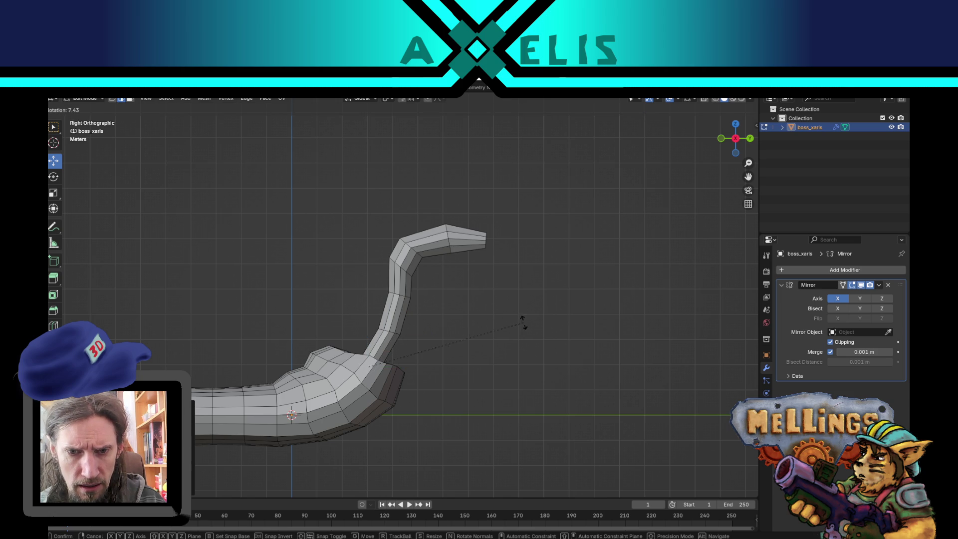
key(Tab)
mouse_move(523, 348)
mouse_down()
mouse_move(415, 373)
mouse_move(449, 367)
mouse_move(495, 378)
mouse_move(479, 374)
mouse_up()
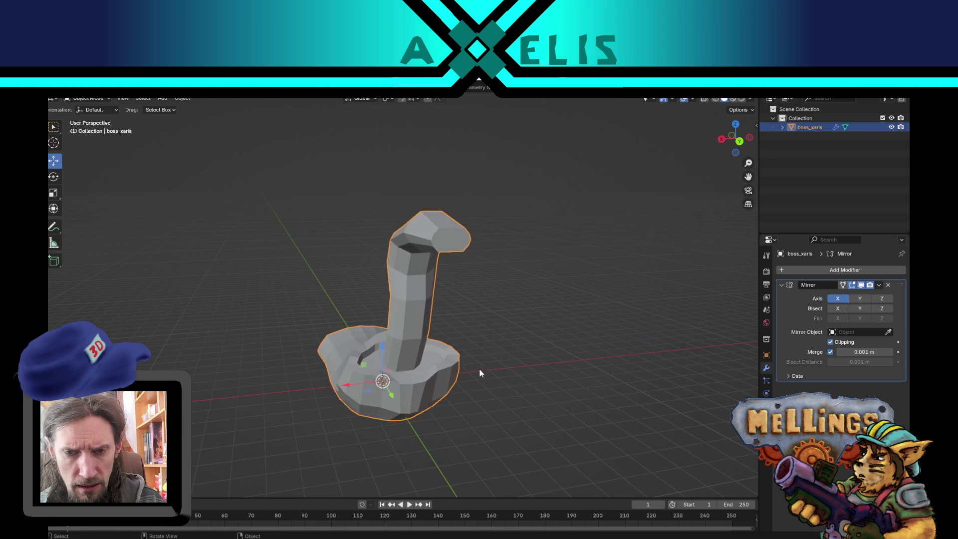
Duplicate the whole neck piece and move the copy along X to the left of the base
key(Tab)
key(l)
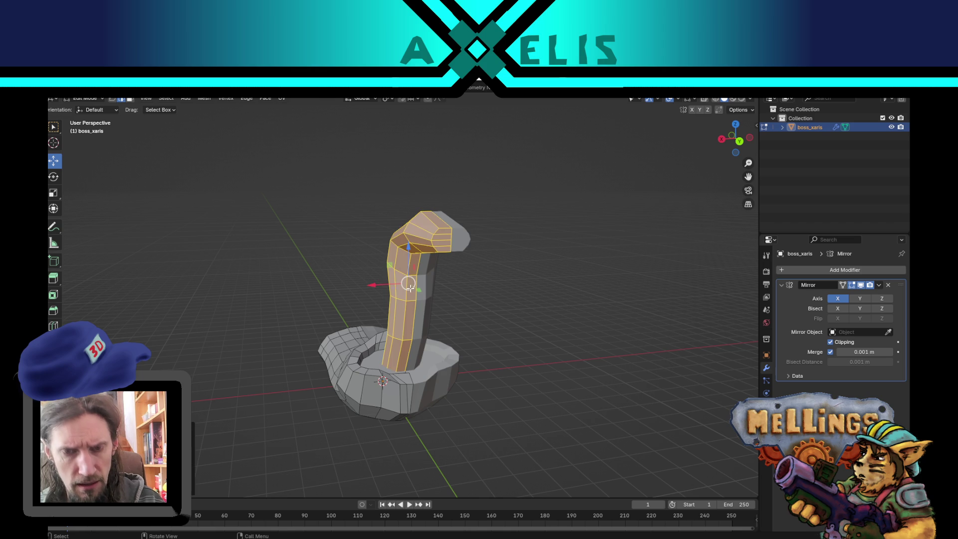
key(shift+d)
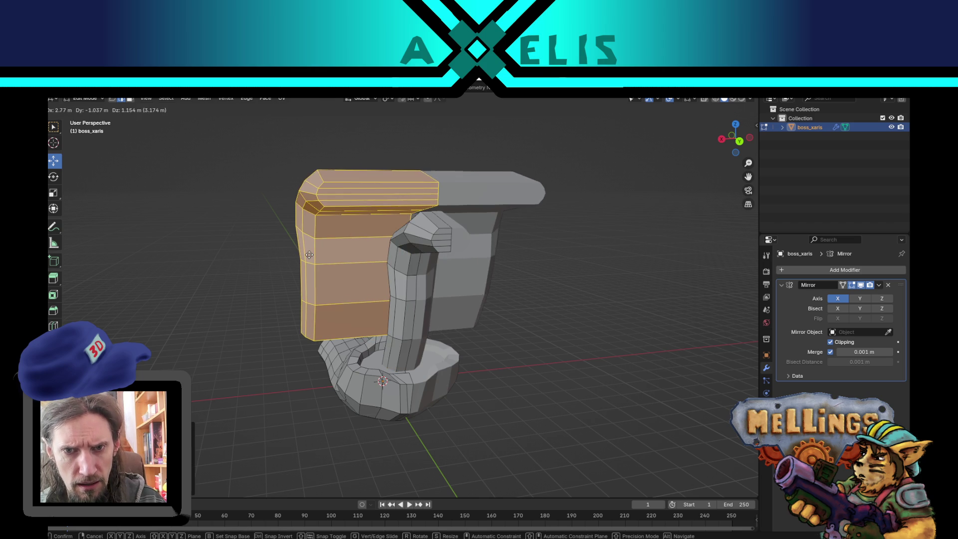
key(Escape)
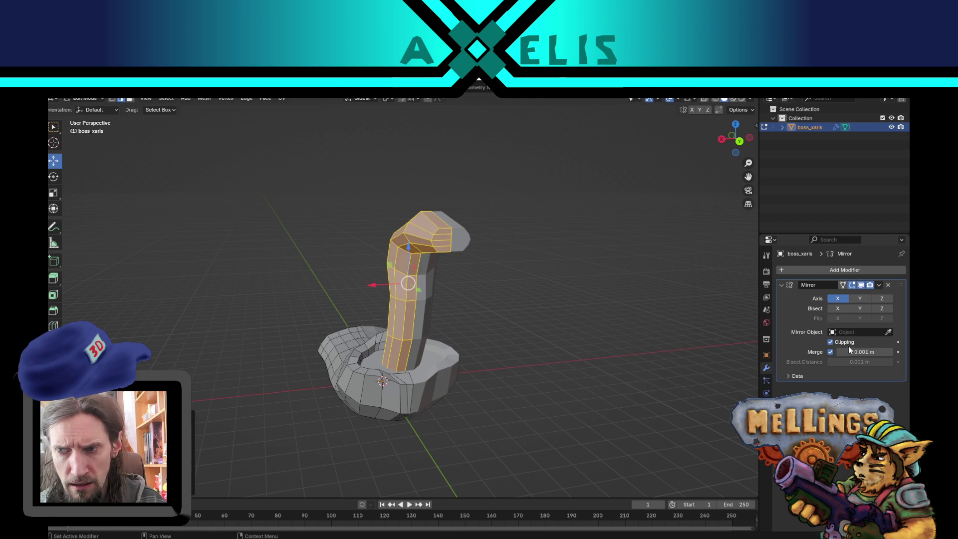
key(g)
key(x)
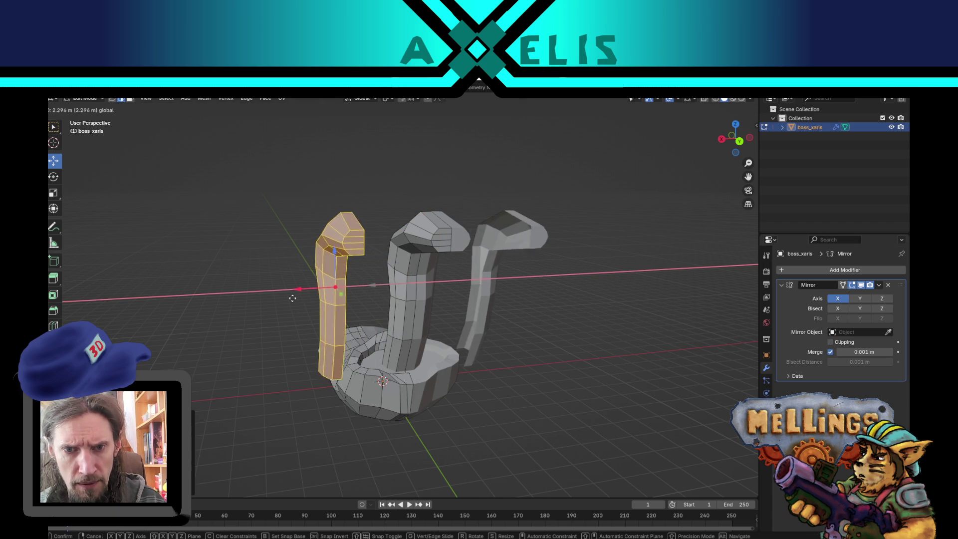
click(215, 309)
Duplicate the left neck copy again and start moving the new copy along X
key(shift+d)
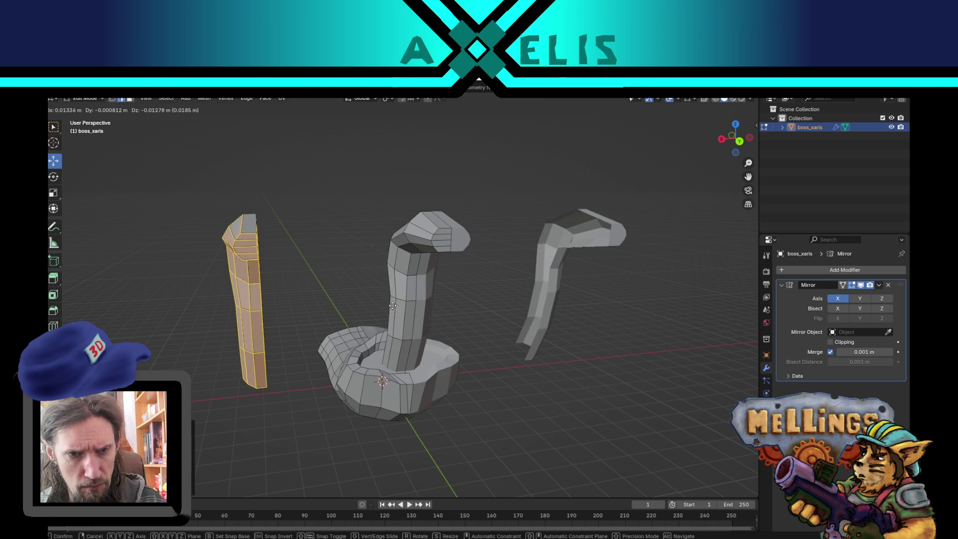
key(Escape)
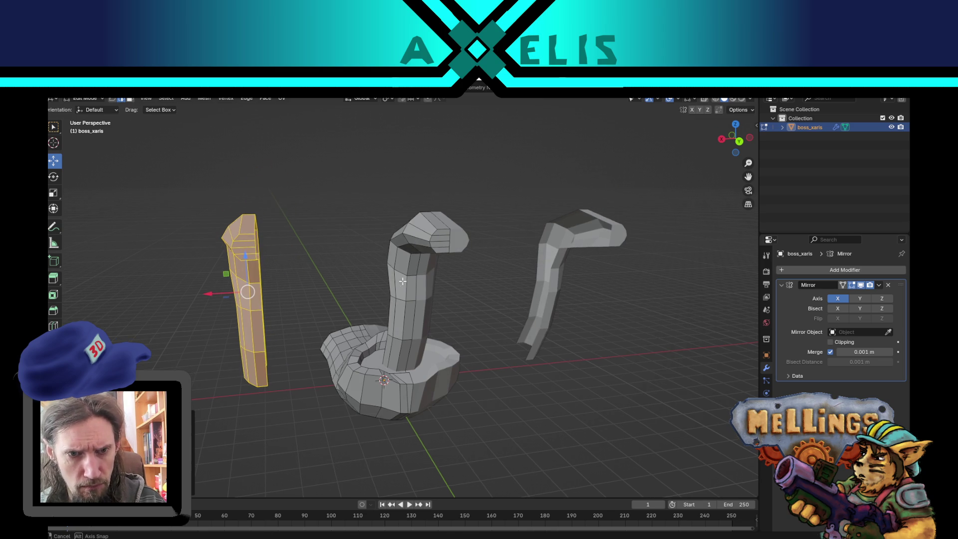
key(shift+d)
key(shift+z)
key(x)
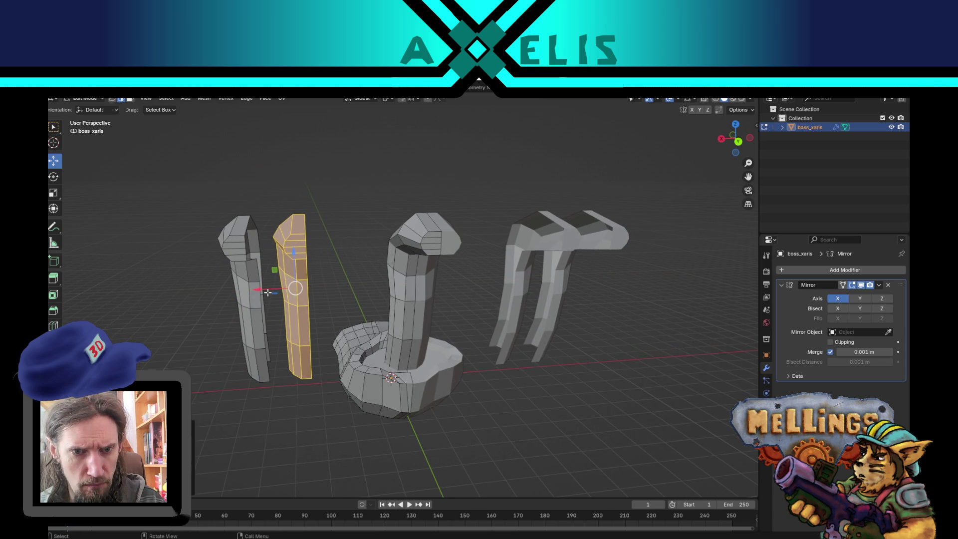
Flip the second neck copy along X with a scale of -1 (sx-1)
text(sx-1)
key(Return)
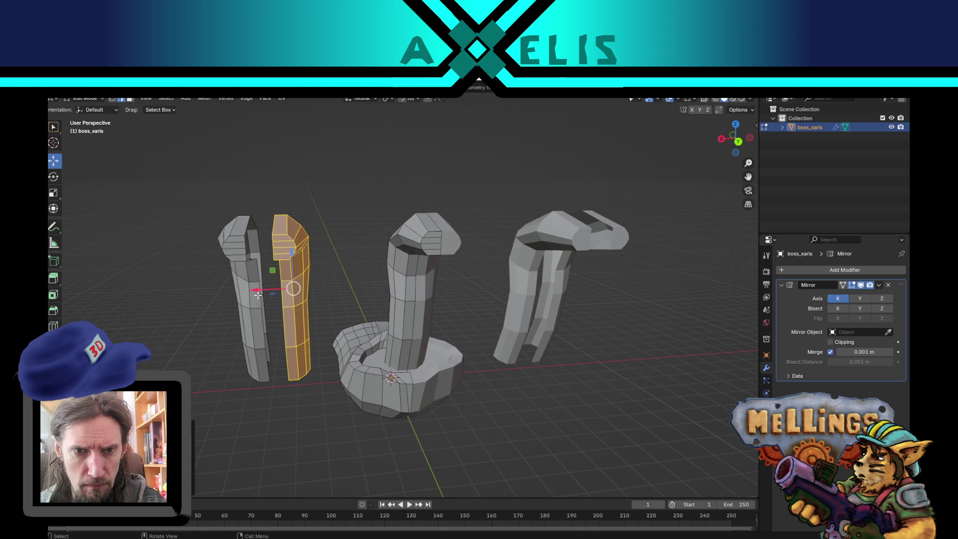
scroll(246, 326, up, 3)
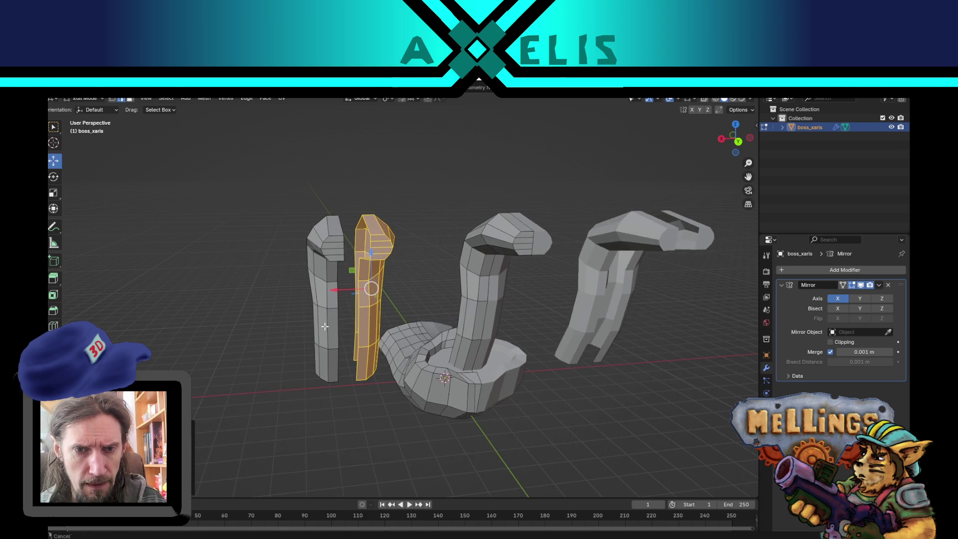
scroll(349, 307, left, 5)
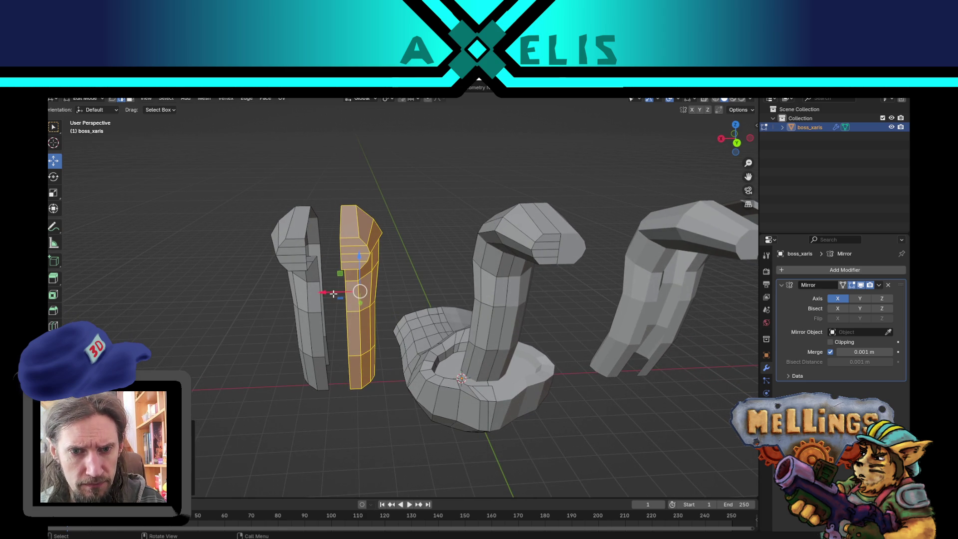
Select the inner edge loops of both neck copies and merge them by distance
alt+click(330, 233)
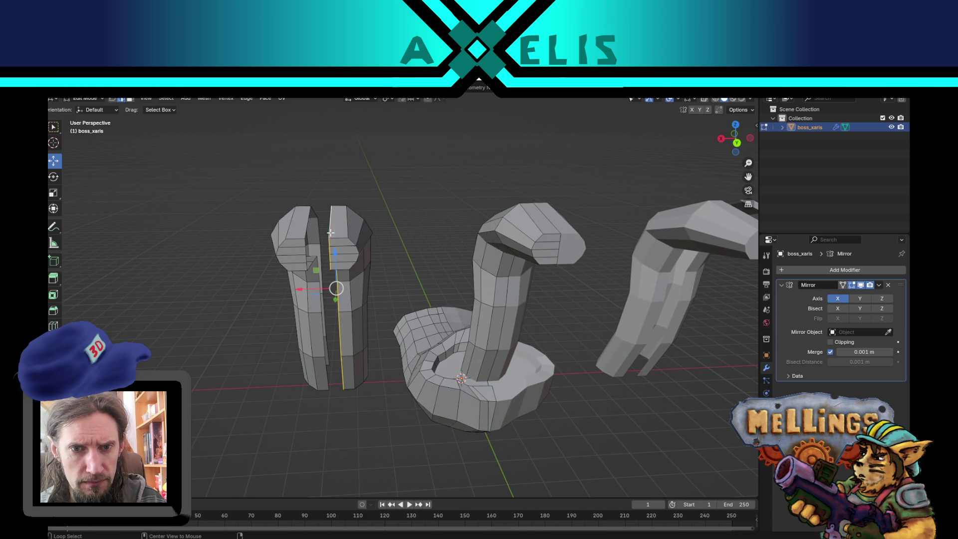
alt+shift+click(306, 224)
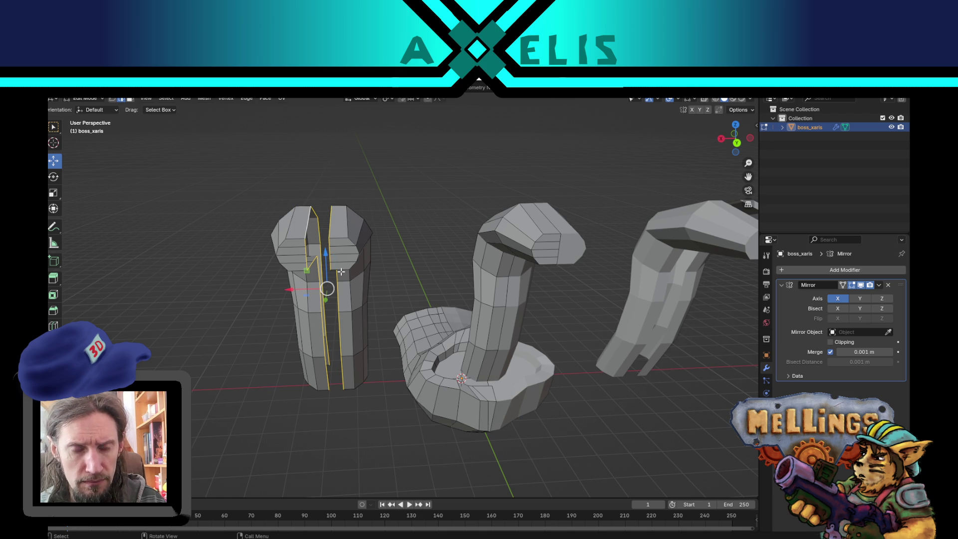
key(F3)
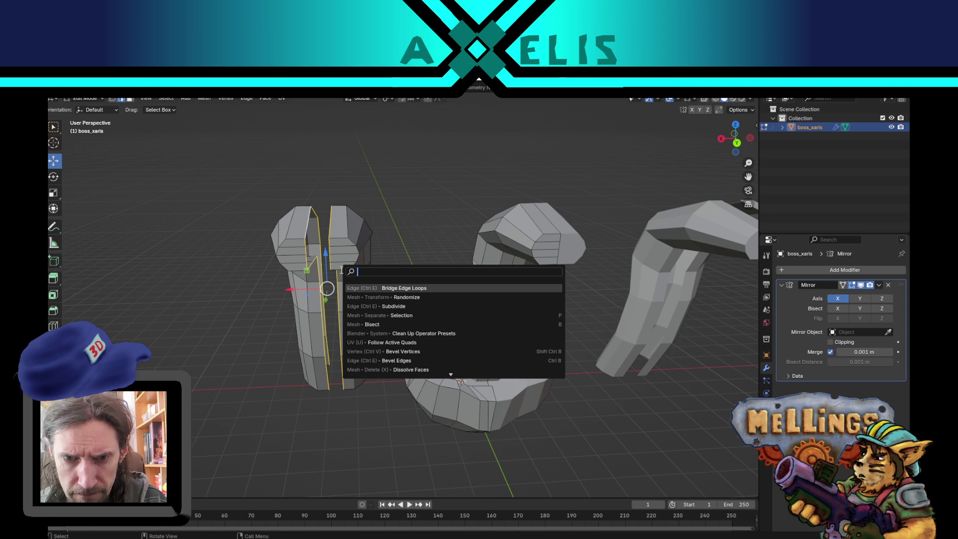
key(Escape)
key(m)
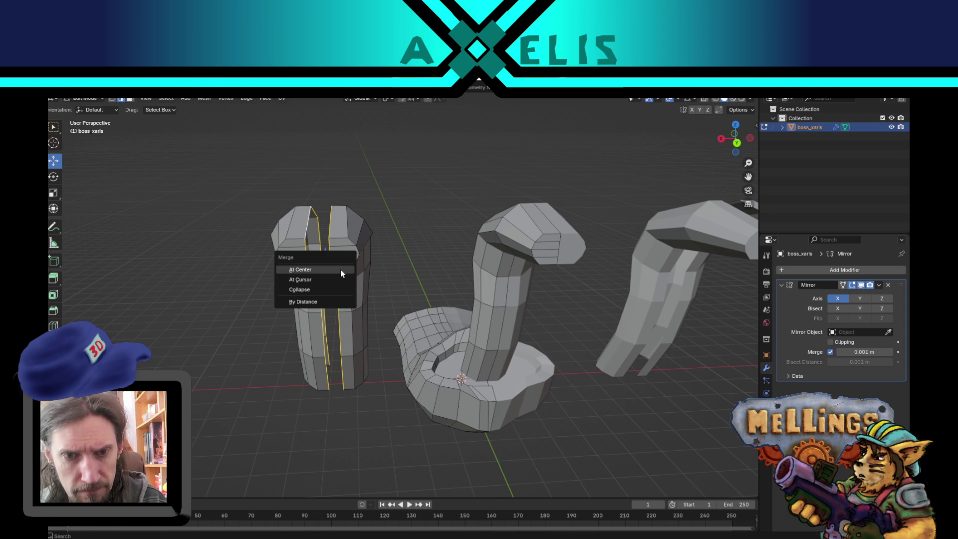
click(326, 303)
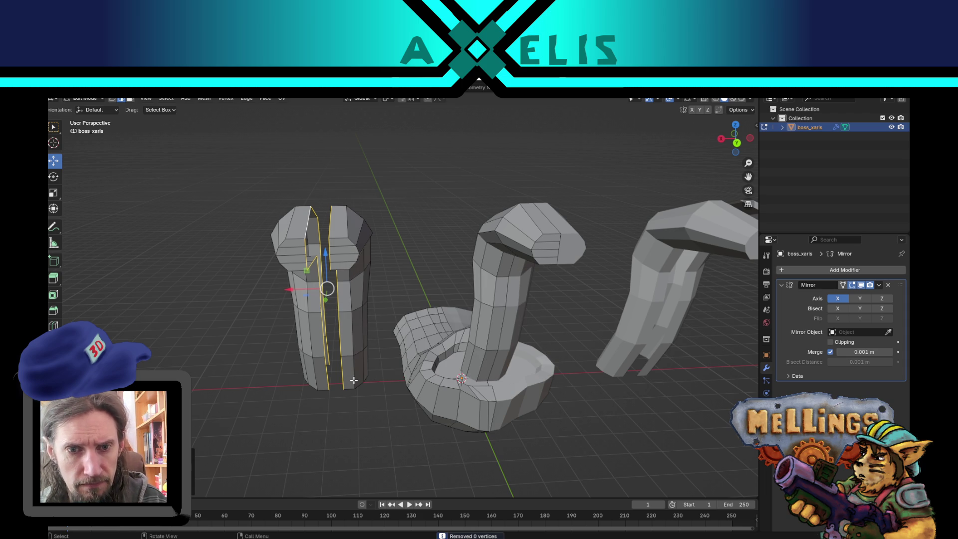
scroll(389, 349, down, 3)
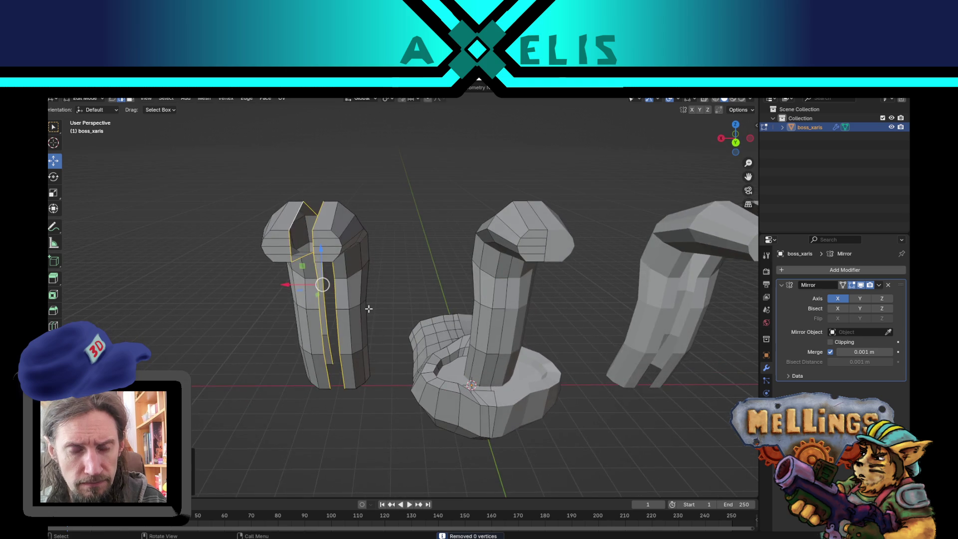
Select the whole right prong and shift it along the X axis
scroll(368, 306, up, 4)
click(314, 302)
scroll(312, 302, down, 3)
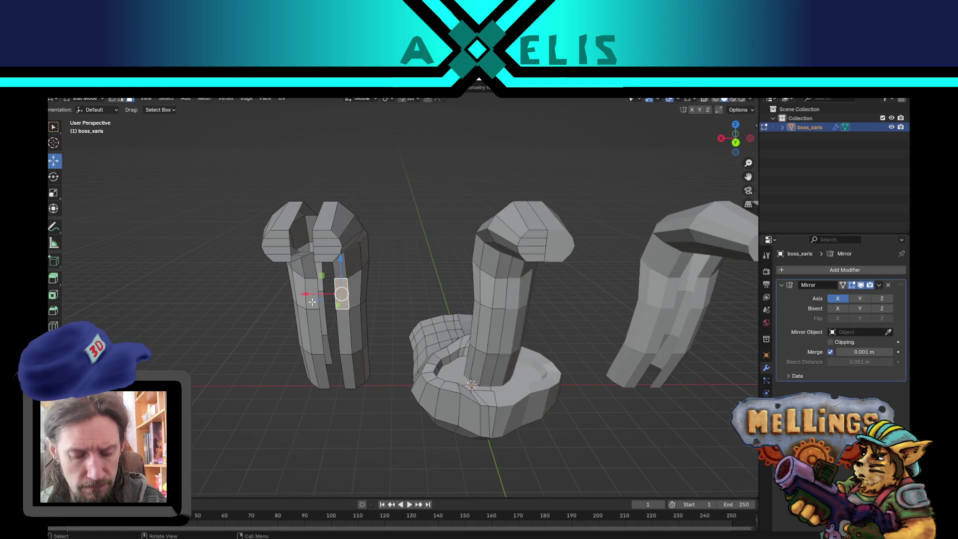
key(2)
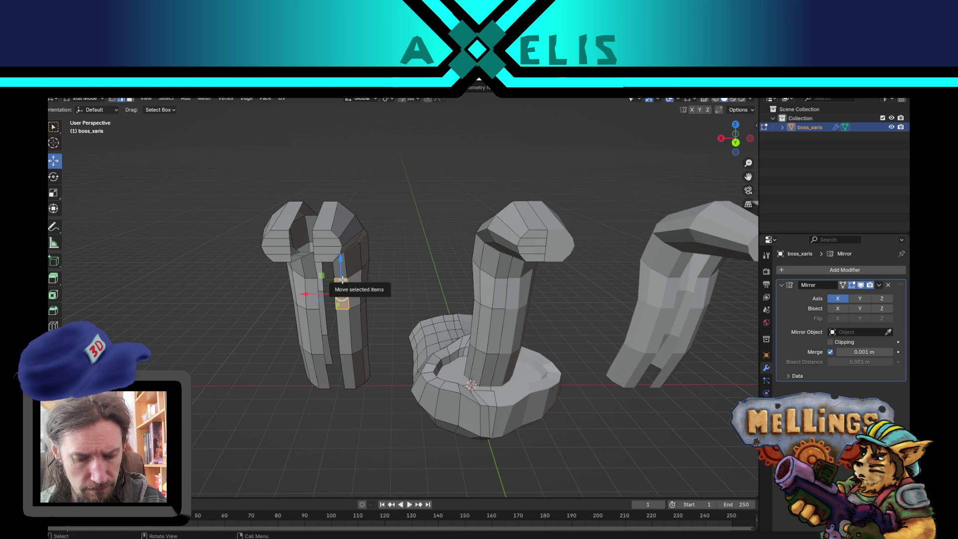
key(l)
key(g)
key(x)
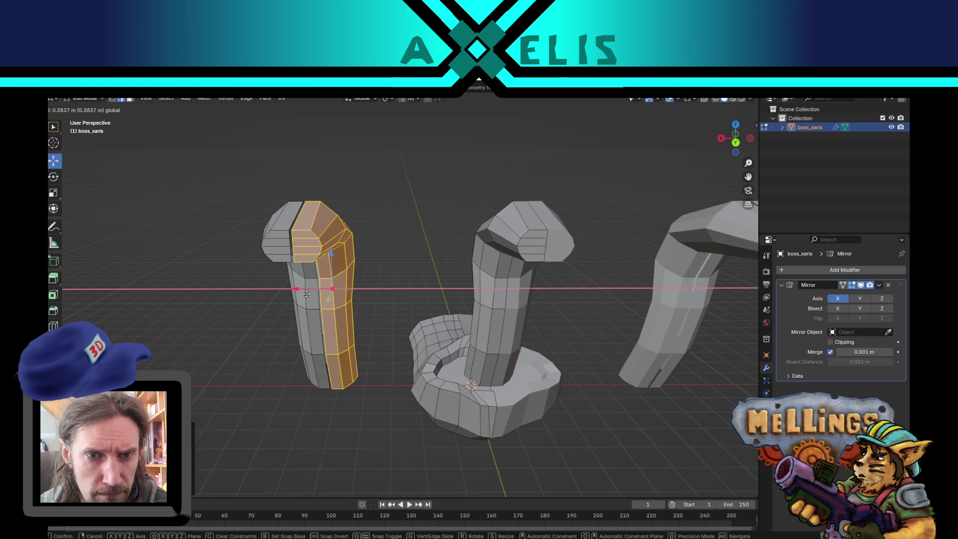
click(322, 294)
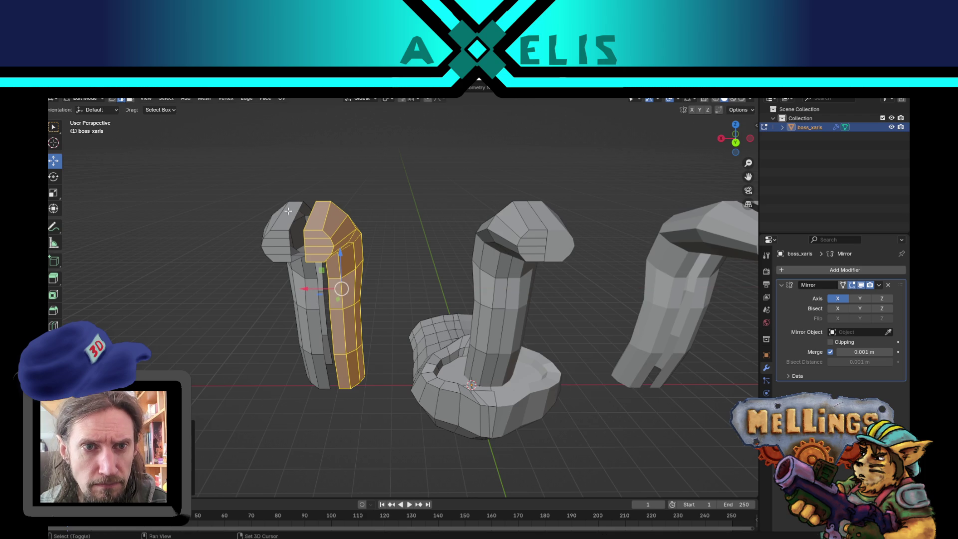
key(KP_Decimal)
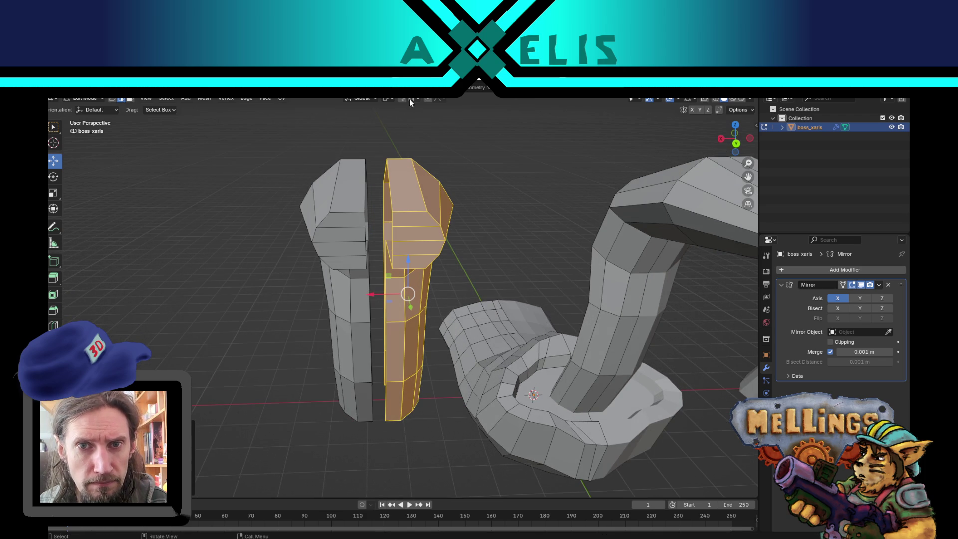
Switch snapping to vertices and slide the right prong left against the other prong
click(414, 99)
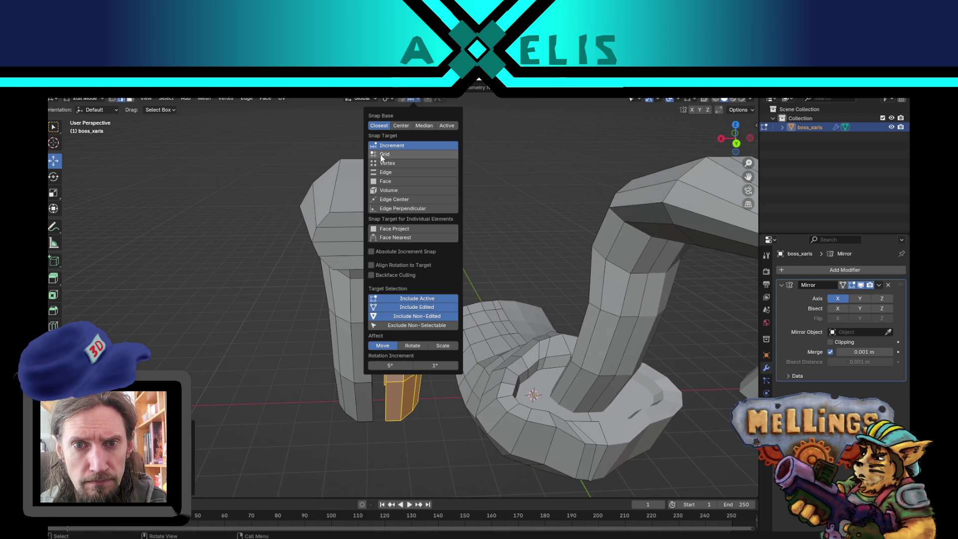
click(376, 164)
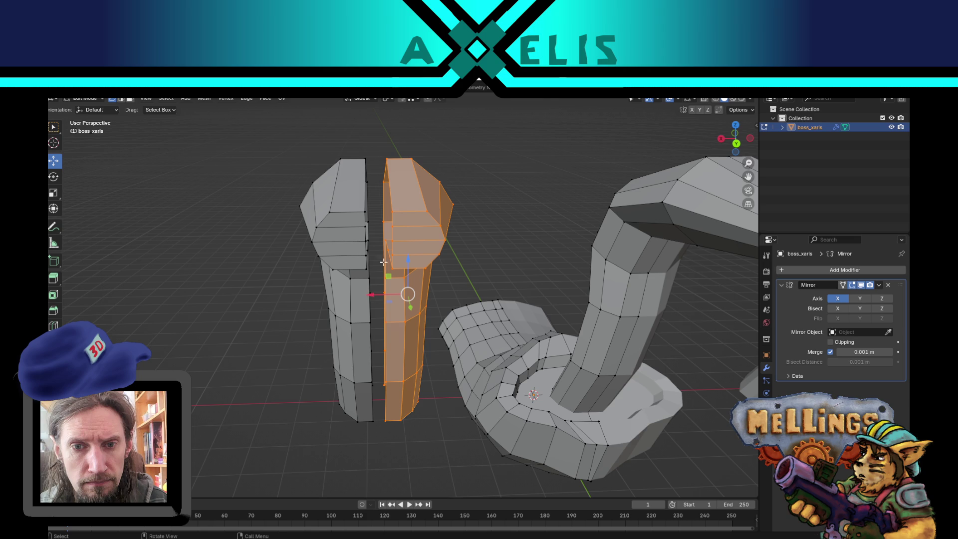
click(391, 214)
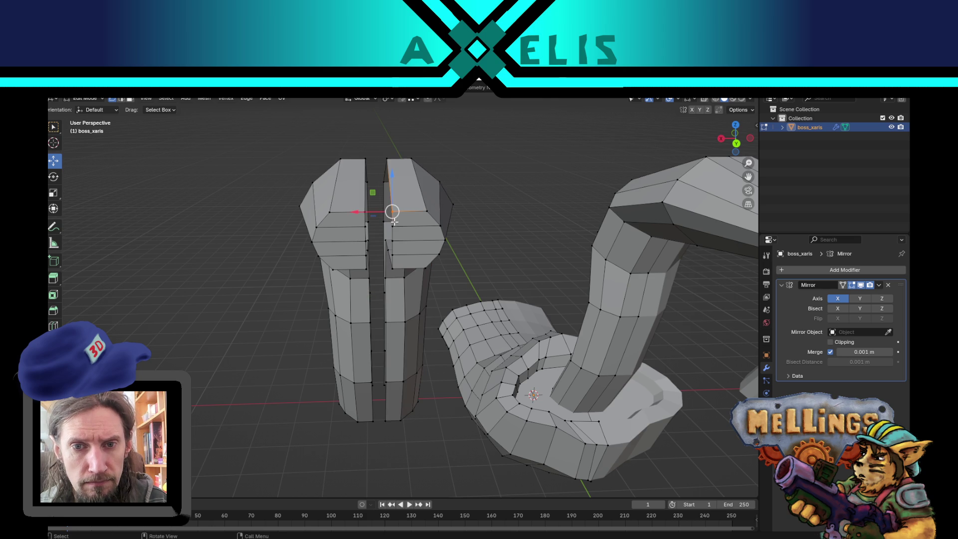
key(2)
key(l)
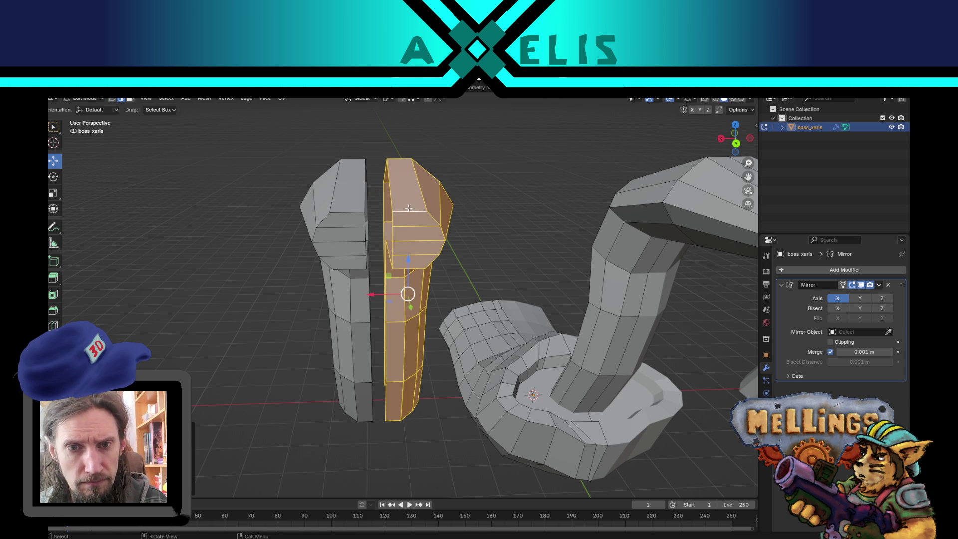
key(1)
mouse_move(386, 298)
mouse_down()
mouse_move(371, 323)
mouse_move(367, 208)
mouse_up()
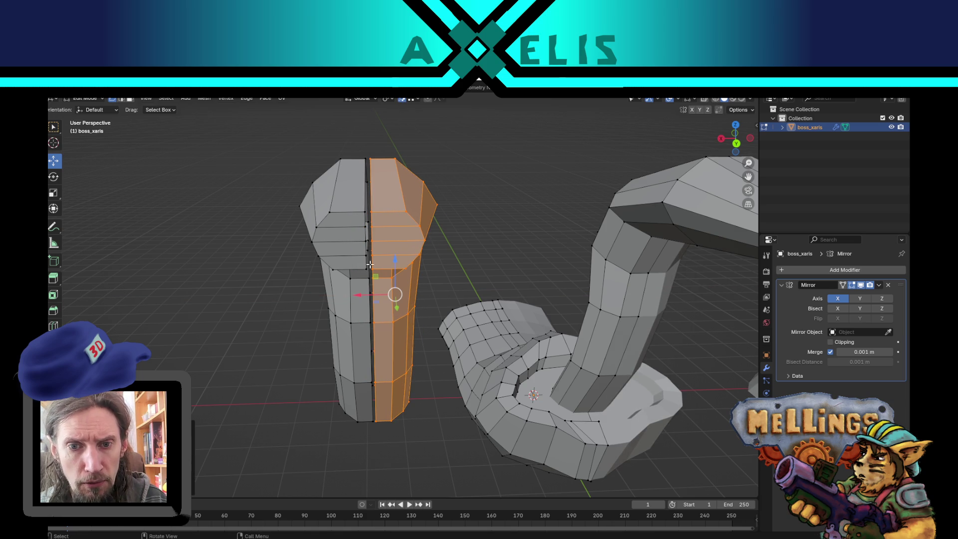
drag(359, 296, 368, 321)
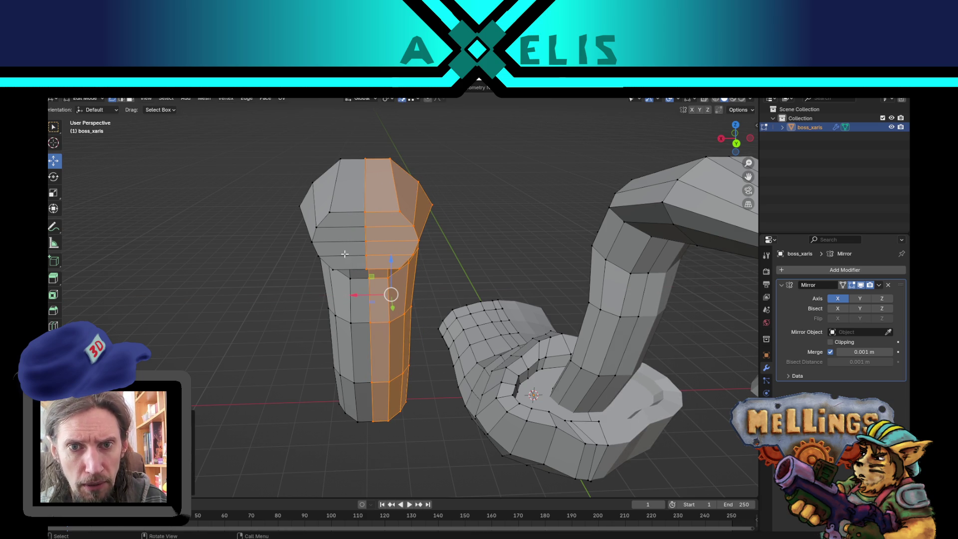
Select both prongs together and merge their overlapping vertices by distance
key(2)
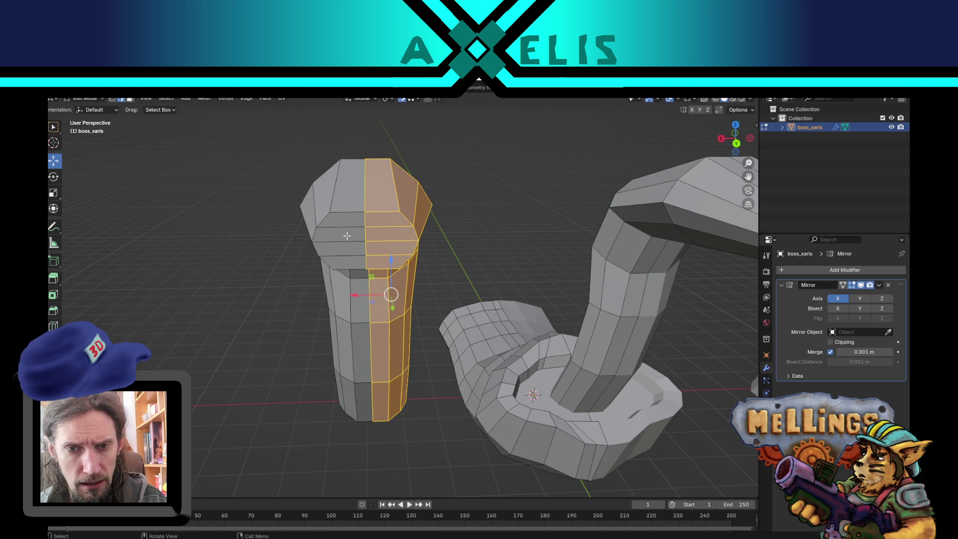
key(l)
key(1)
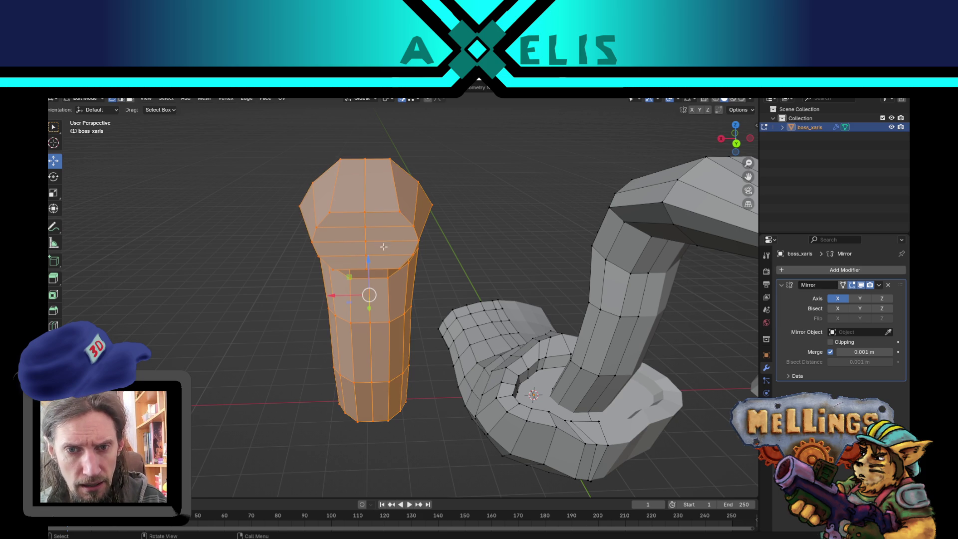
scroll(375, 234, down, 3)
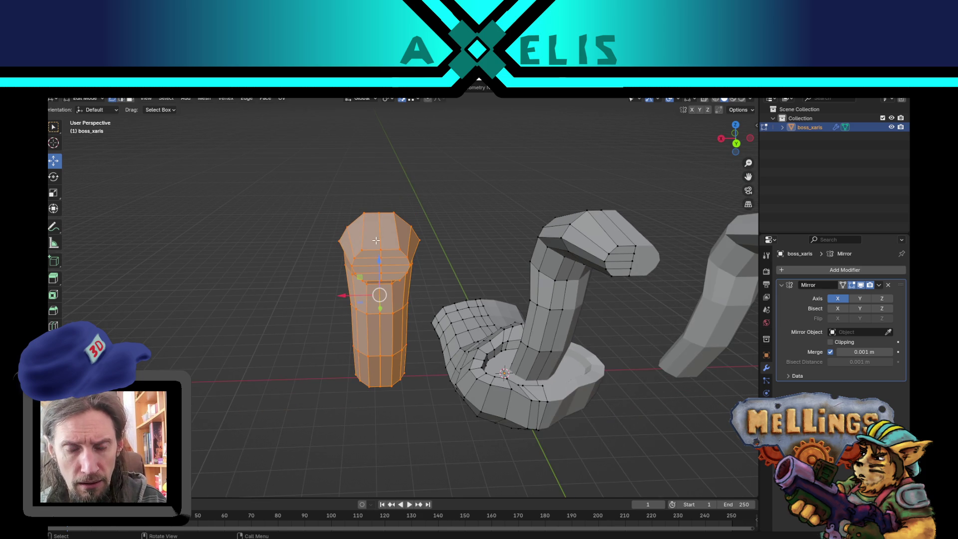
scroll(376, 240, down, 3)
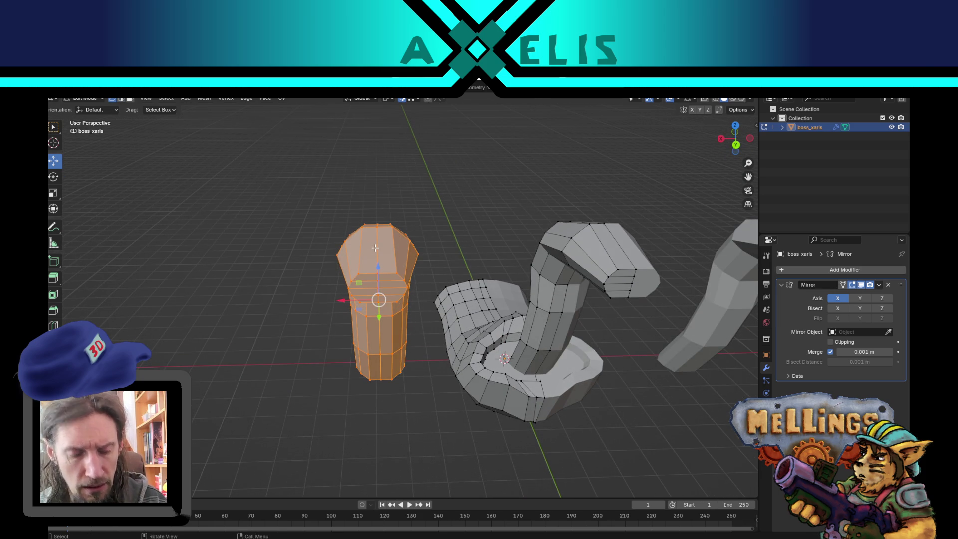
key(F3)
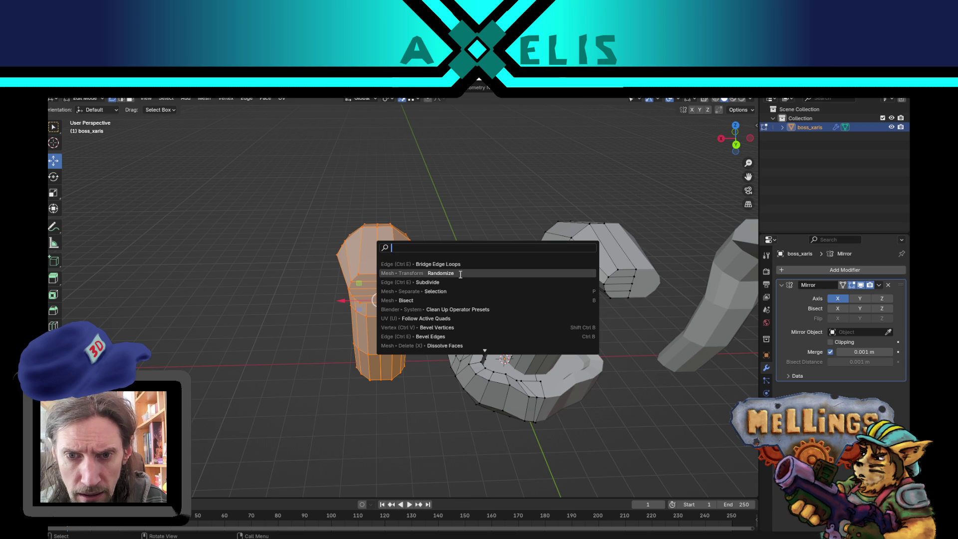
key(Escape)
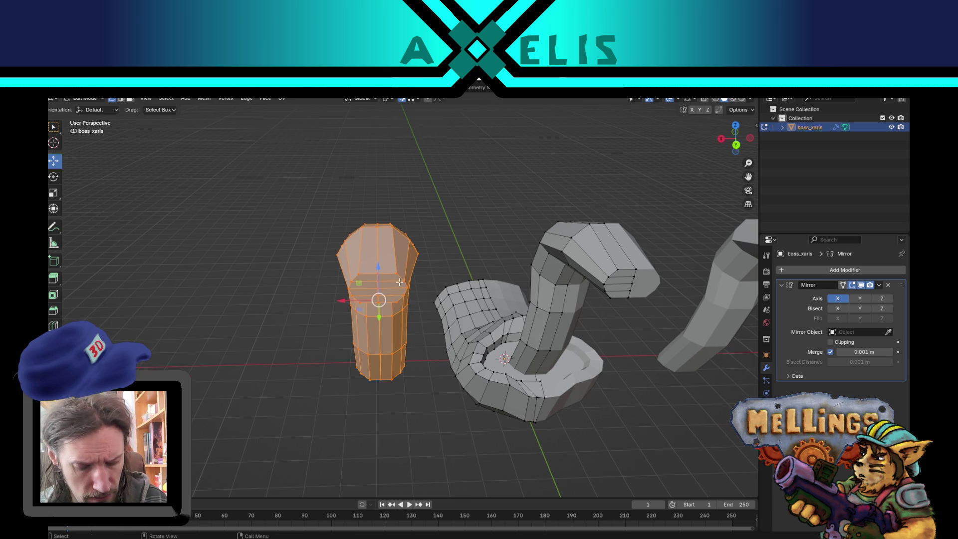
scroll(399, 281, left, 5)
key(m)
click(381, 271)
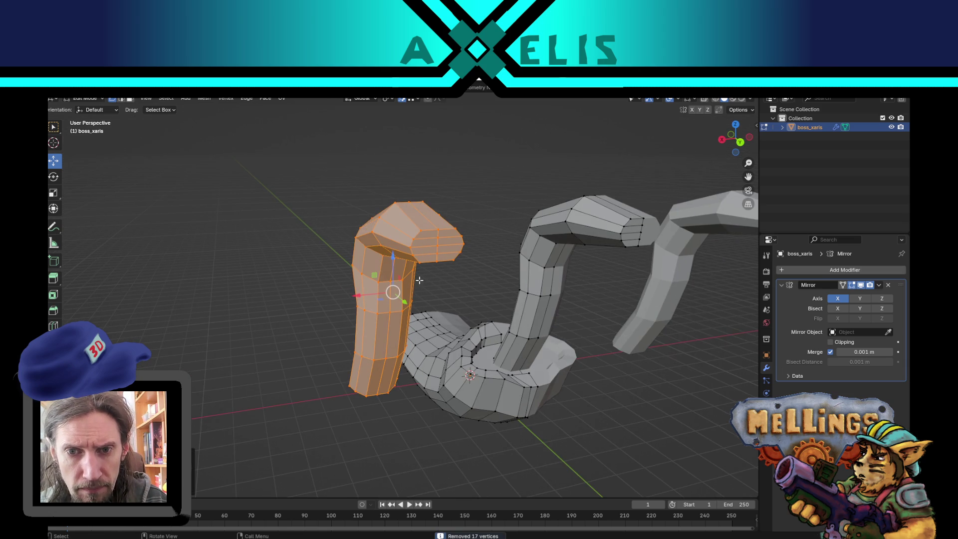
key(KP_Decimal)
Pull one top vertex down to notch the column's tip and save xar_boss.blend
mouse_move(370, 177)
mouse_down()
mouse_move(372, 164)
mouse_move(353, 179)
mouse_up()
right_click(352, 179)
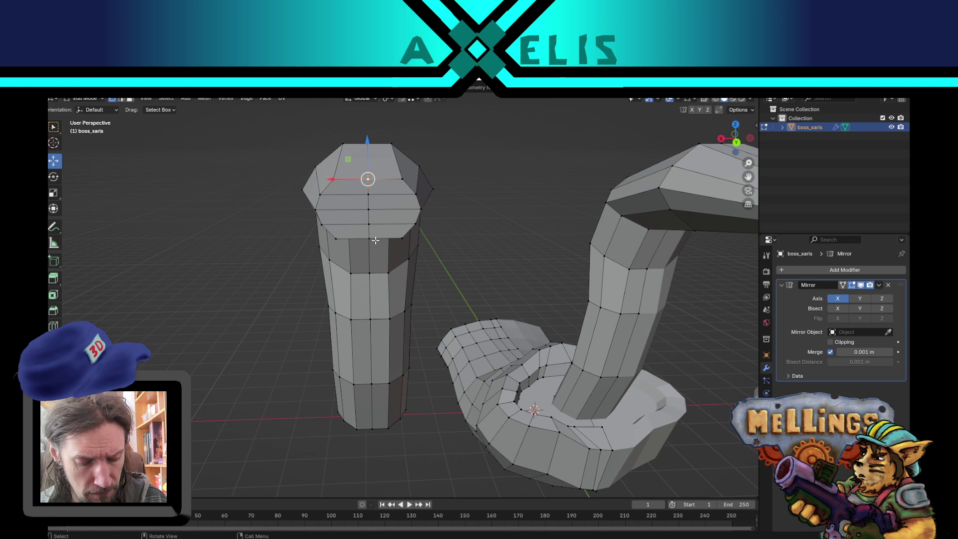
key(g)
key(Escape)
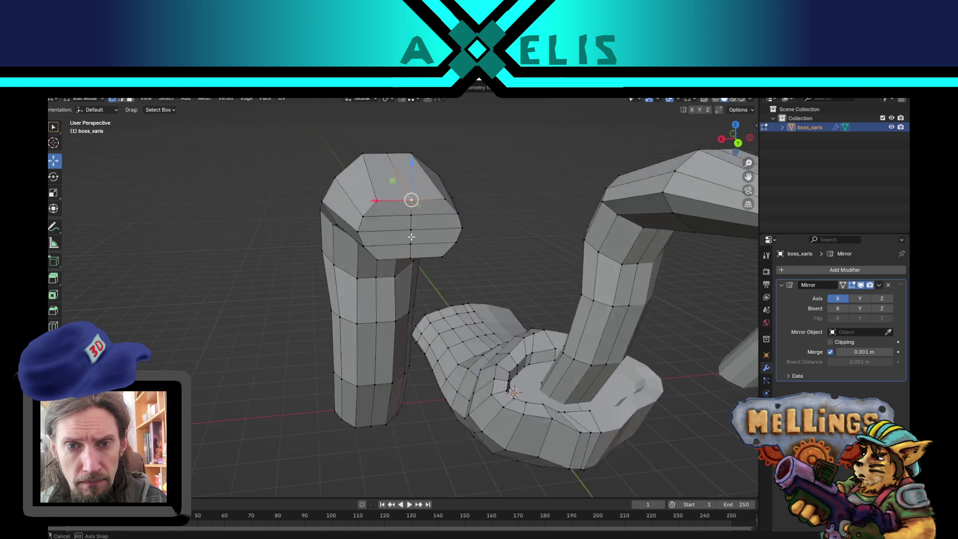
drag(411, 236, 397, 259)
key(g)
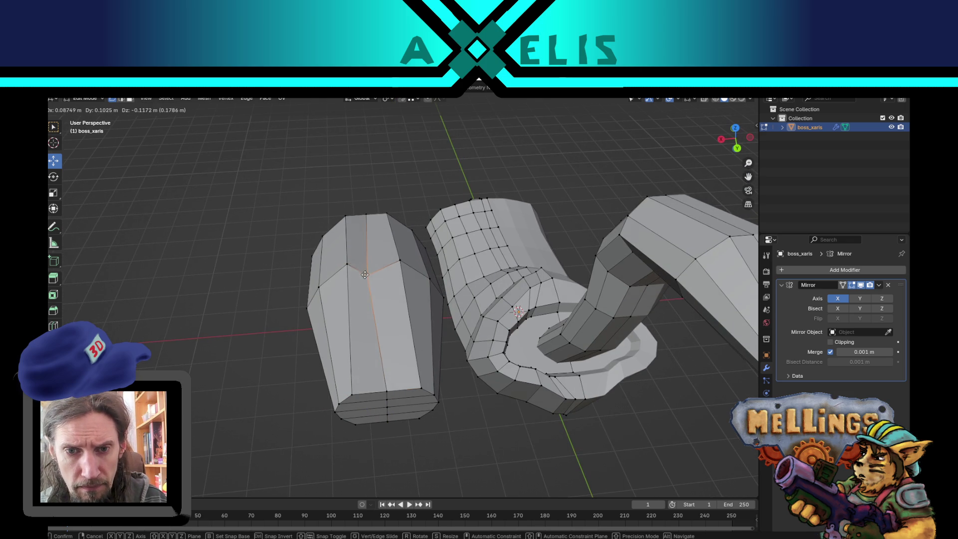
click(373, 300)
scroll(379, 305, up, 5)
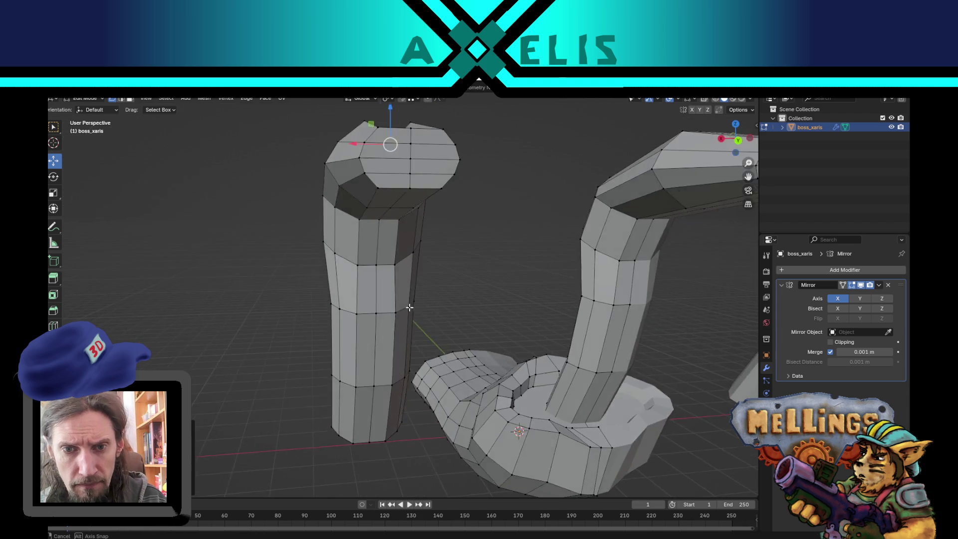
drag(395, 313, 420, 315)
key(ctrl+s)
mouse_move(420, 280)
mouse_down()
mouse_move(416, 217)
mouse_move(437, 297)
mouse_move(434, 353)
mouse_move(433, 344)
mouse_up()
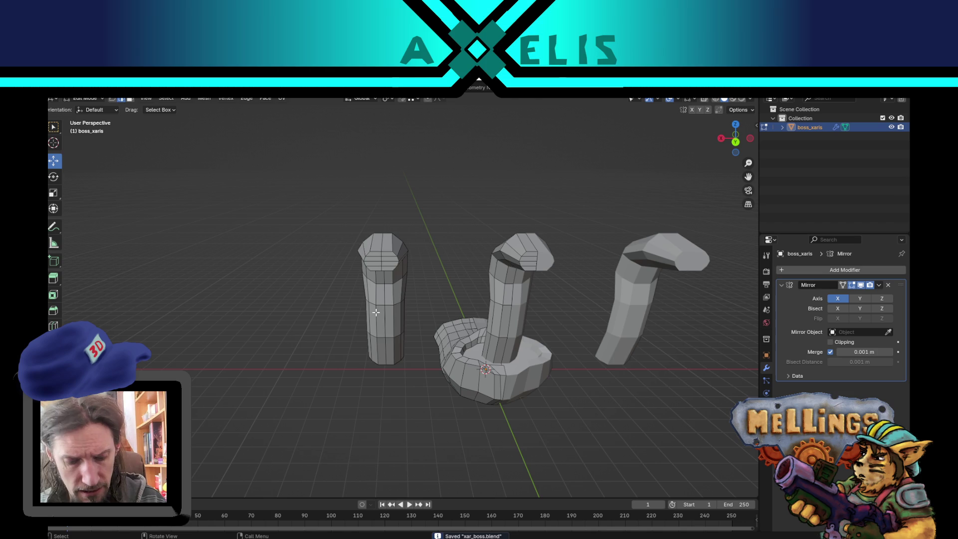
Scale the left finger column down and move it inward toward the centre
key(l)
key(s)
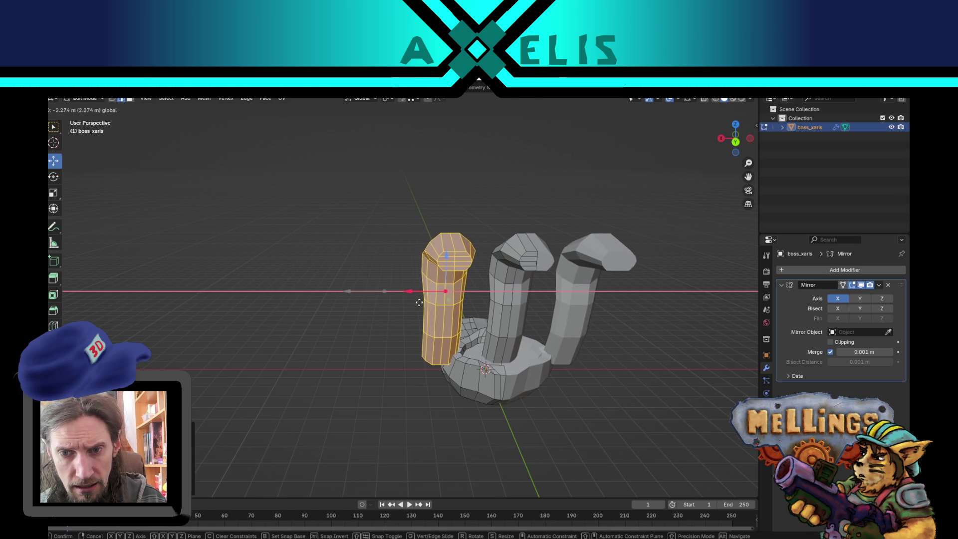
click(559, 305)
drag(559, 305, 534, 281)
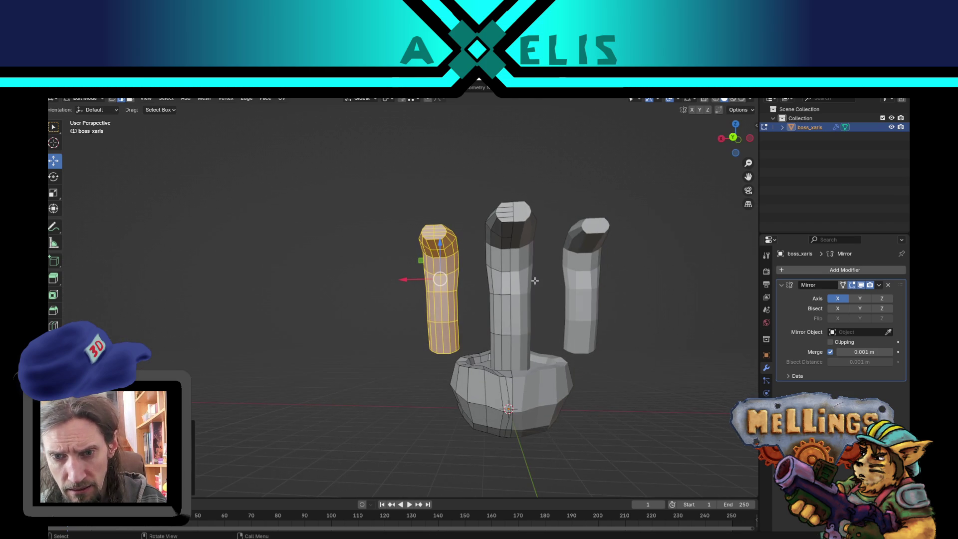
click(417, 272)
click(438, 274)
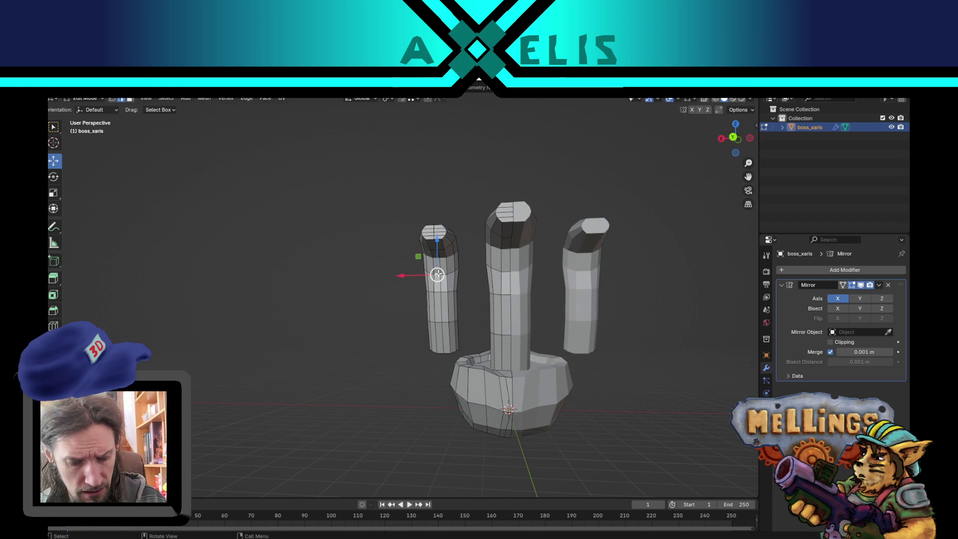
key(l)
key(g)
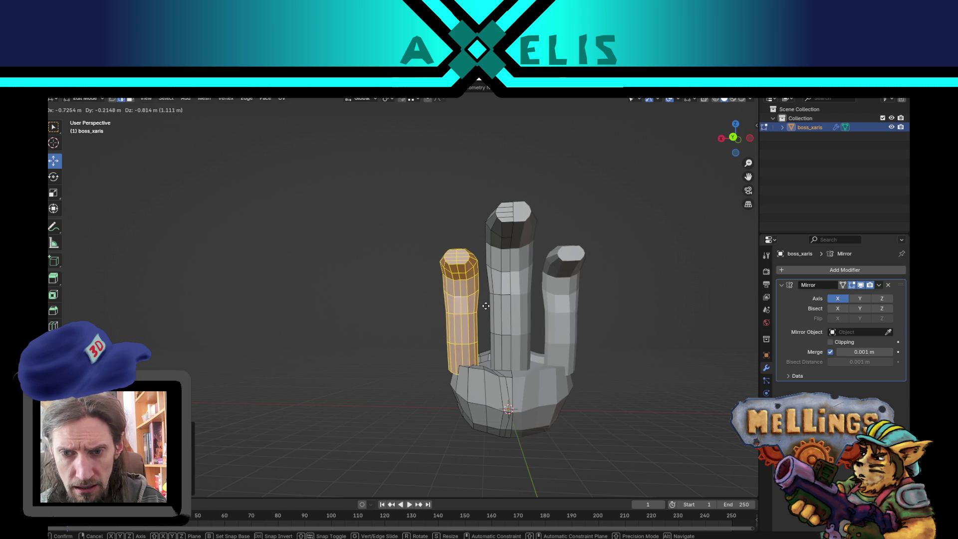
click(480, 305)
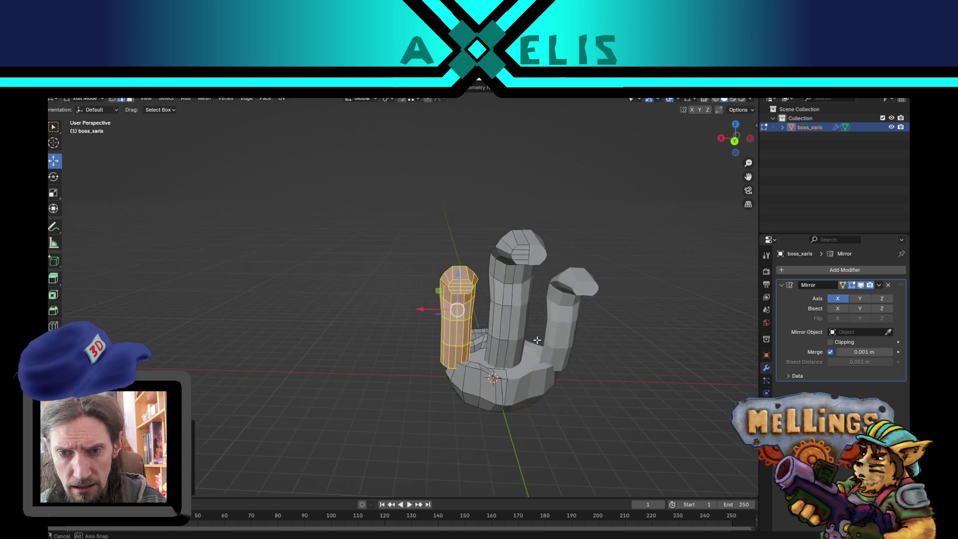
Shift the left finger's base loop and a higher edge loop sideways along X
key(alt+a)
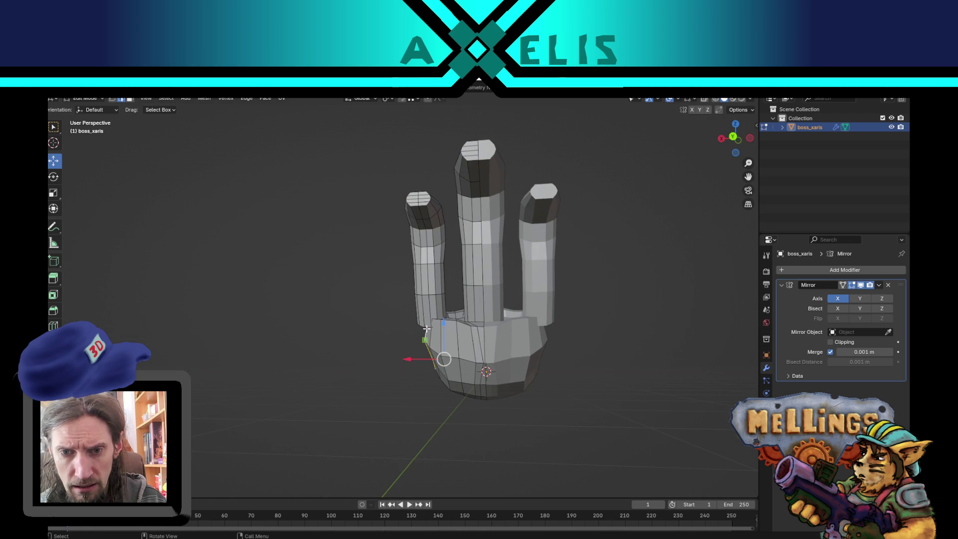
alt+click(423, 327)
alt+click(424, 326)
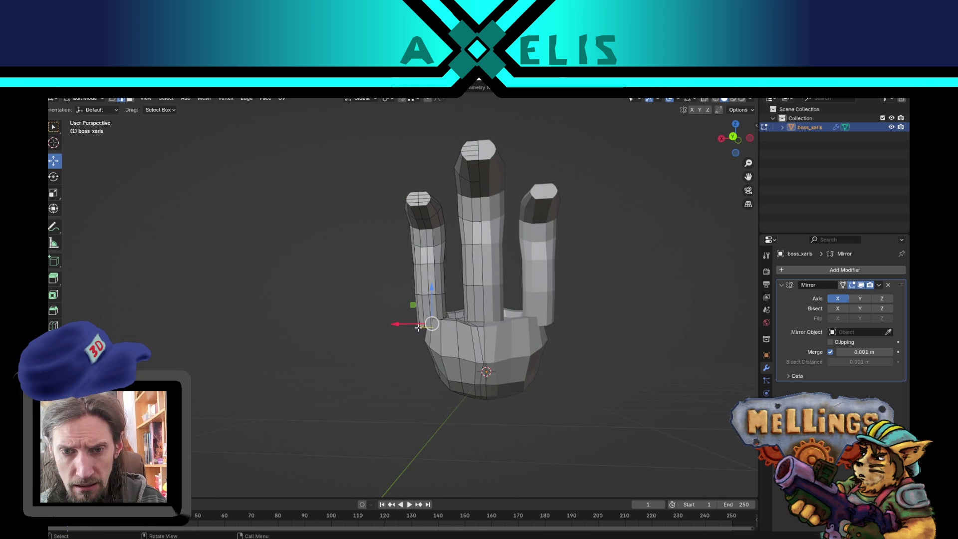
key(g)
key(x)
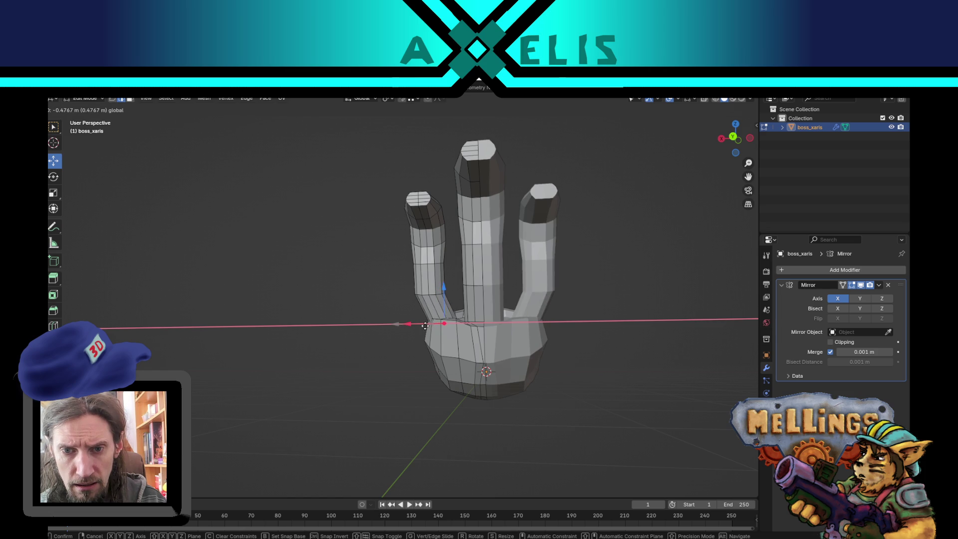
click(424, 325)
alt+click(424, 296)
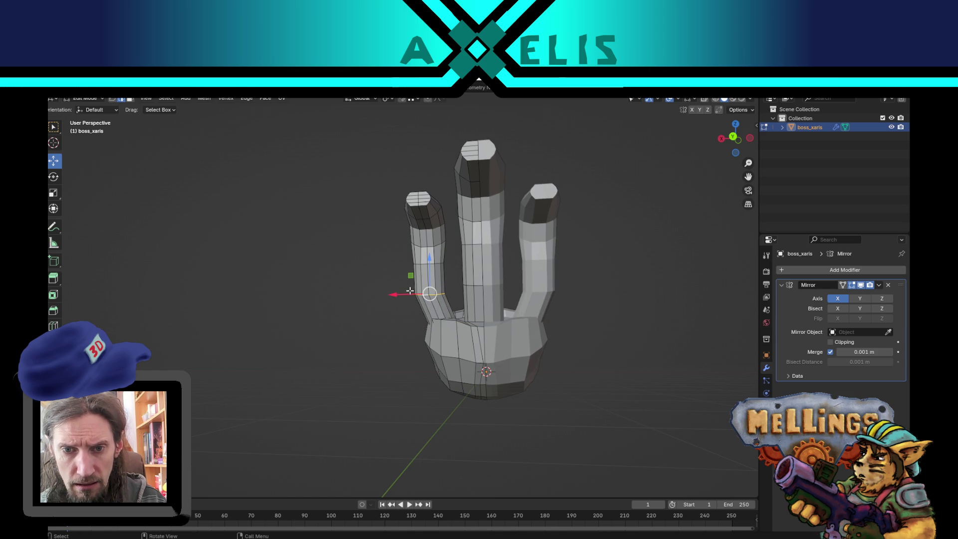
key(g)
key(x)
click(420, 269)
drag(421, 270, 431, 332)
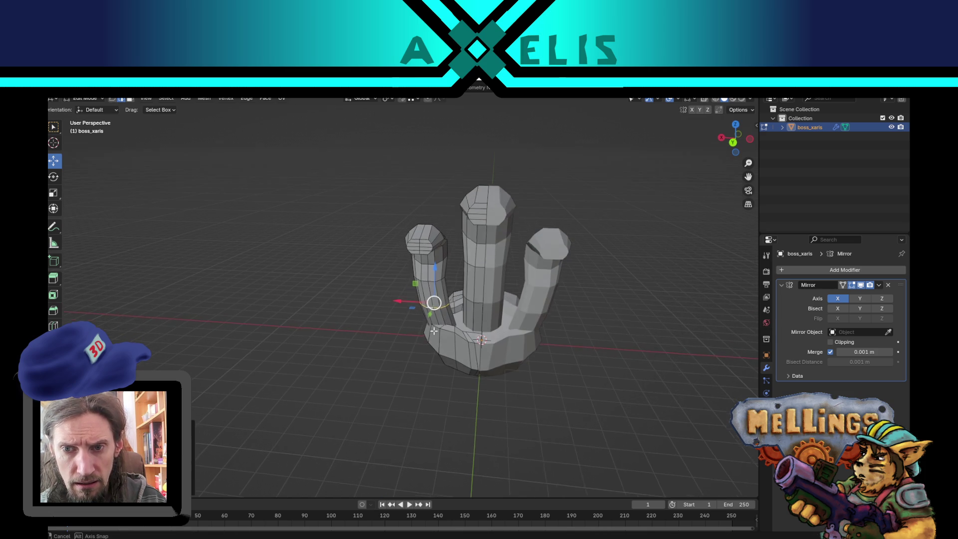
mouse_move(286, 342)
mouse_down()
mouse_move(424, 335)
mouse_move(521, 346)
mouse_move(312, 322)
mouse_move(481, 366)
mouse_up()
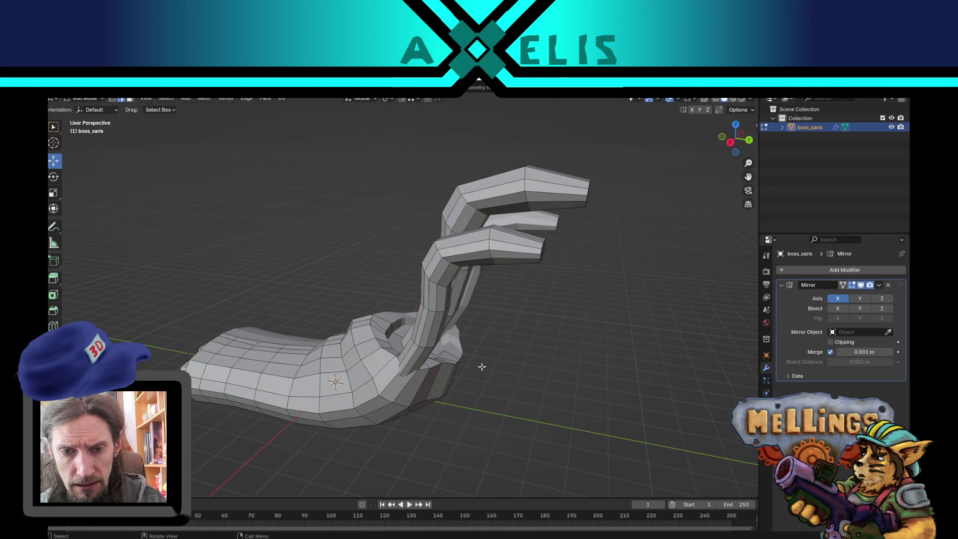
mouse_move(385, 353)
mouse_down()
mouse_move(372, 341)
mouse_move(331, 346)
mouse_move(387, 376)
mouse_move(382, 346)
mouse_up()
key(l)
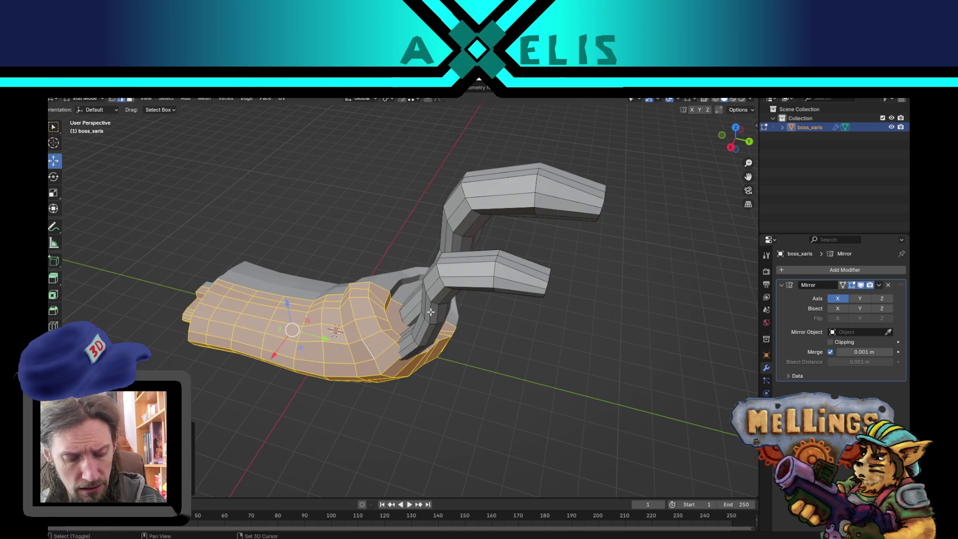
Hide everything except the palm and widen a front face loop along X
key(shift+h)
drag(430, 312, 379, 402)
alt+click(379, 402)
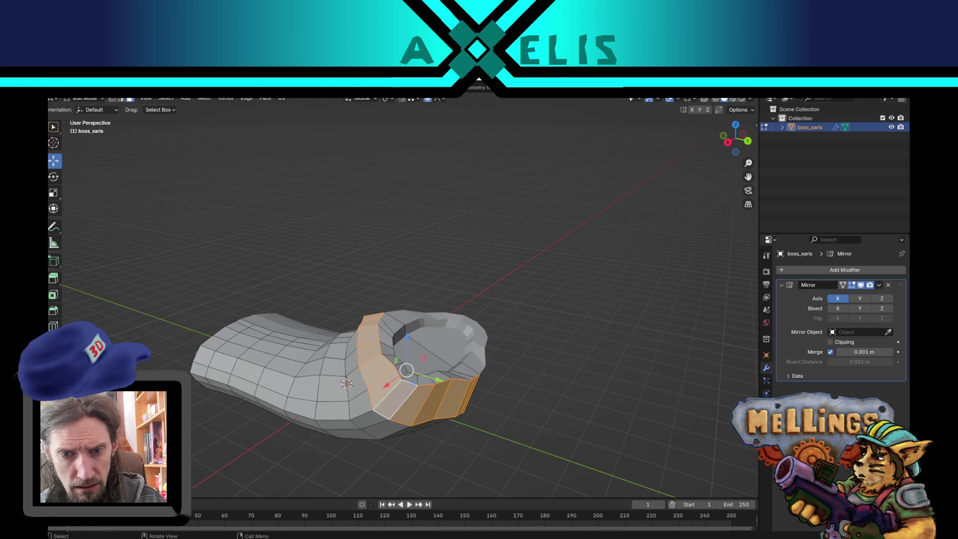
key(s)
key(x)
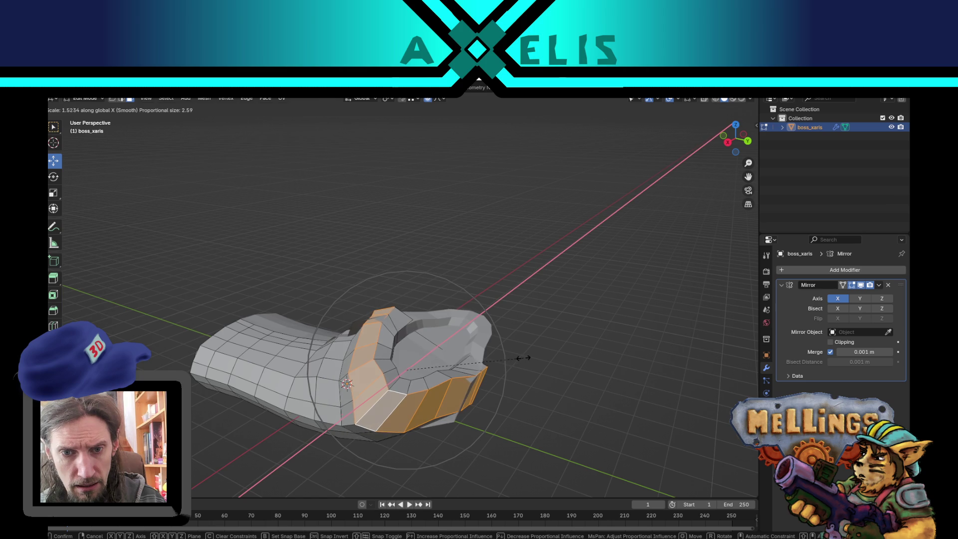
click(515, 359)
Enable Clipping on the Mirror modifier, rescale the loop along X, and return to Object Mode
click(831, 343)
key(s)
key(x)
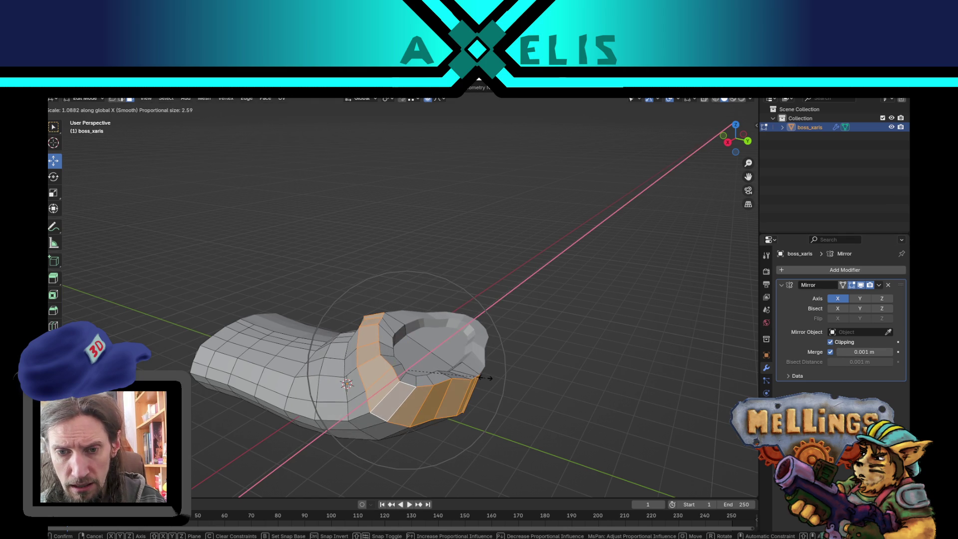
key(Escape)
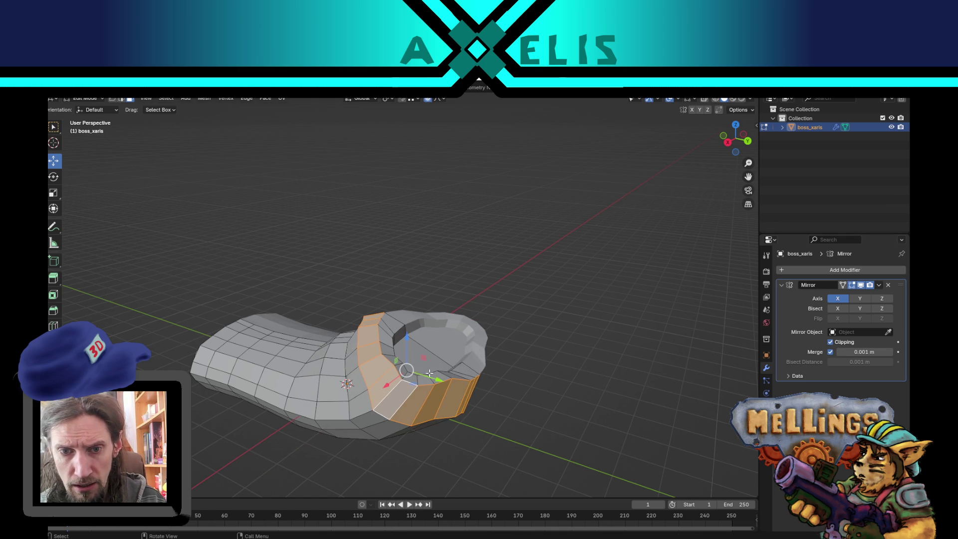
key(g)
key(Escape)
key(s)
key(x)
key(Escape)
mouse_move(509, 364)
mouse_down()
mouse_move(533, 366)
mouse_move(470, 386)
mouse_move(379, 370)
mouse_up()
key(g)
key(Escape)
key(Tab)
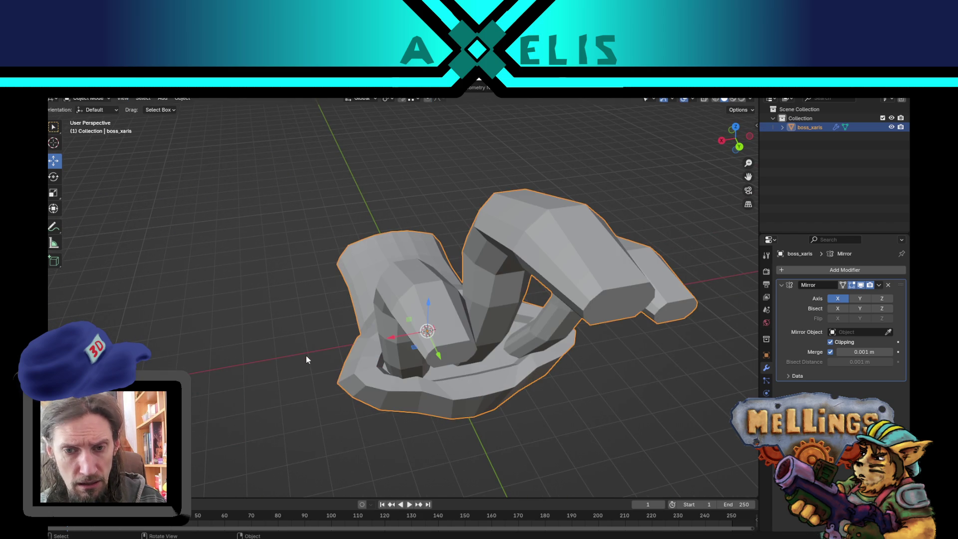
Push the two front palm faces along the Y axis and save xar_boss.blend
mouse_move(306, 355)
mouse_down()
mouse_move(336, 347)
mouse_move(323, 305)
mouse_move(239, 331)
mouse_move(253, 373)
mouse_move(267, 379)
mouse_move(359, 357)
mouse_move(430, 378)
mouse_move(520, 368)
mouse_move(445, 410)
mouse_move(487, 351)
mouse_move(430, 341)
mouse_move(497, 348)
mouse_up()
key(Tab)
click(395, 332)
shift+click(449, 326)
key(g)
key(y)
click(470, 348)
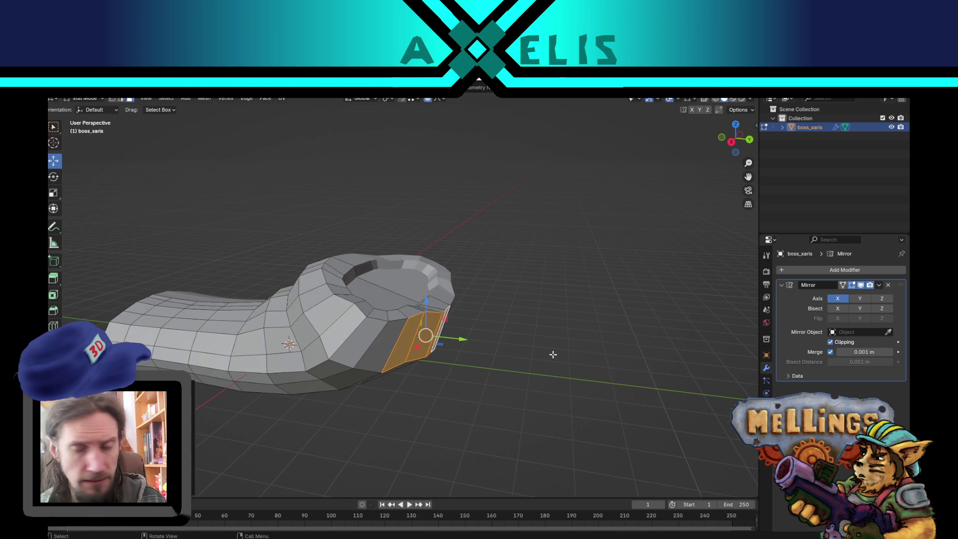
key(ctrl+s)
Unhide the finger parts, leave Edit Mode, save xar_boss.blend again and return to Unity
scroll(494, 394, down, 3)
key(Tab)
key(Tab)
key(alt+h)
key(alt+a)
mouse_move(511, 396)
mouse_down()
mouse_move(506, 402)
mouse_move(419, 364)
mouse_move(374, 359)
mouse_move(538, 376)
mouse_move(519, 365)
mouse_move(532, 353)
mouse_move(575, 349)
mouse_move(560, 332)
mouse_move(499, 349)
mouse_move(402, 349)
mouse_move(473, 359)
mouse_move(451, 352)
mouse_up()
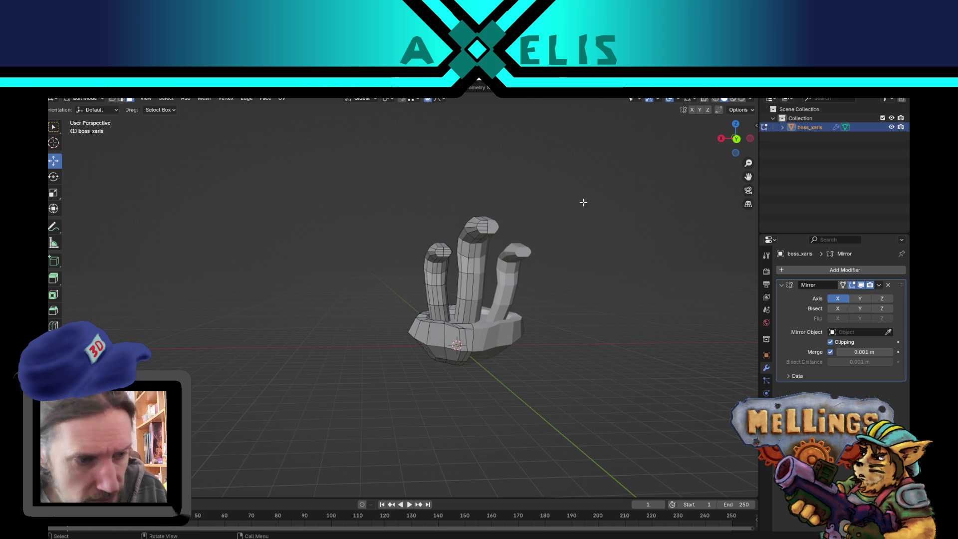
key(Tab)
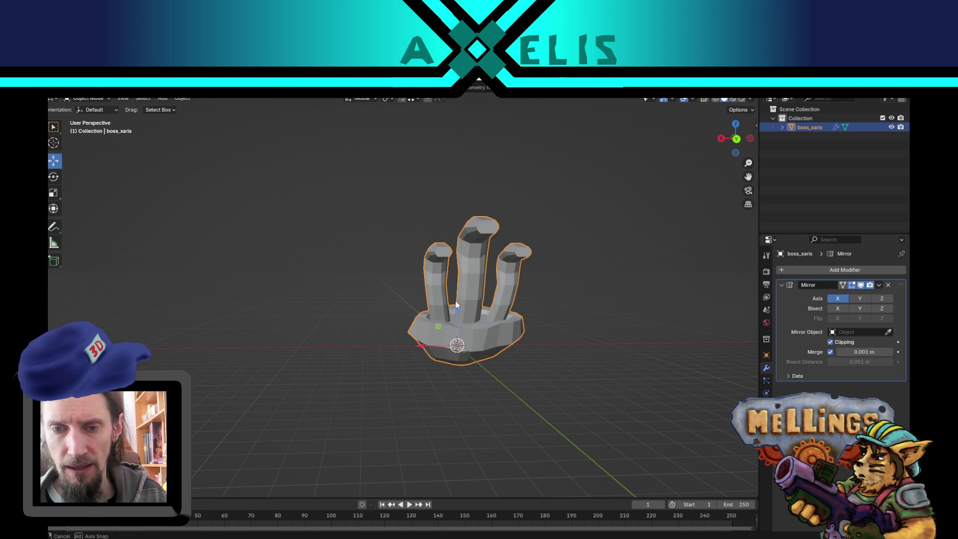
key(ctrl+s)
key(alt+Tab)
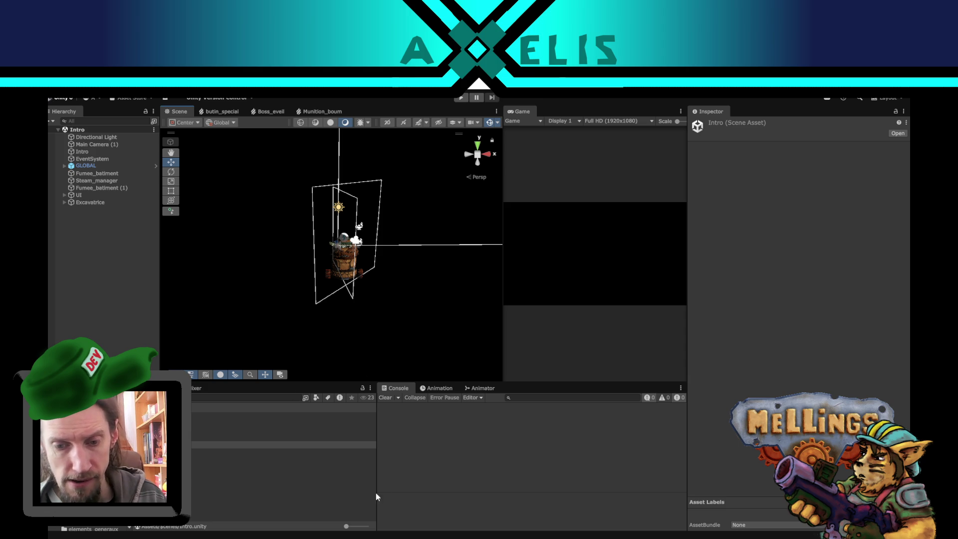
Zoom the Scene view over the Intro scene, then bring up melling_profil.savg in VS Code
scroll(307, 286, up, 2)
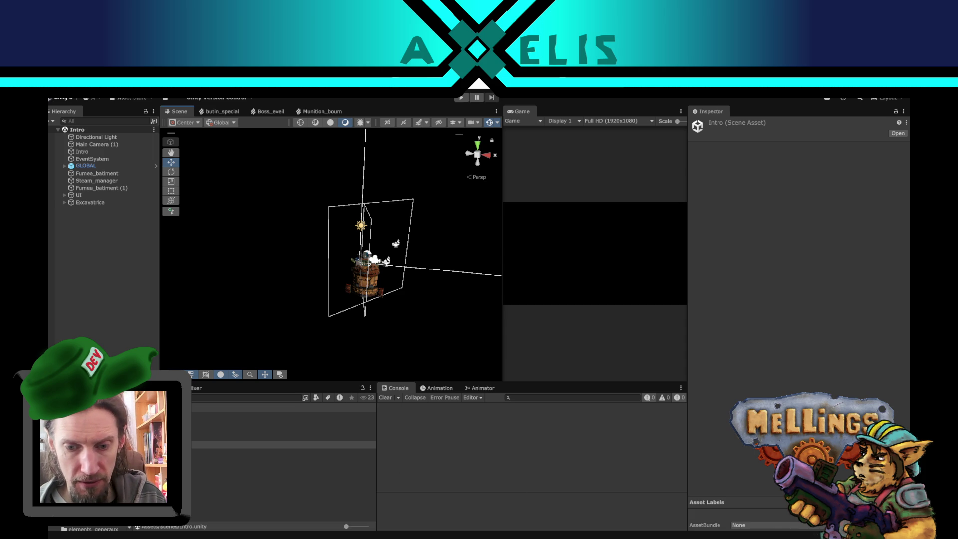
key(alt+Tab)
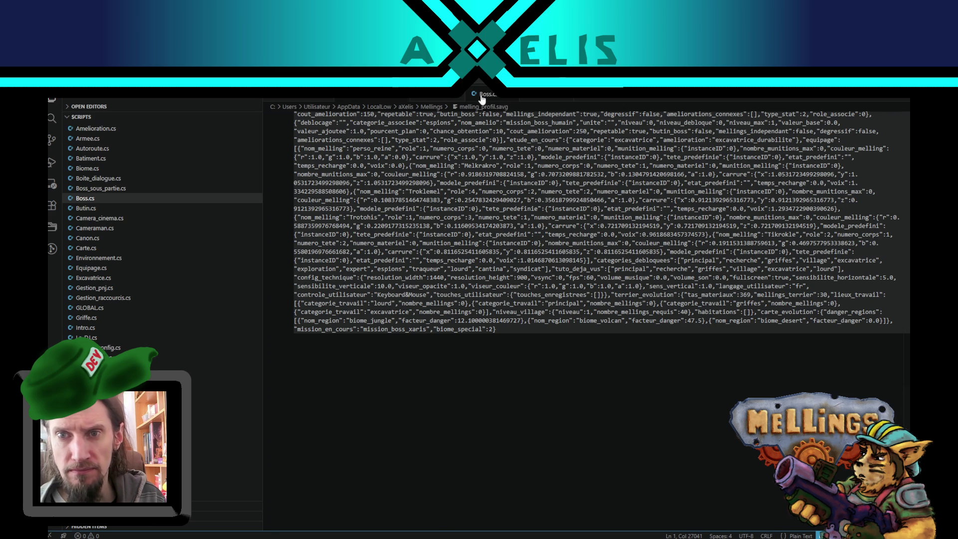
Show the Boss.cs script, then back in Unity widen the Game preview panel
click(481, 96)
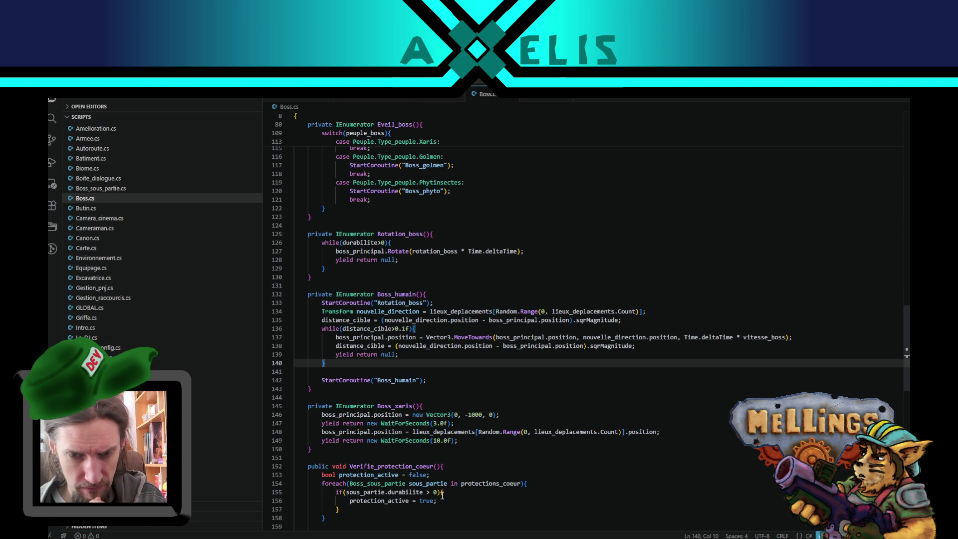
key(alt+Tab)
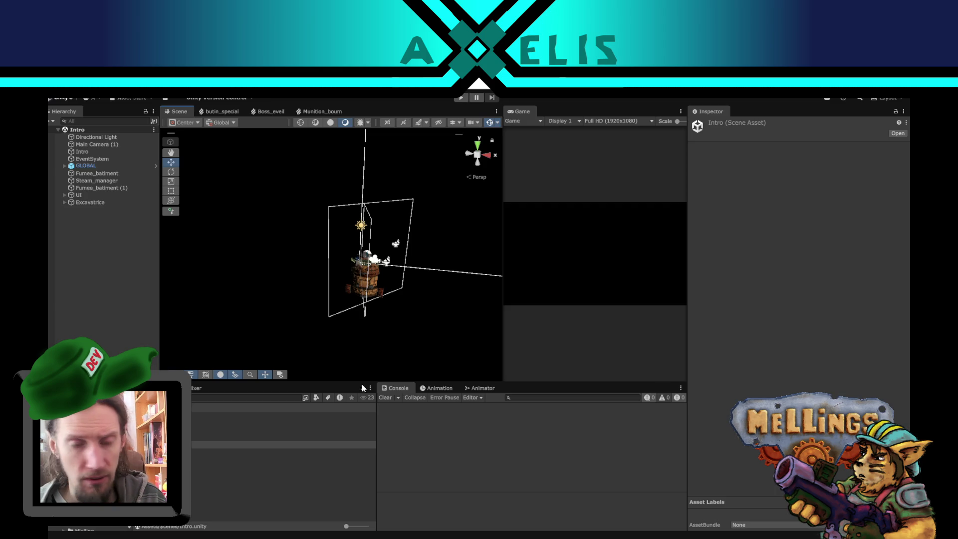
drag(686, 326, 725, 323)
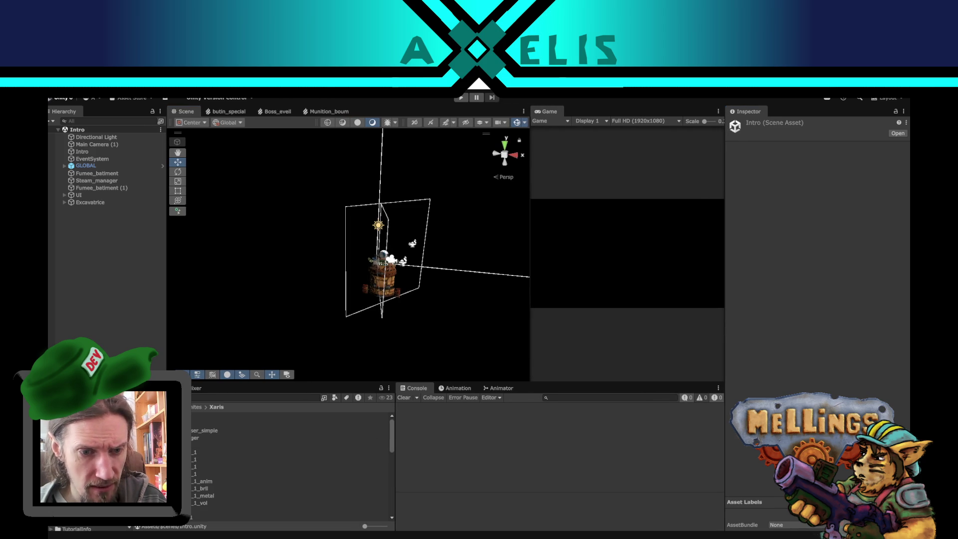
Review Boss_xaris.prefab's fortification_xaris and fortification points in the Inspector, then enter play mode
click(225, 423)
scroll(788, 288, down, 5)
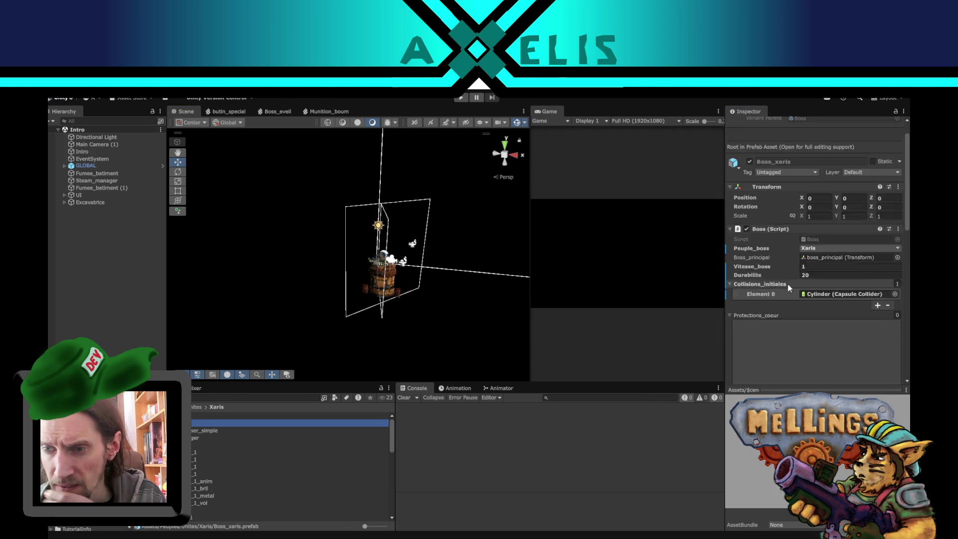
scroll(781, 352, down, 8)
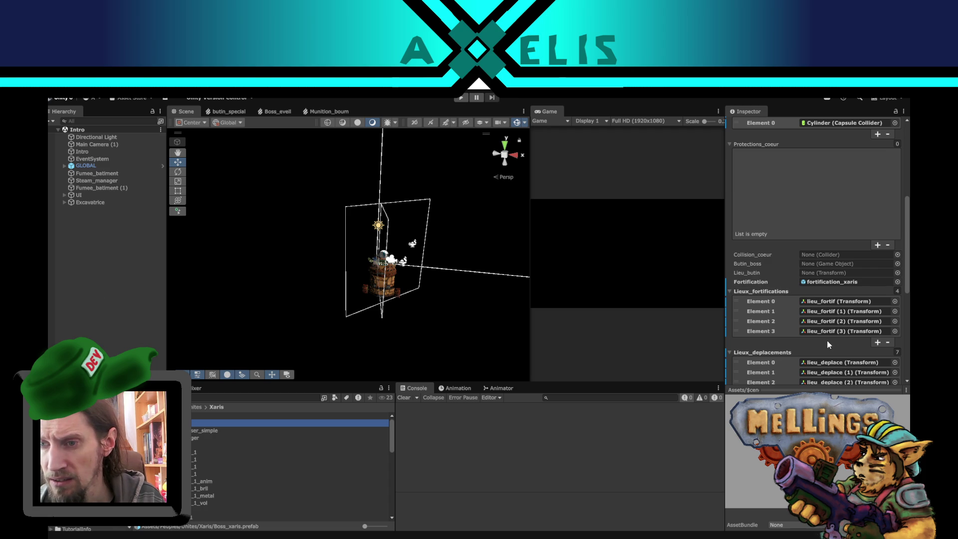
click(459, 98)
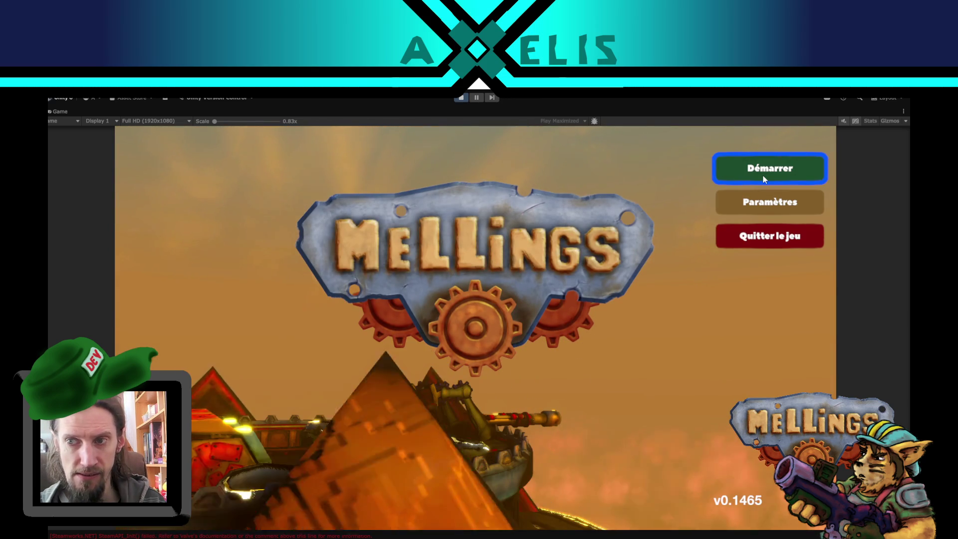
Start the game from the title screen and check the save file's current boss mission
key(Return)
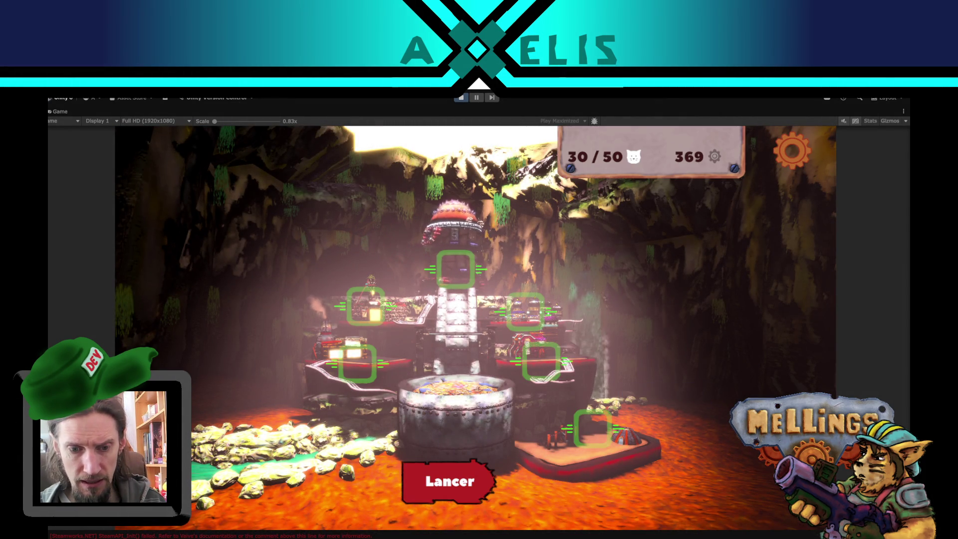
key(alt+Tab)
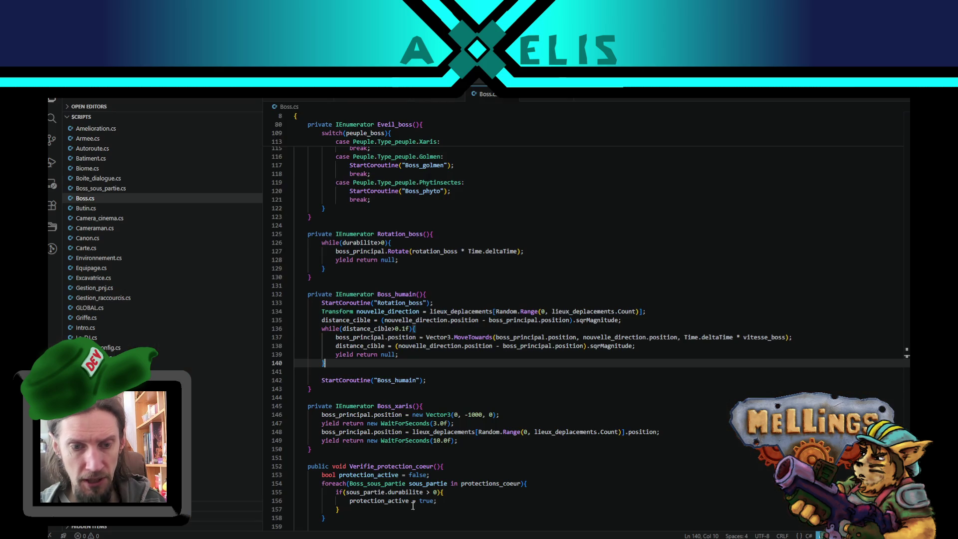
click(352, 102)
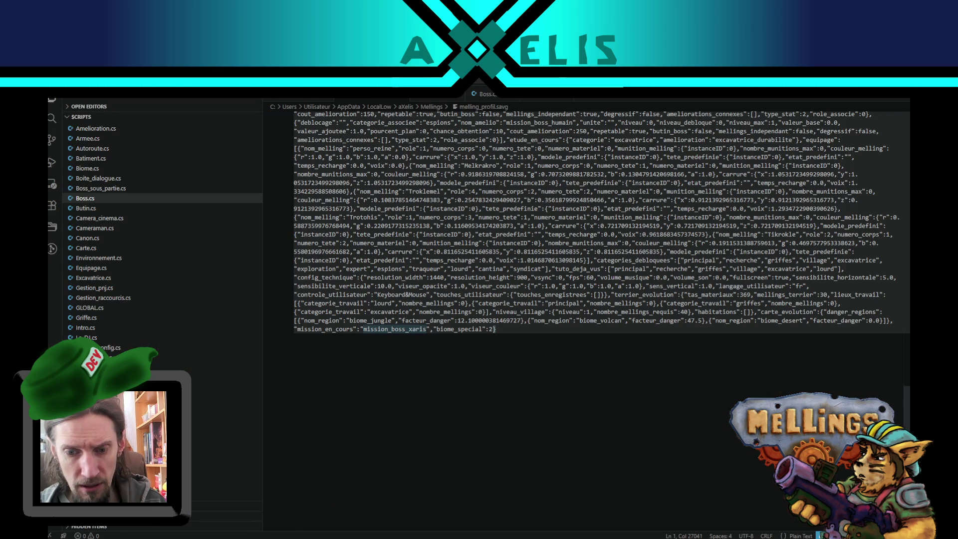
key(alt+Tab)
Activate the special Xaris boss mission and launch it via Lancer, Activer and Lancement
click(455, 469)
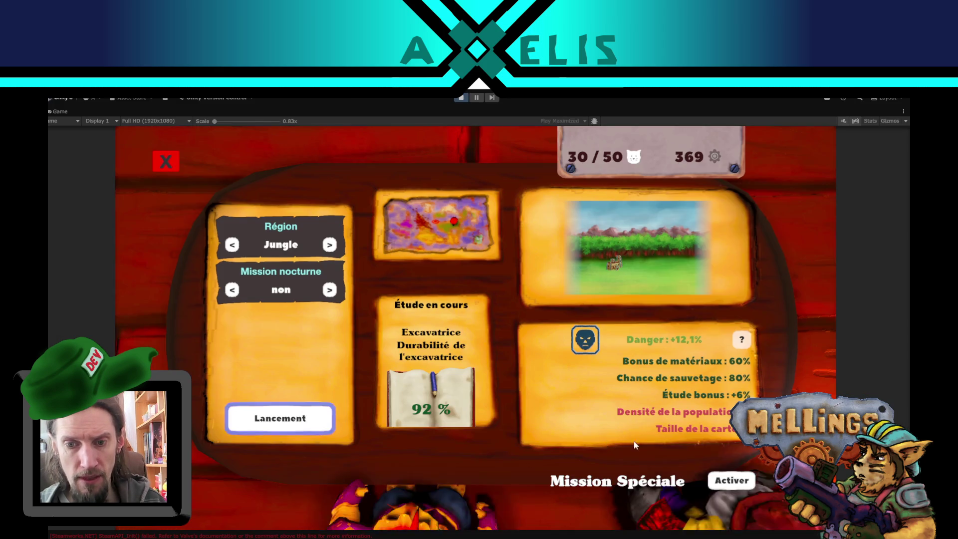
click(732, 480)
click(268, 417)
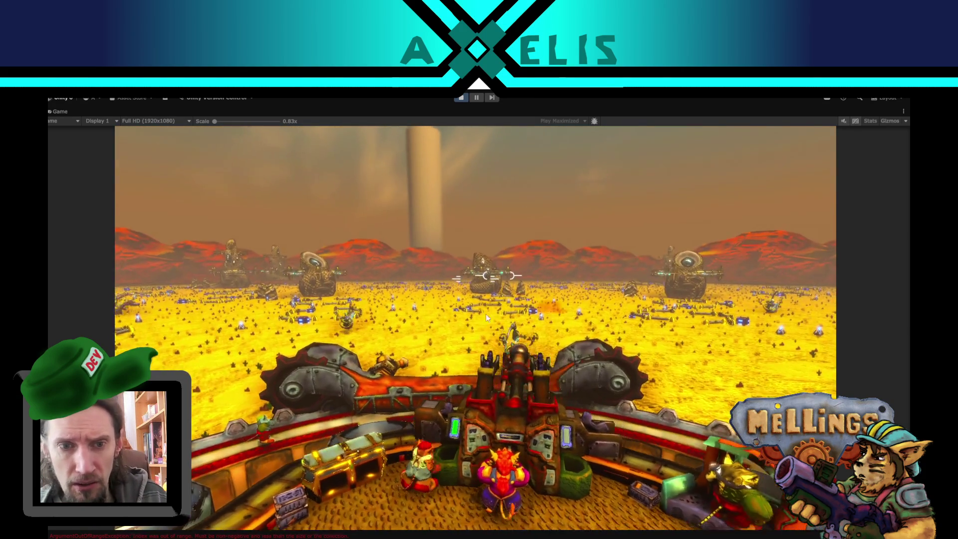
Pause the game, restore the full editor layout and survey the desert arena in the Scene view
key(Escape)
double_click(472, 109)
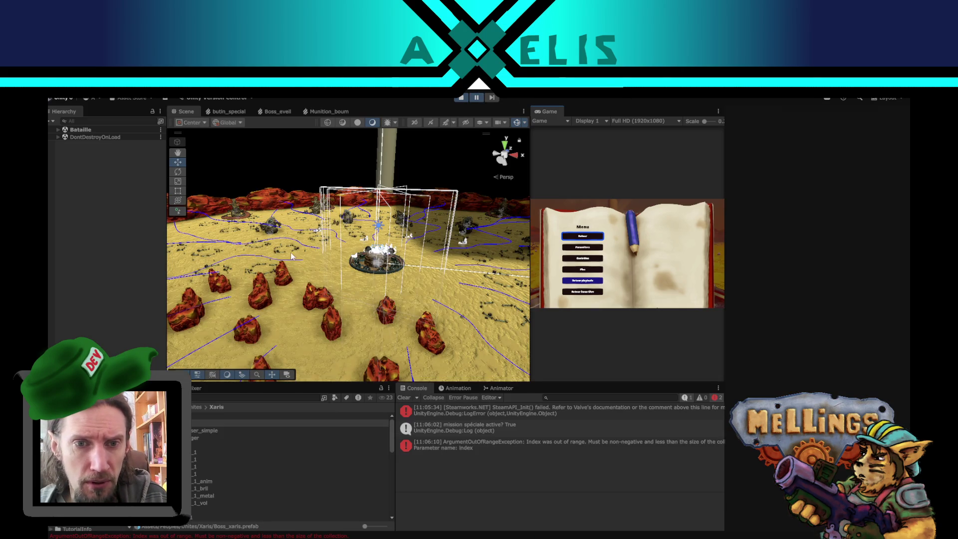
mouse_move(349, 271)
mouse_down()
mouse_move(555, 216)
mouse_move(568, 198)
mouse_move(524, 225)
mouse_move(415, 244)
mouse_up()
mouse_move(344, 263)
mouse_down()
mouse_move(334, 302)
mouse_move(207, 329)
mouse_move(434, 278)
mouse_move(259, 335)
mouse_up()
mouse_move(424, 293)
mouse_down()
mouse_move(446, 300)
mouse_move(230, 331)
mouse_move(289, 310)
mouse_up()
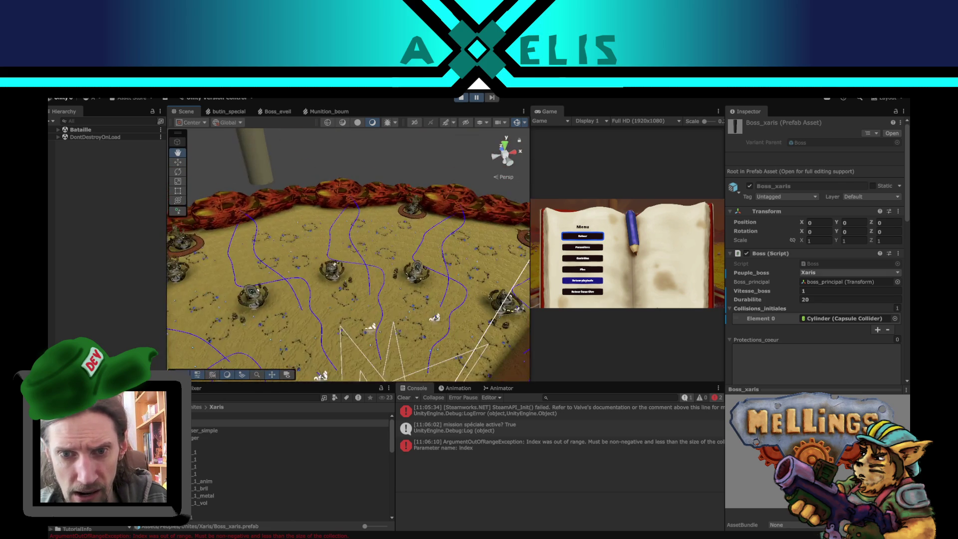
mouse_move(342, 290)
mouse_down()
mouse_move(349, 299)
mouse_move(335, 256)
mouse_move(484, 288)
mouse_move(339, 257)
mouse_up()
Select the fortification tower and trace it to lieu_fortif (2) in the Hierarchy
key(w)
click(282, 224)
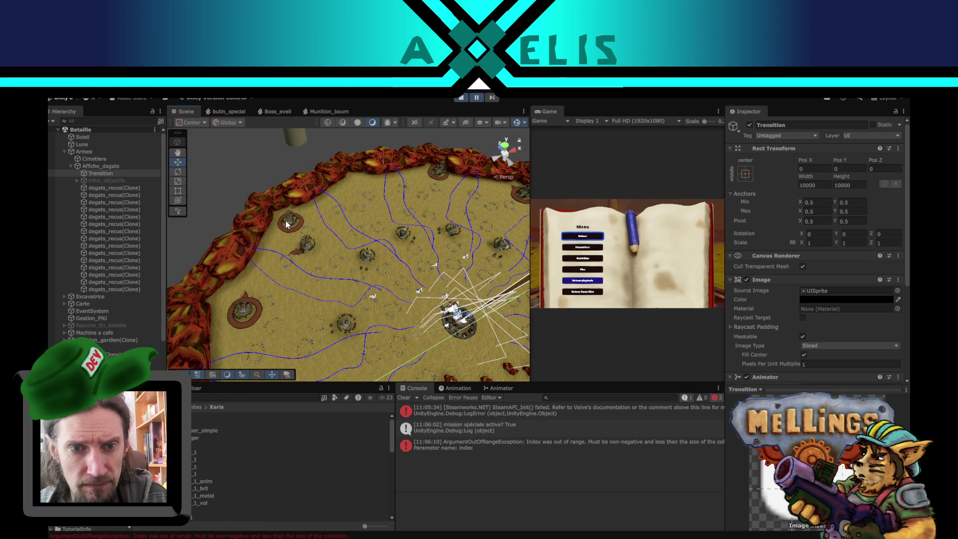
click(295, 220)
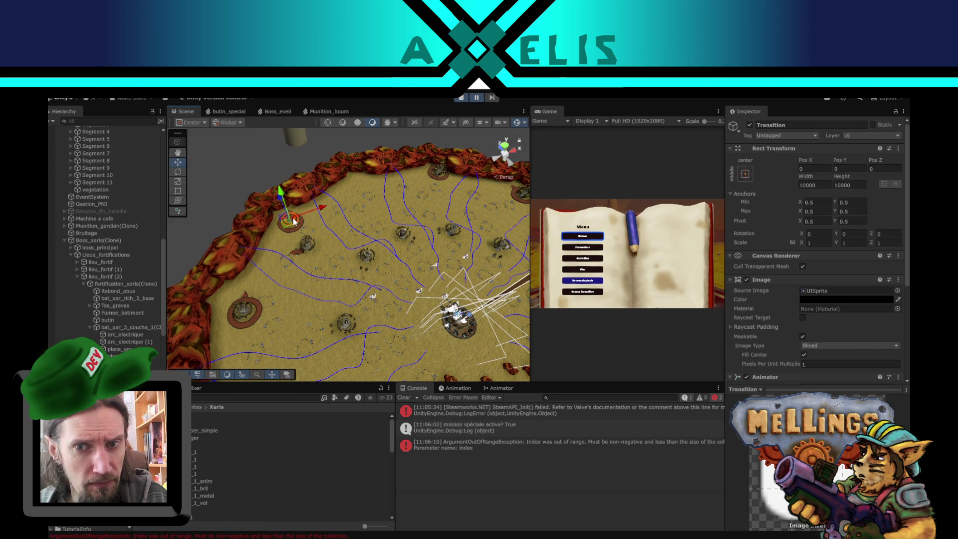
click(118, 274)
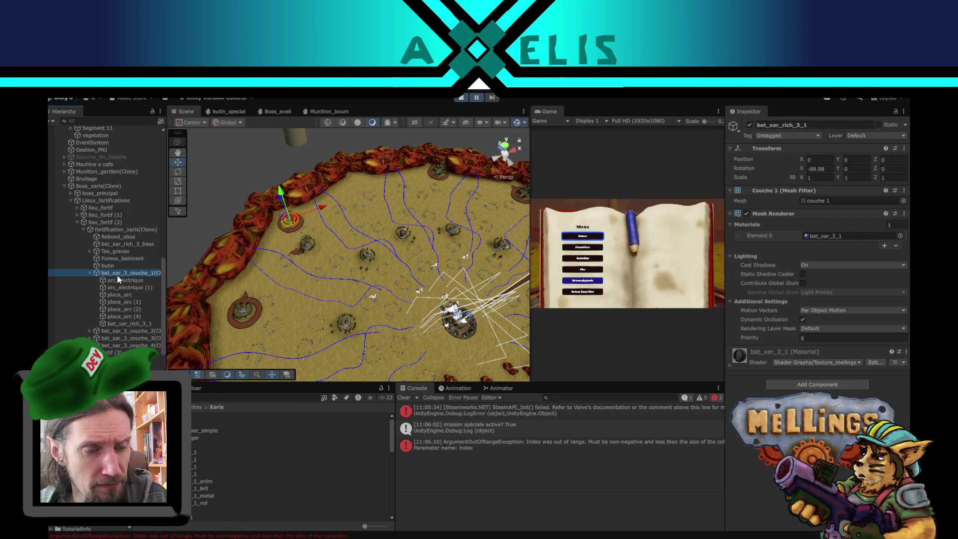
click(91, 273)
click(77, 222)
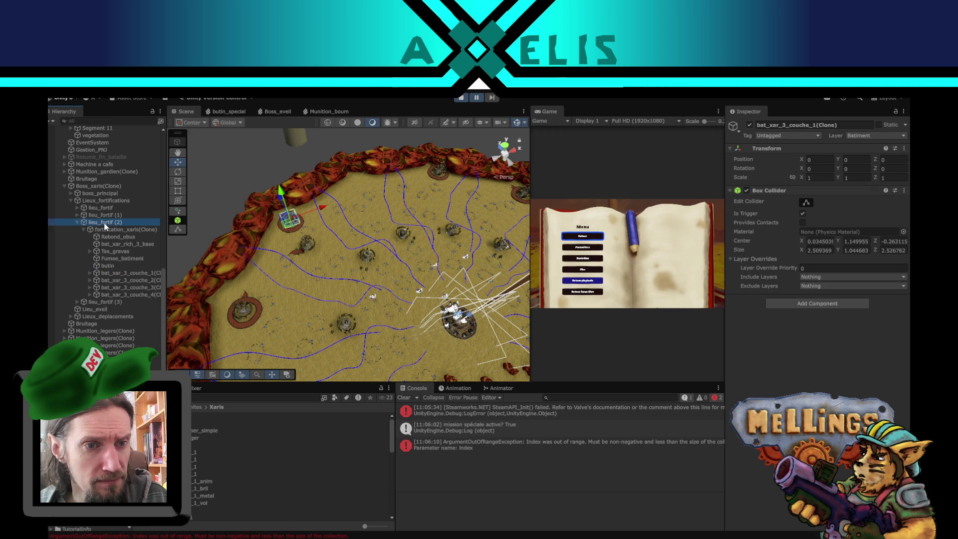
click(76, 222)
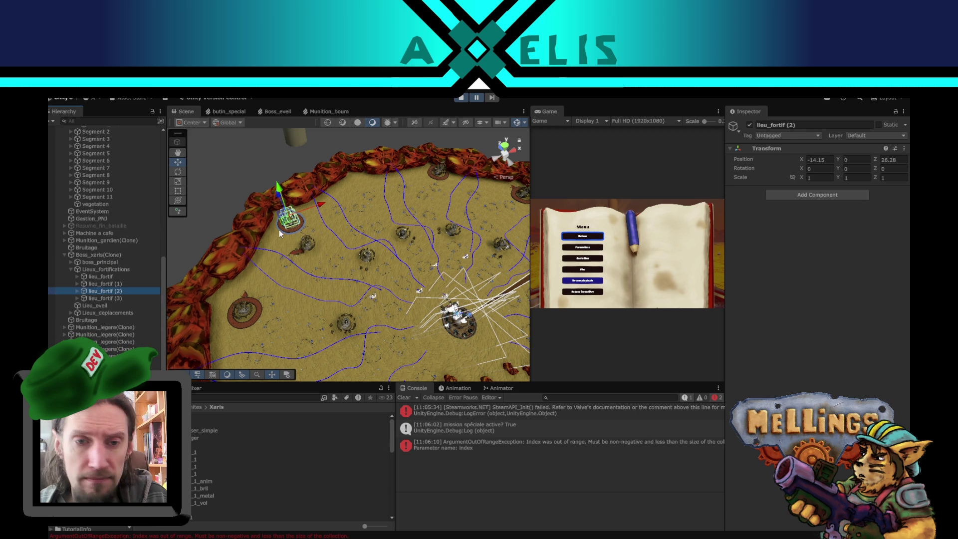
Scroll through the spawned Hierarchy entries, then stop play mode
scroll(279, 226, up, 5)
scroll(319, 252, down, 3)
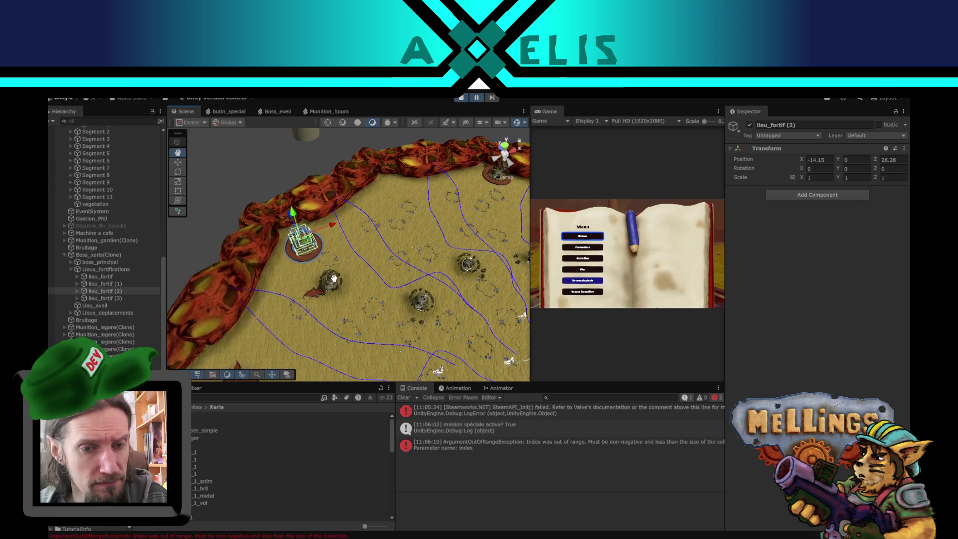
scroll(348, 268, down, 2)
scroll(348, 276, down, 1)
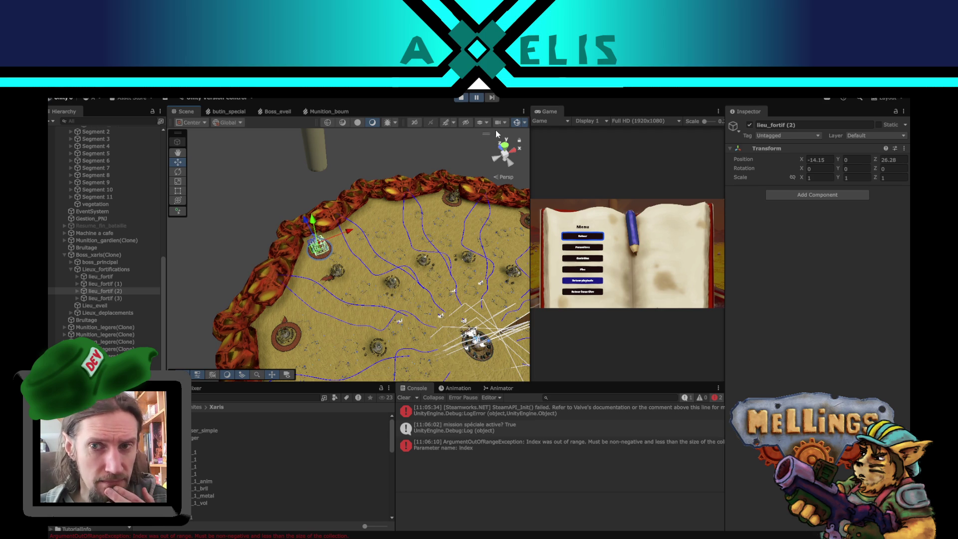
click(462, 100)
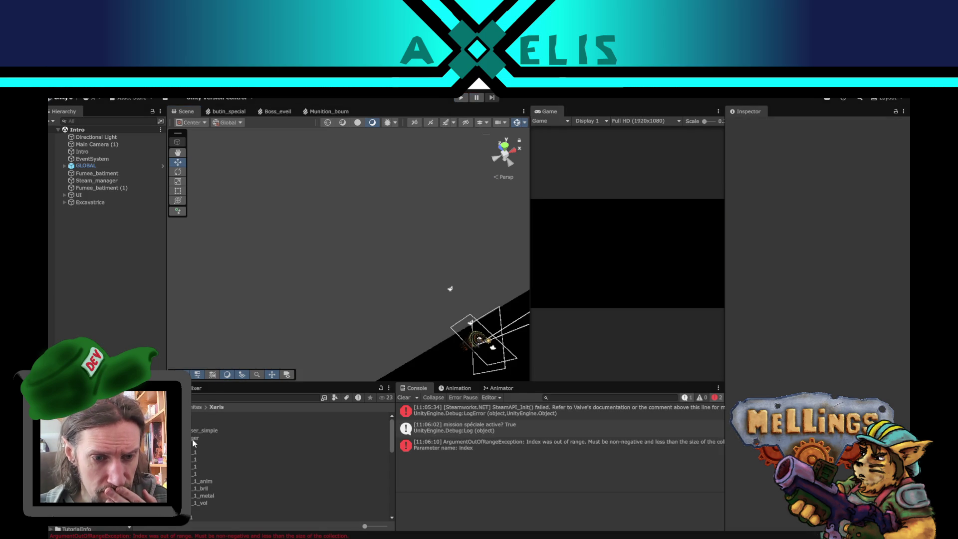
Select Boss_xaris.prefab and scroll to its fortification_xaris field and four lieu_fortif points
click(199, 423)
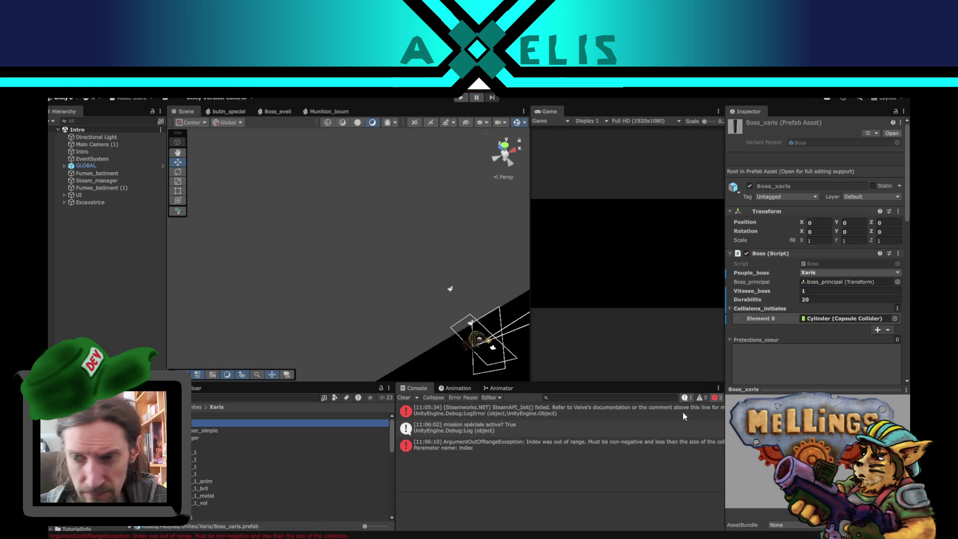
scroll(808, 288, down, 8)
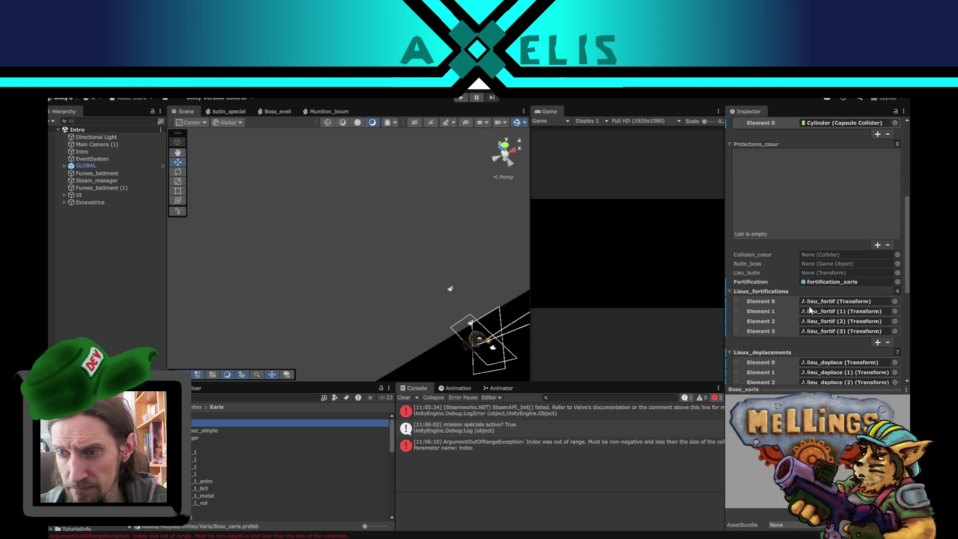
double_click(810, 281)
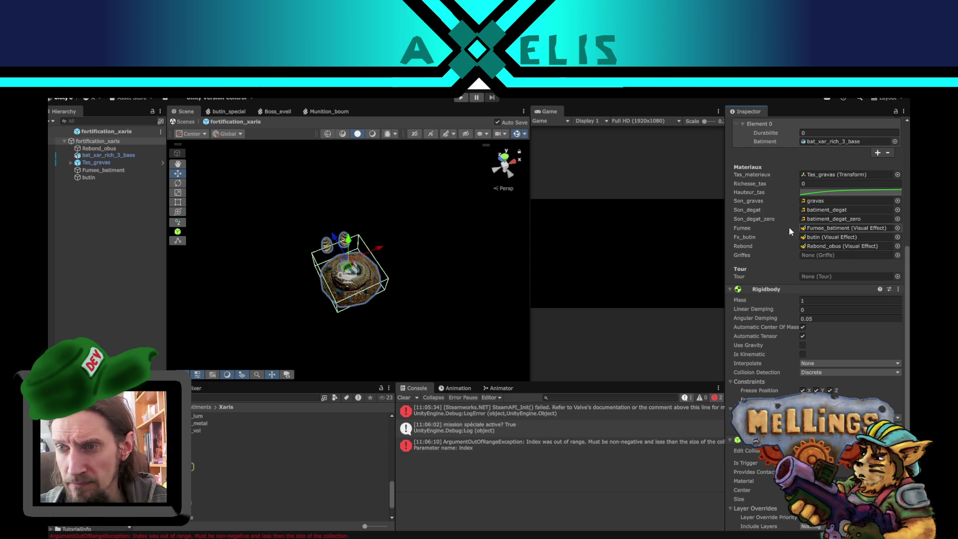
scroll(788, 226, up, 4)
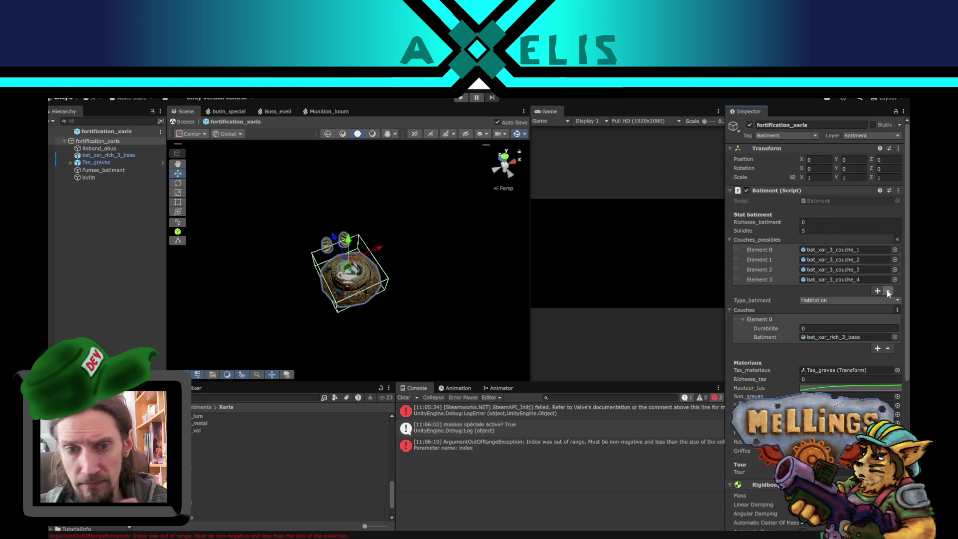
mouse_move(338, 298)
mouse_down()
mouse_move(439, 171)
mouse_move(289, 199)
mouse_up()
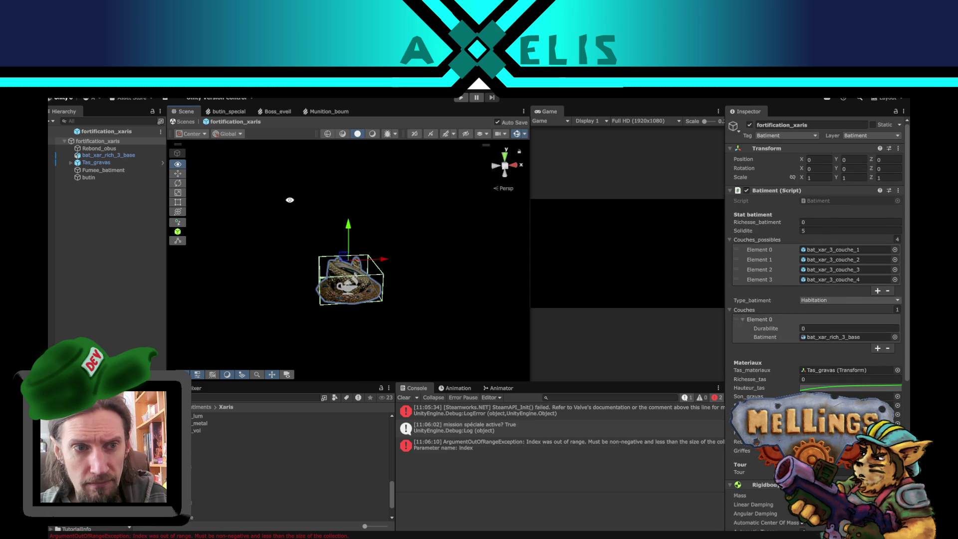
click(115, 156)
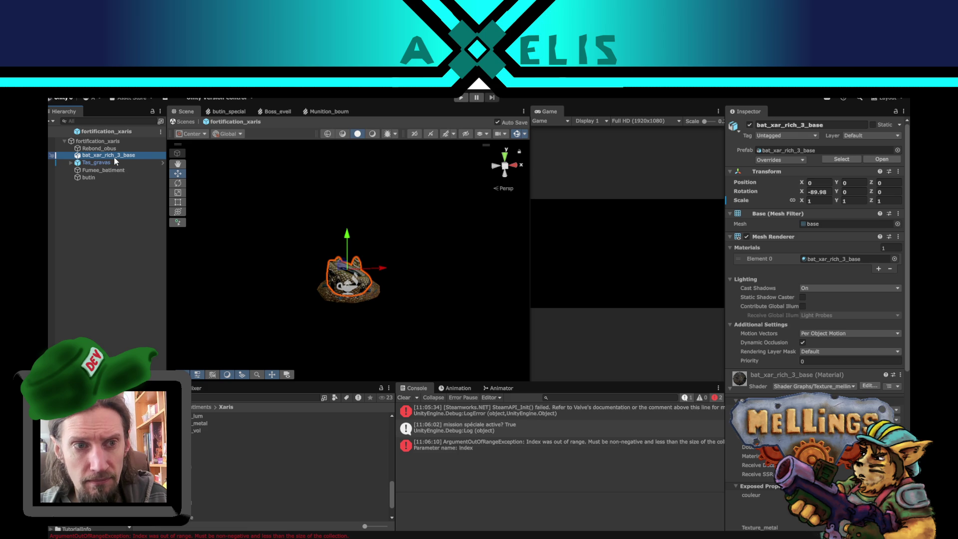
scroll(201, 468, up, 3)
scroll(200, 462, up, 5)
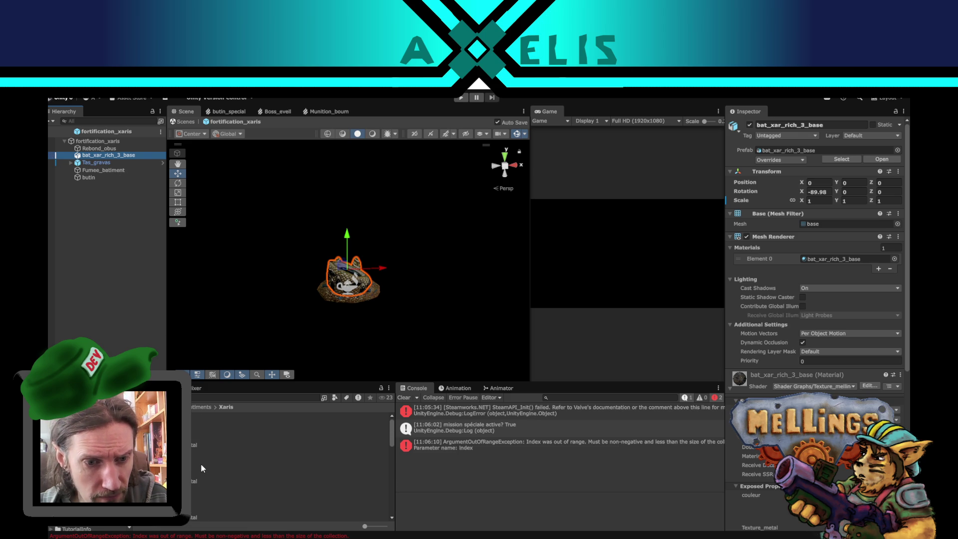
double_click(201, 467)
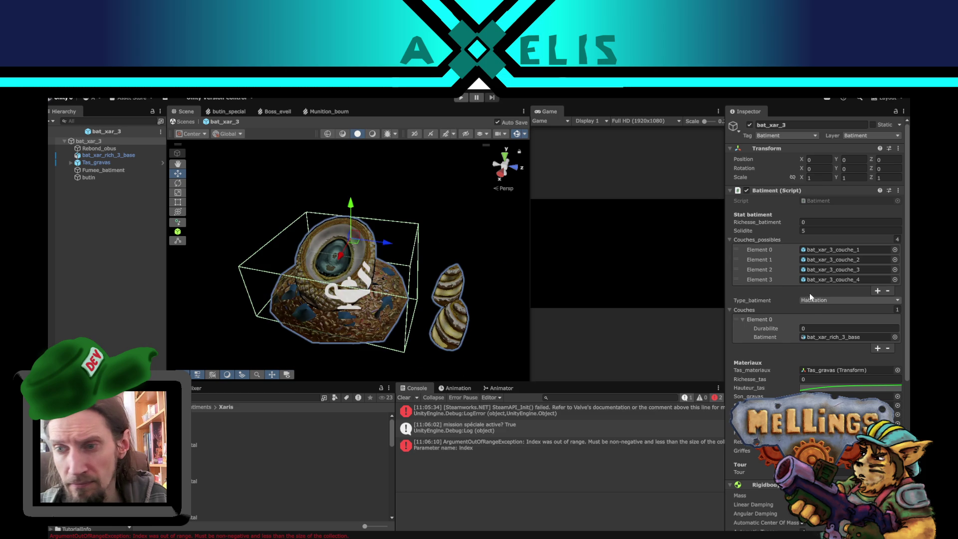
scroll(810, 298, down, 10)
scroll(813, 250, down, 1)
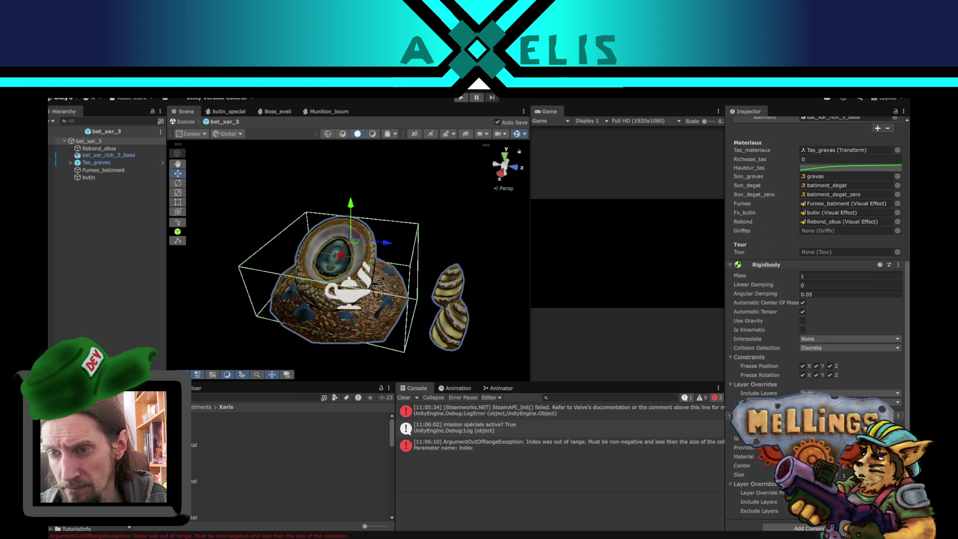
scroll(815, 299, down, 1)
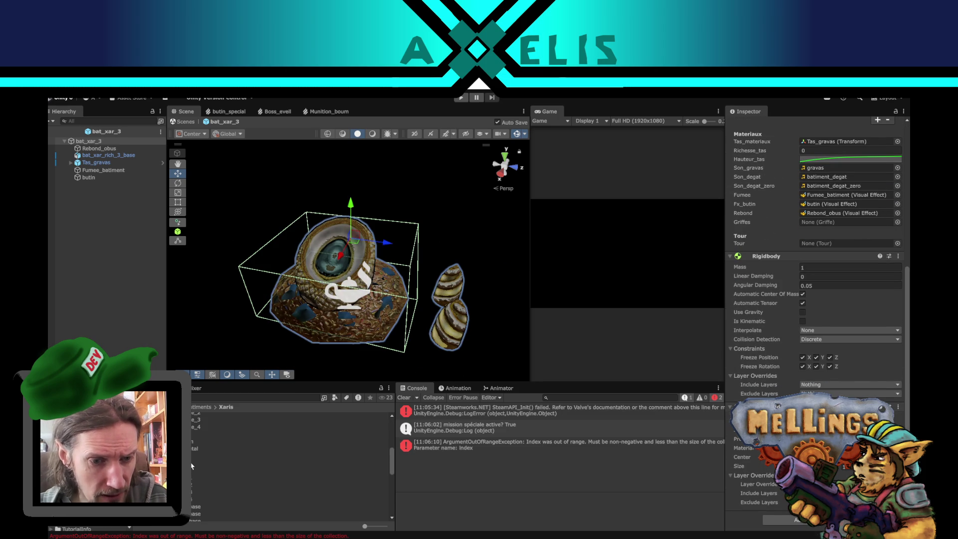
scroll(250, 464, down, 5)
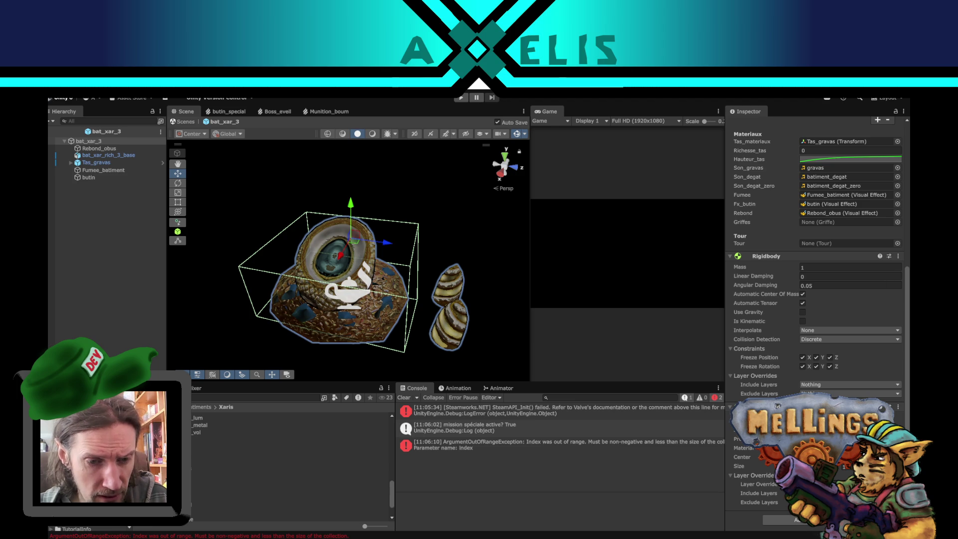
Open the fortification_xari prefab and look over its root and bat_xar_rich_3_base part
double_click(194, 464)
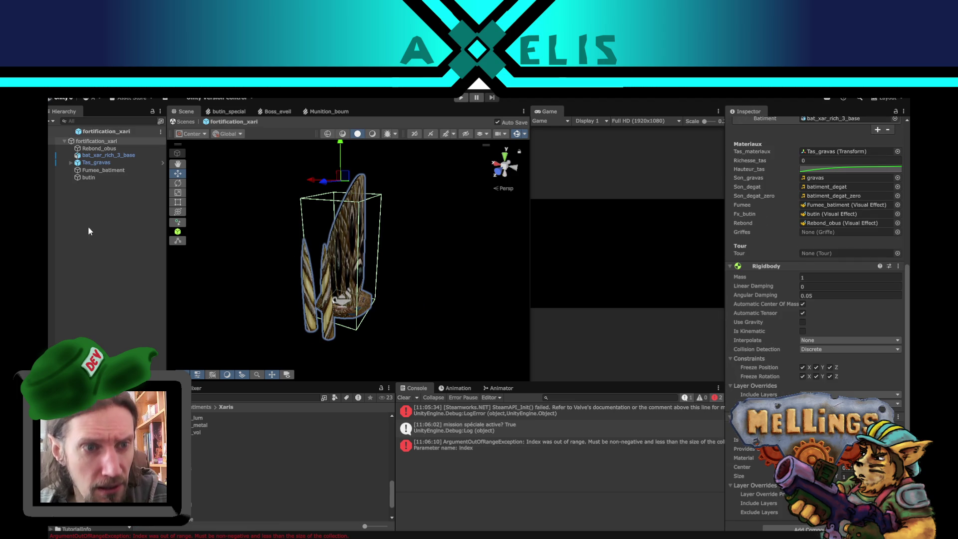
click(111, 156)
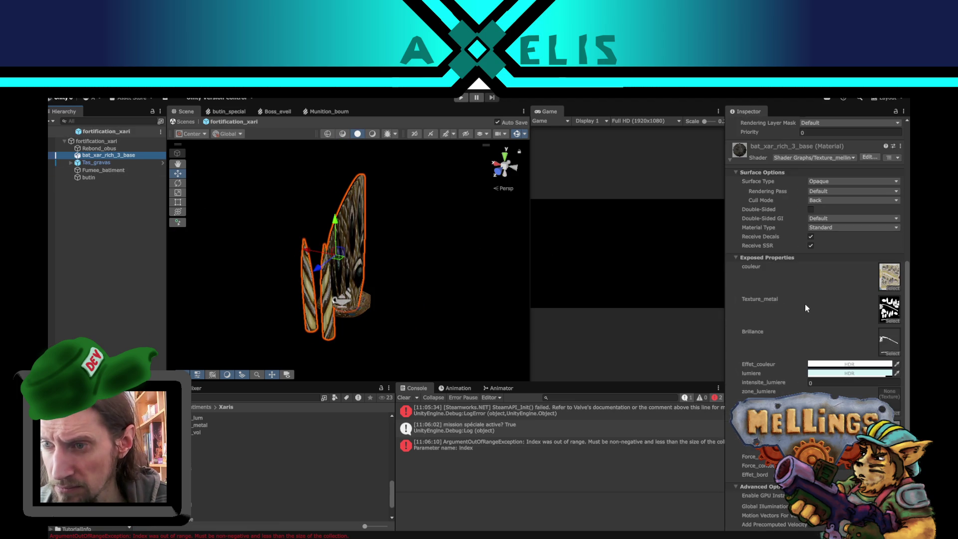
scroll(804, 304, up, 5)
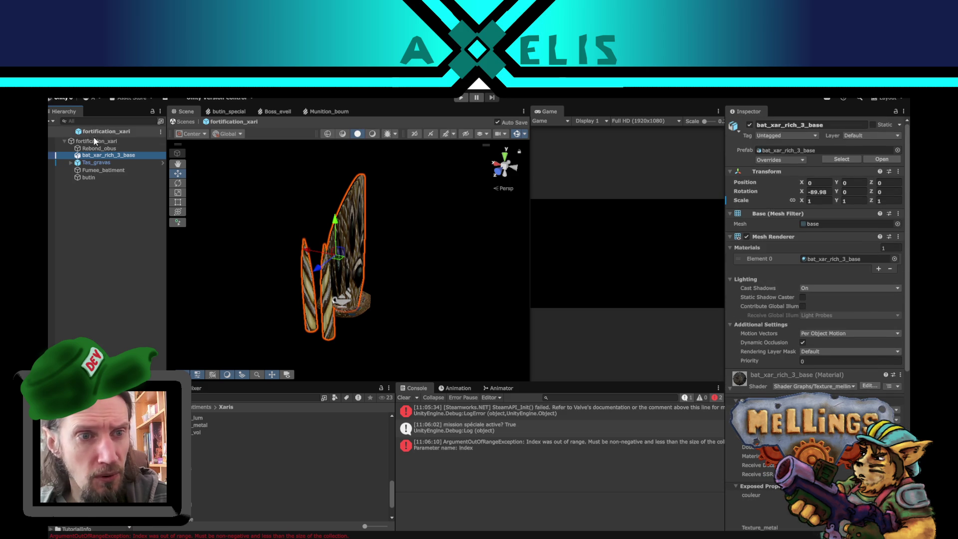
click(112, 141)
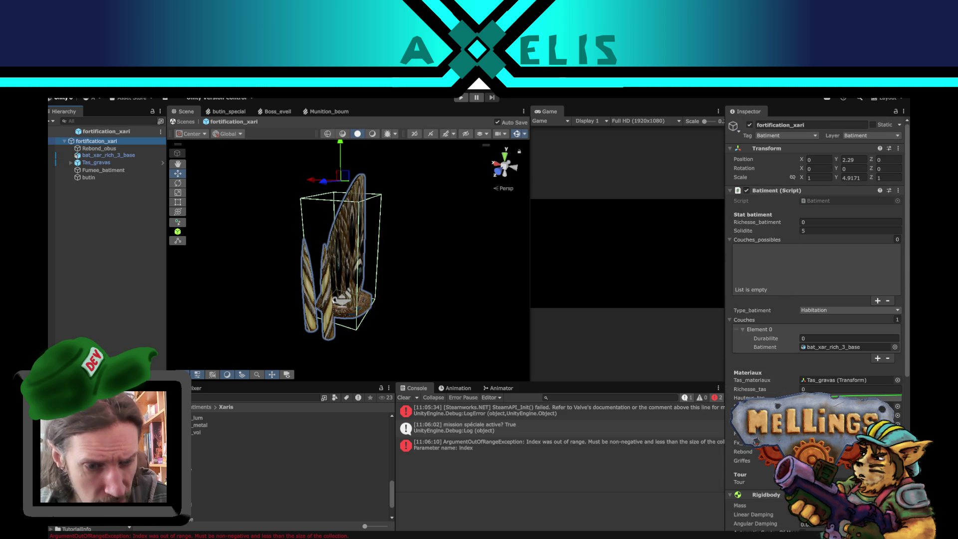
Delete the old fortification_xaris prefab and rename fortification_xari to fortification_xaris
click(215, 468)
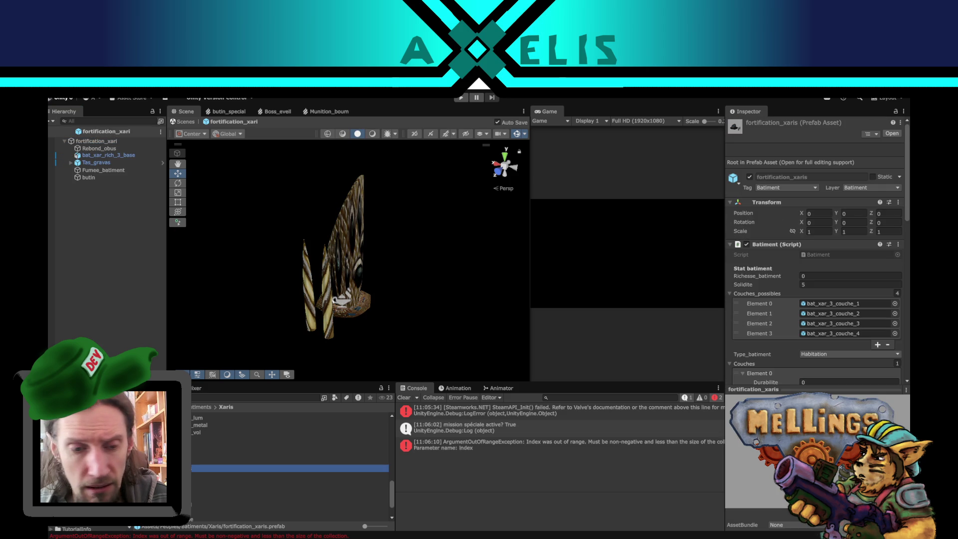
click(249, 461)
click(249, 468)
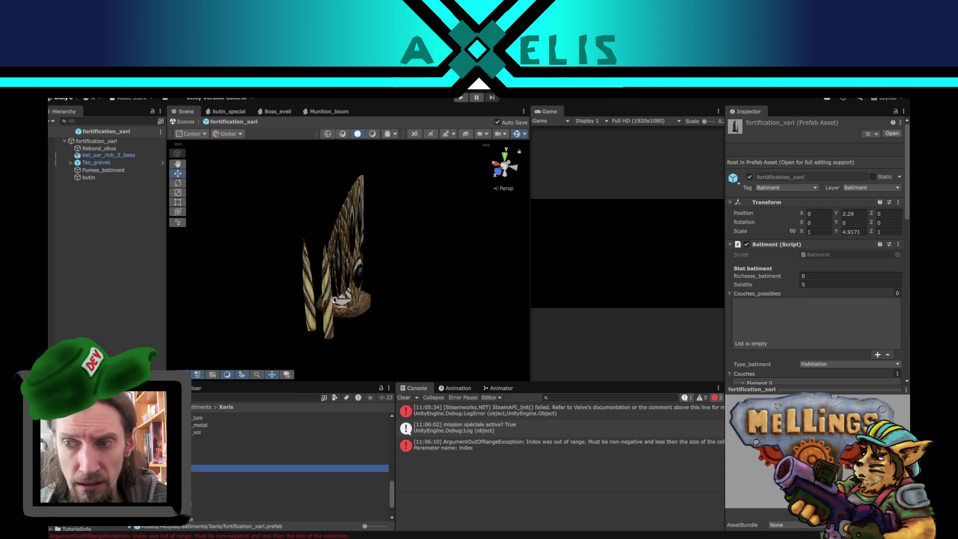
key(Up)
key(Down)
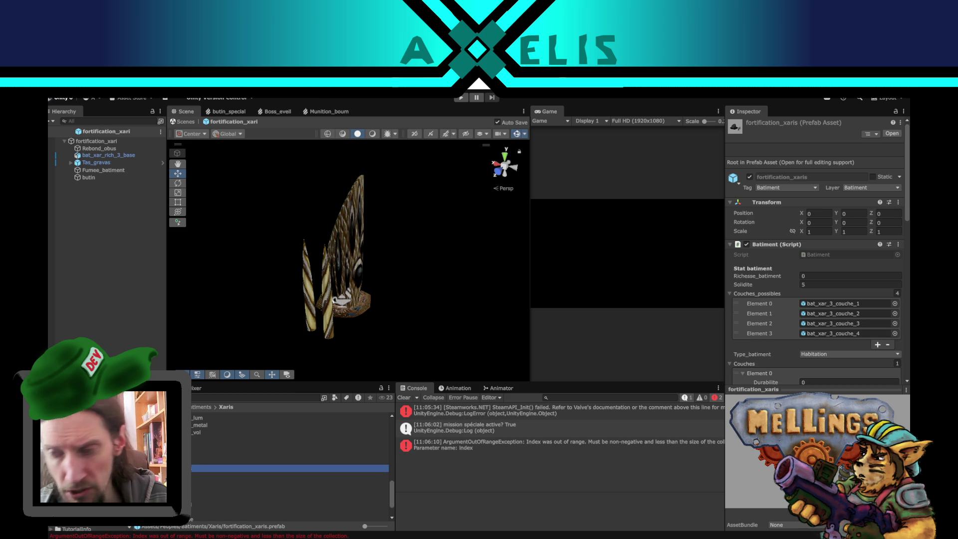
key(Delete)
click(503, 327)
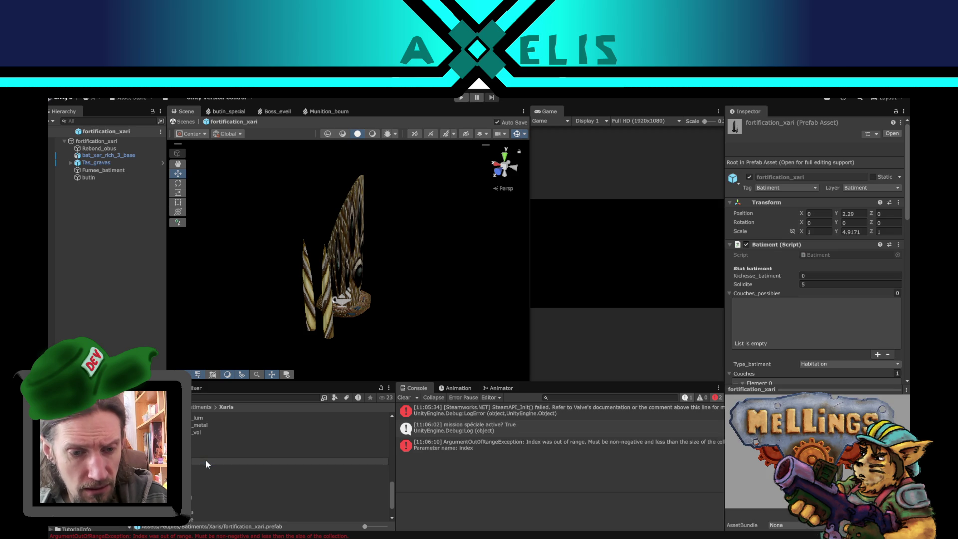
key(Return)
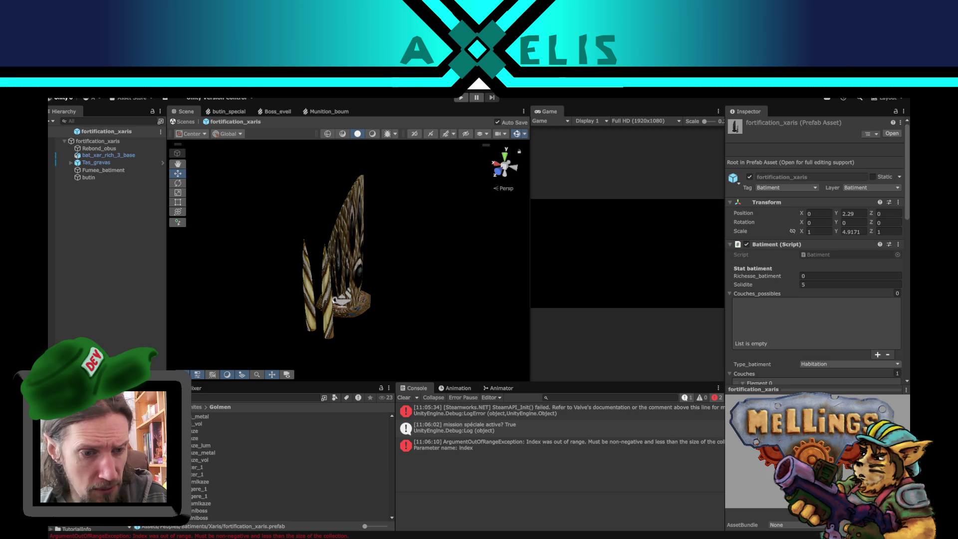
click(249, 423)
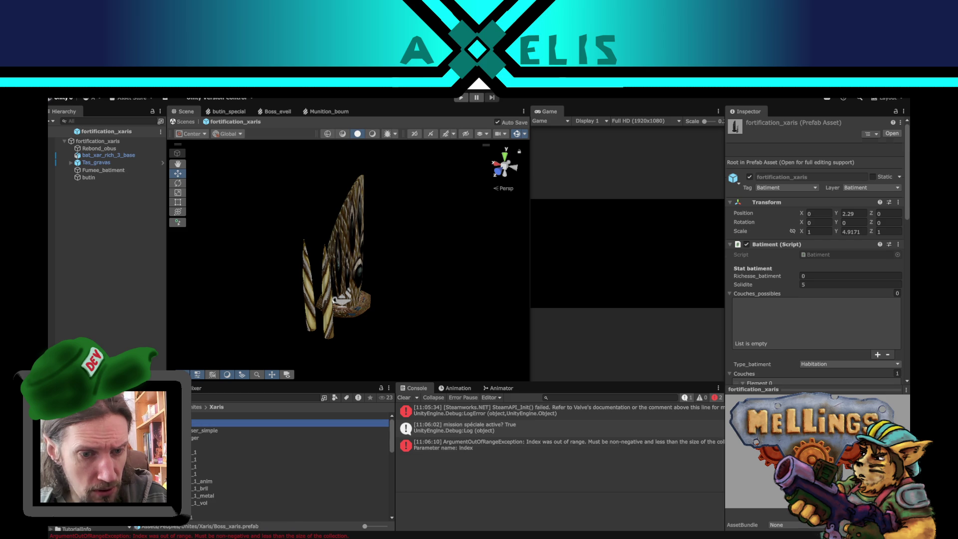
Drag fortification_xaris from the Batiments > Xaris folder onto Boss_xaris's Fortification field
scroll(792, 301, down, 10)
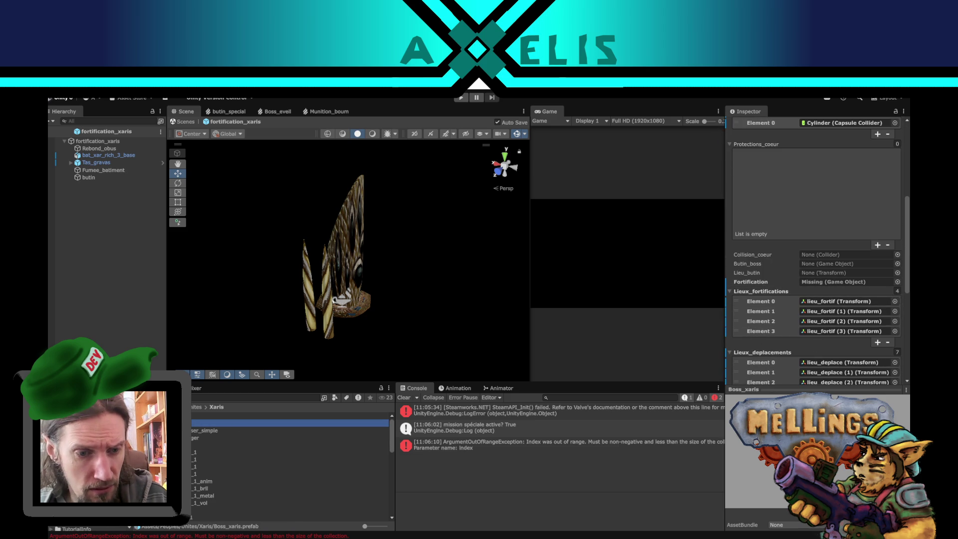
scroll(100, 473, up, 2)
click(81, 526)
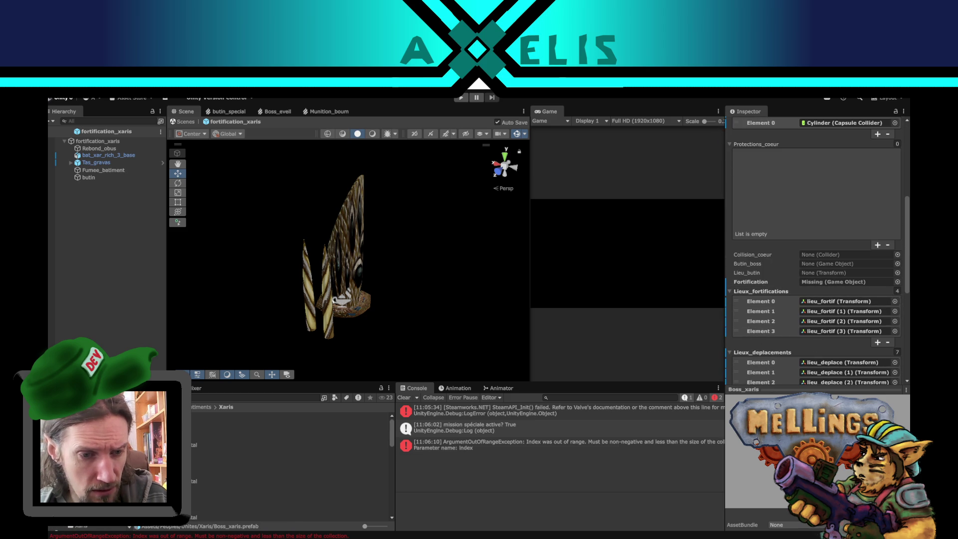
scroll(290, 464, down, 5)
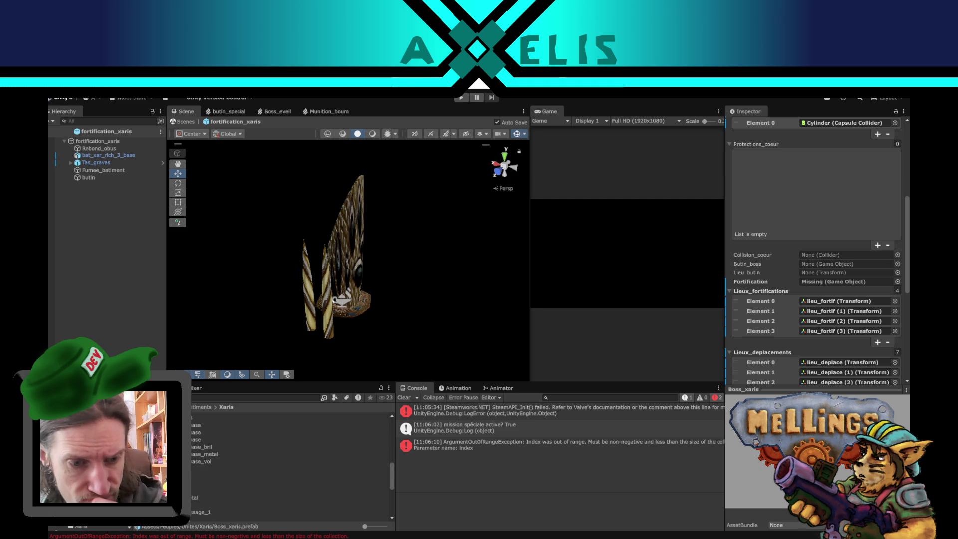
scroll(289, 464, up, 3)
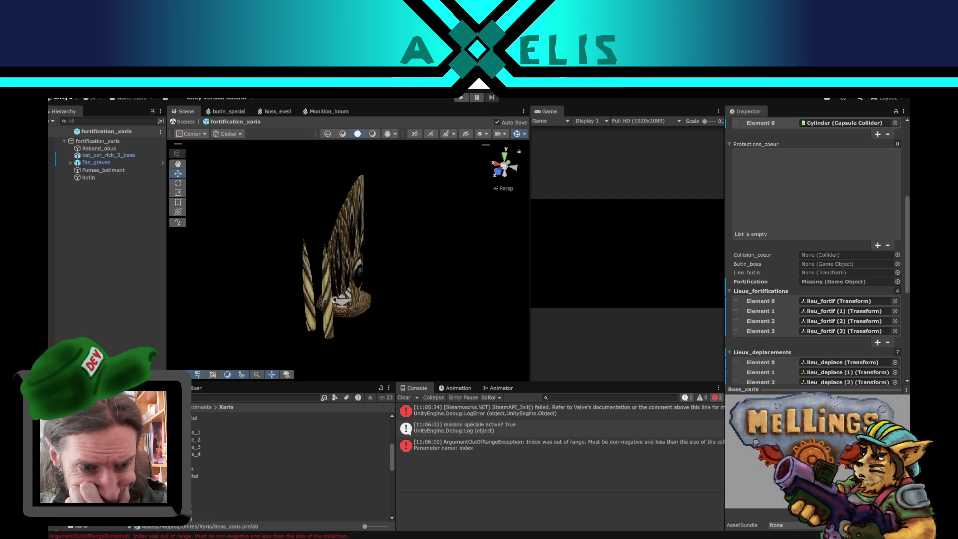
scroll(290, 464, down, 3)
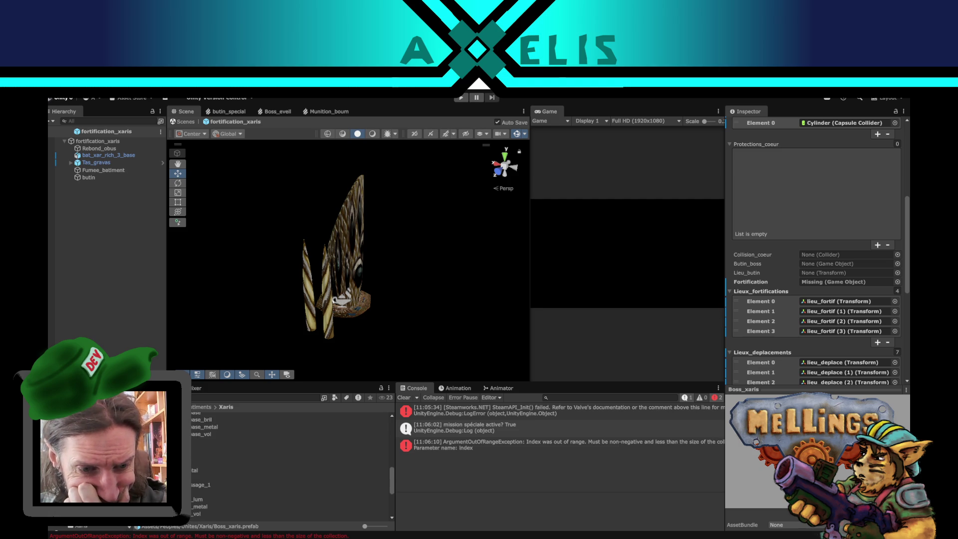
scroll(290, 464, down, 5)
mouse_move(234, 460)
mouse_down()
mouse_move(771, 340)
mouse_move(808, 284)
mouse_move(825, 282)
mouse_up()
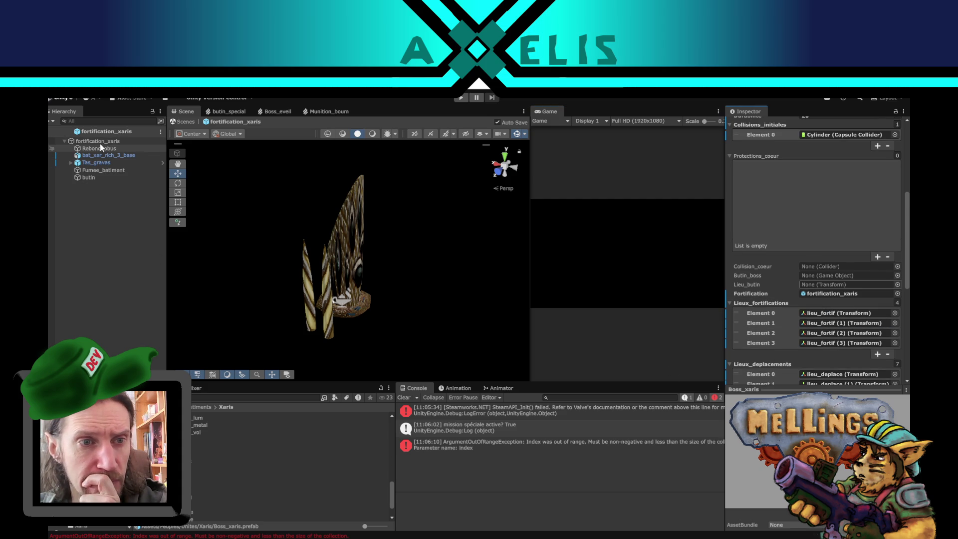
Inspect fortification_xaris and its bat_xar_rich_3_base part's Batiment settings, then switch to VS Code
click(100, 142)
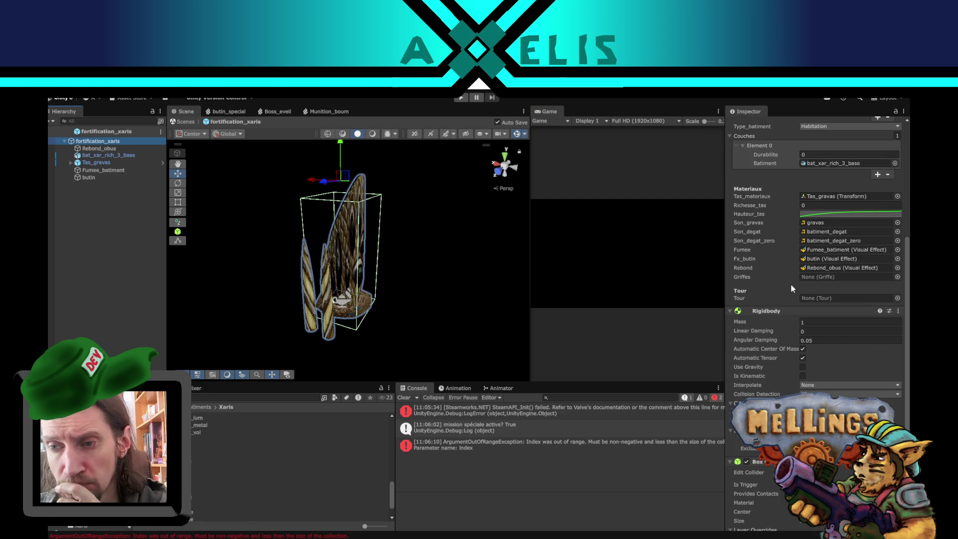
scroll(791, 285, up, 5)
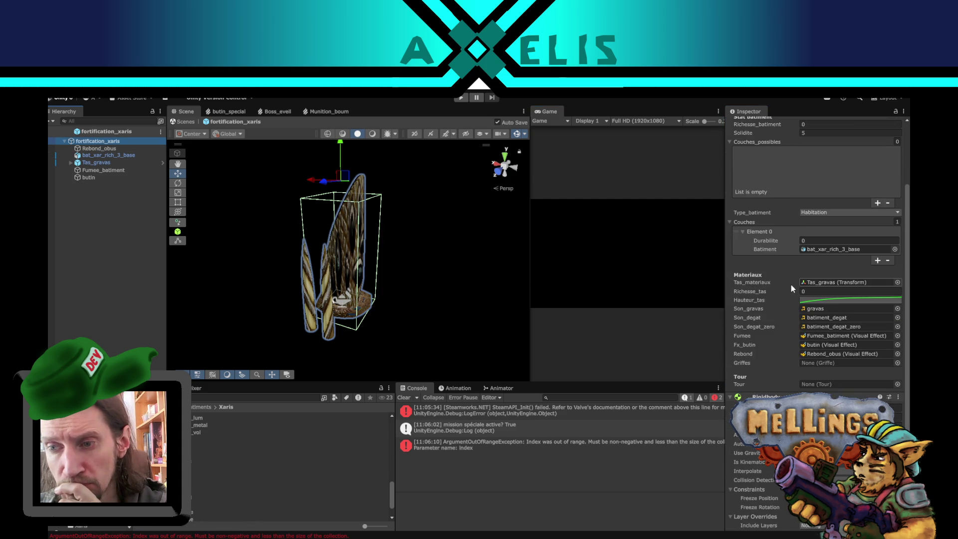
scroll(791, 285, down, 8)
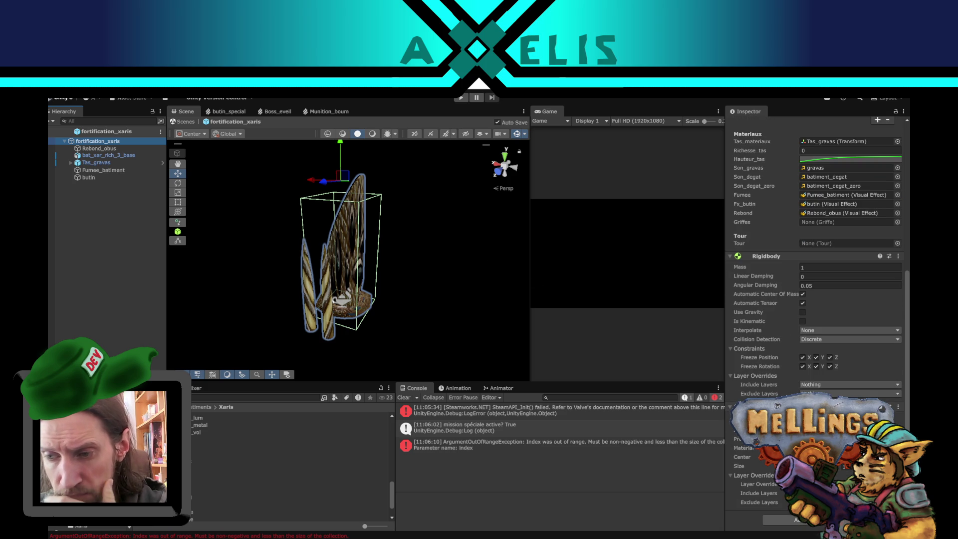
scroll(366, 332, up, 5)
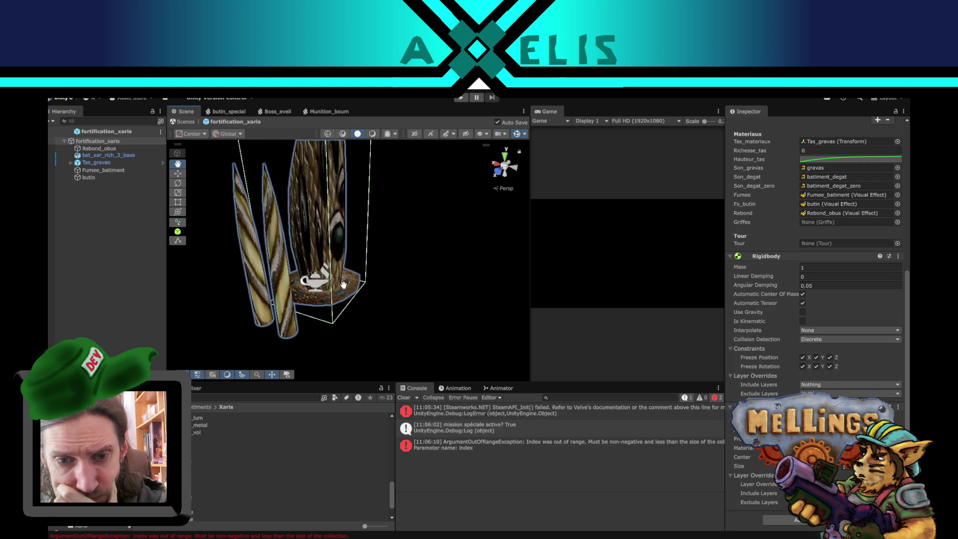
scroll(350, 332, down, 2)
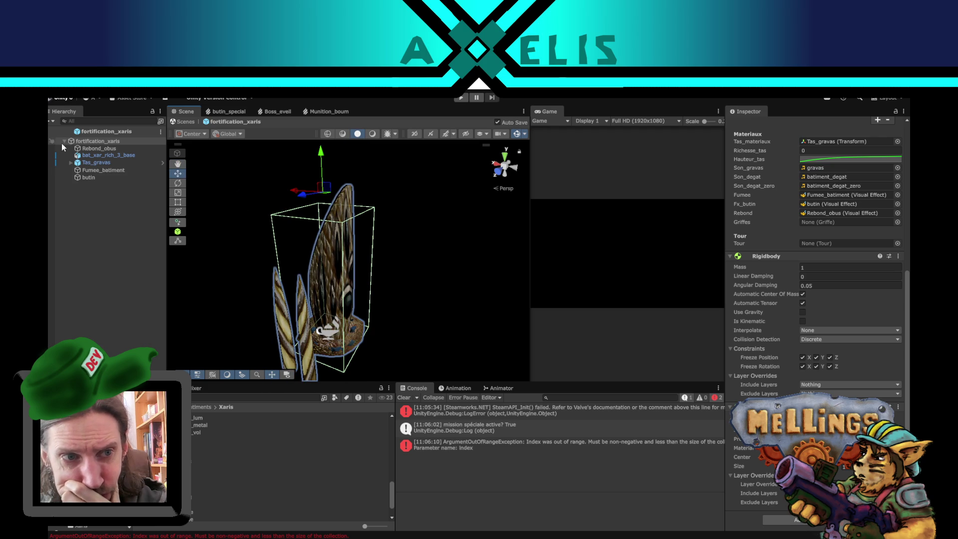
click(115, 154)
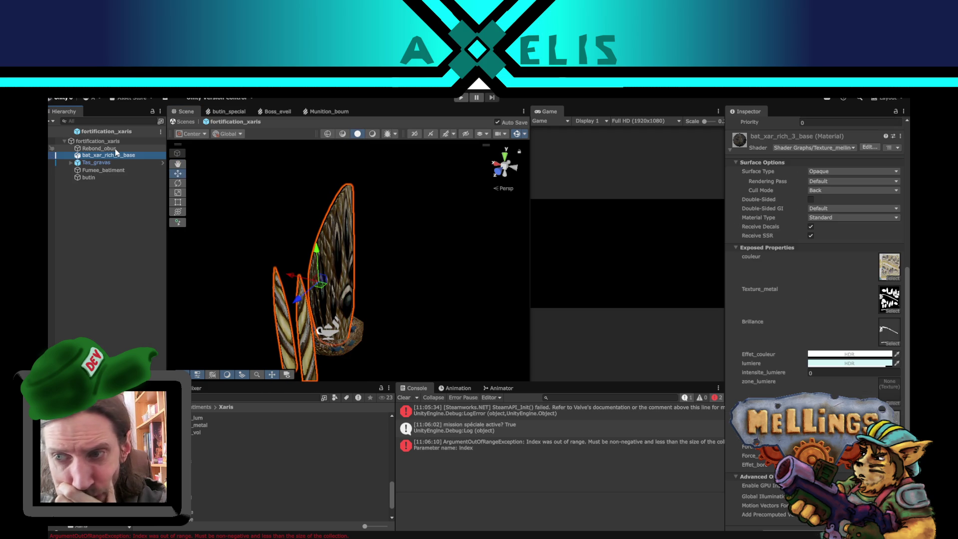
click(111, 142)
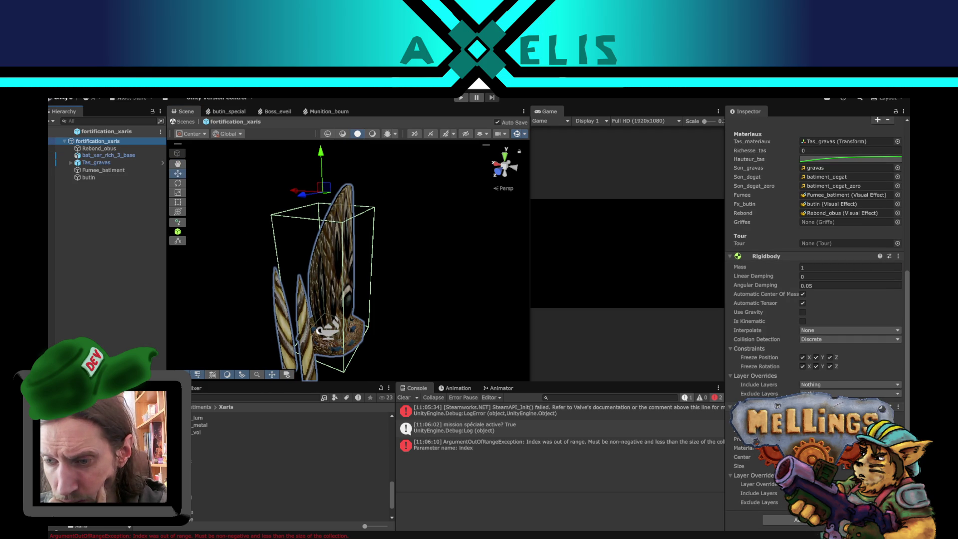
scroll(794, 336, up, 10)
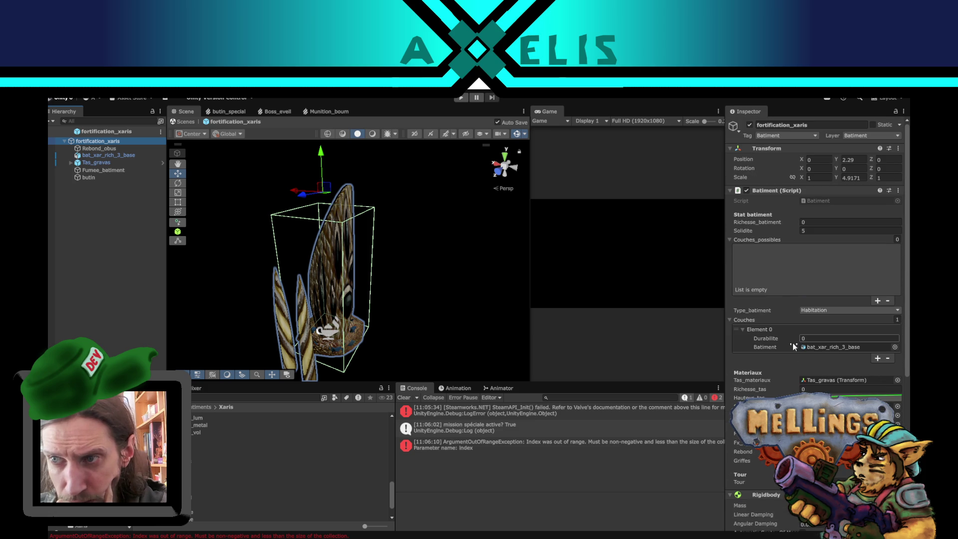
scroll(789, 346, down, 8)
scroll(790, 362, down, 3)
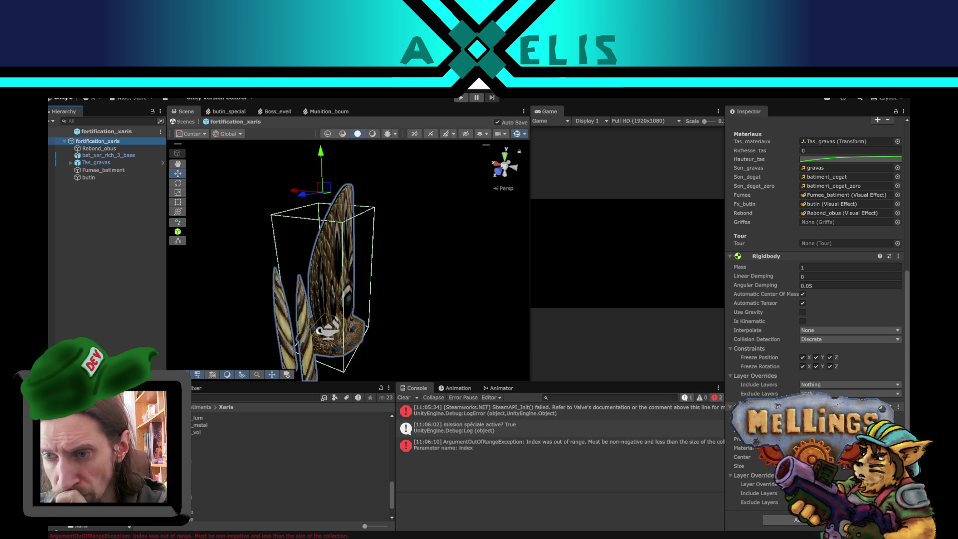
key(alt+Tab)
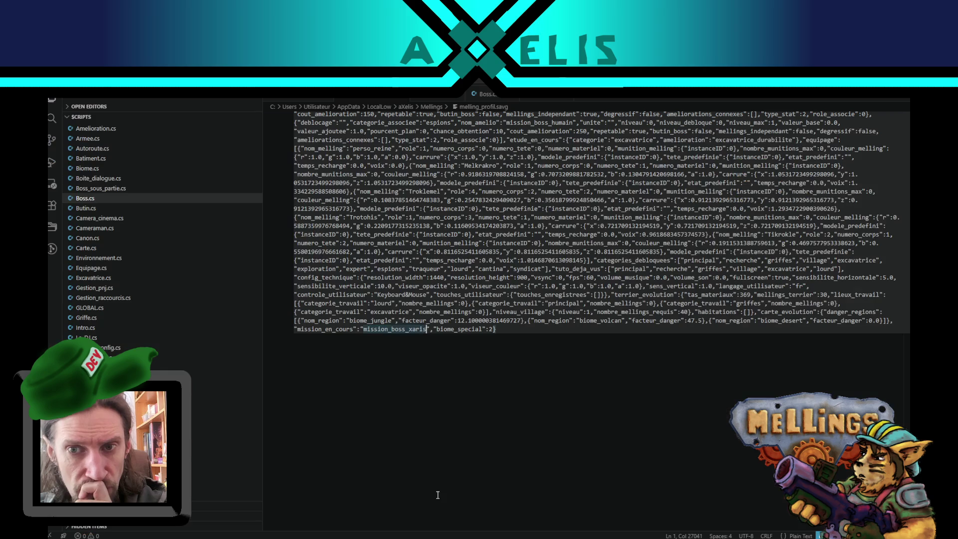
click(538, 101)
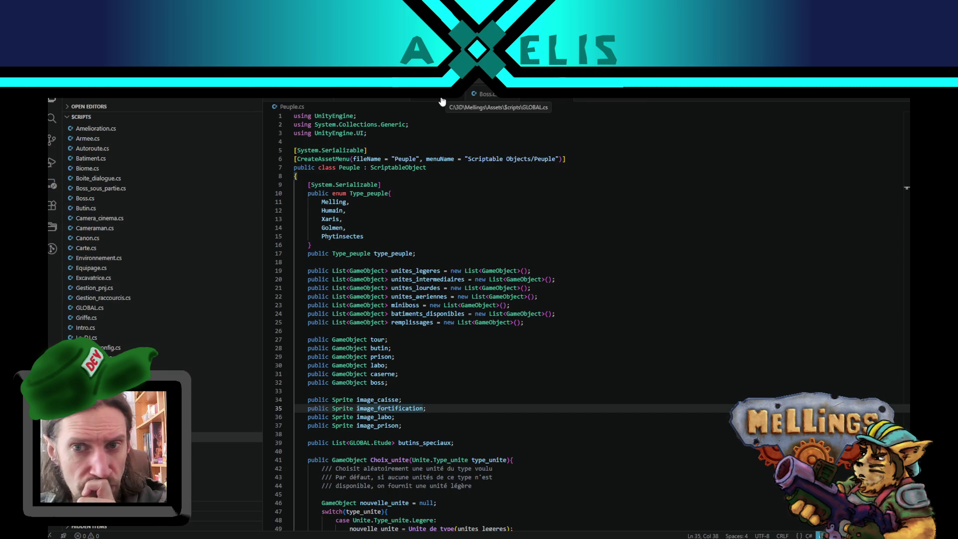
click(491, 96)
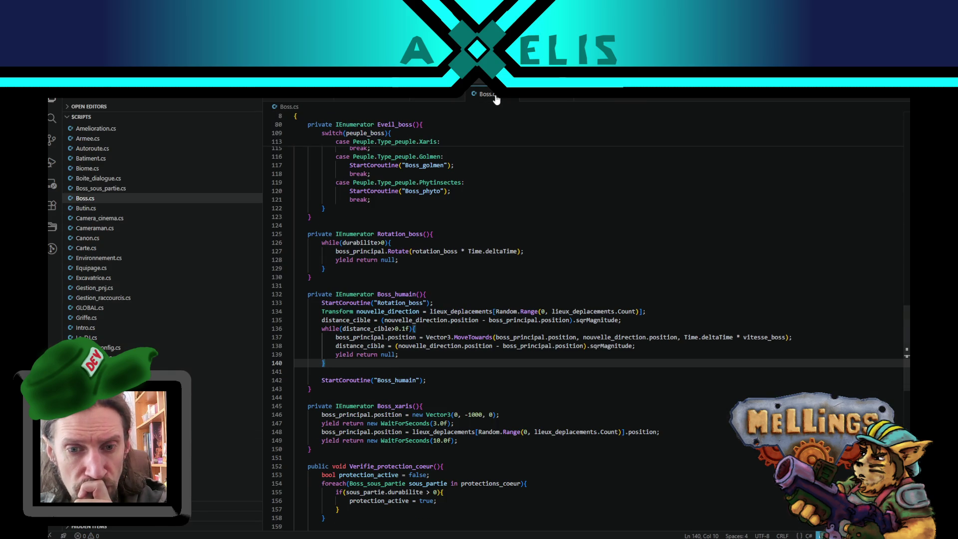
click(531, 100)
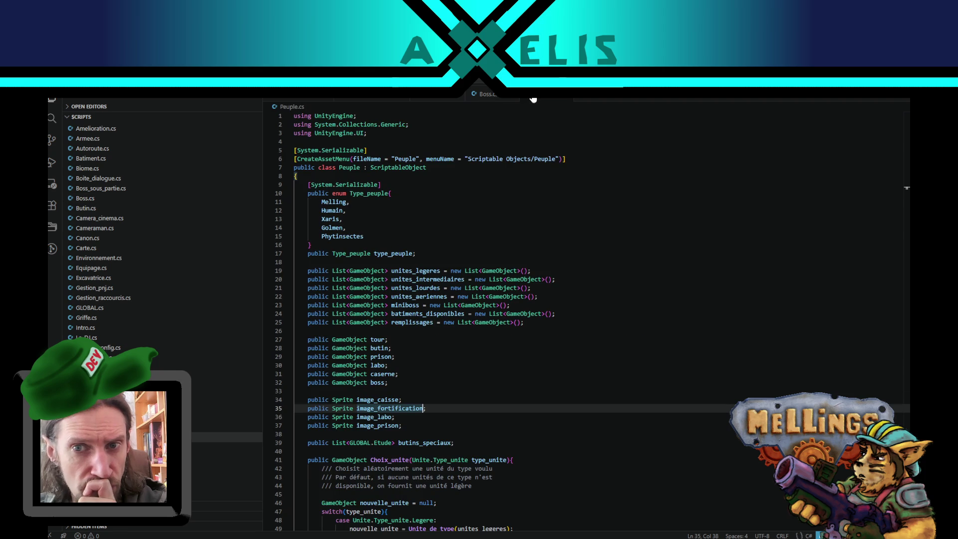
click(123, 188)
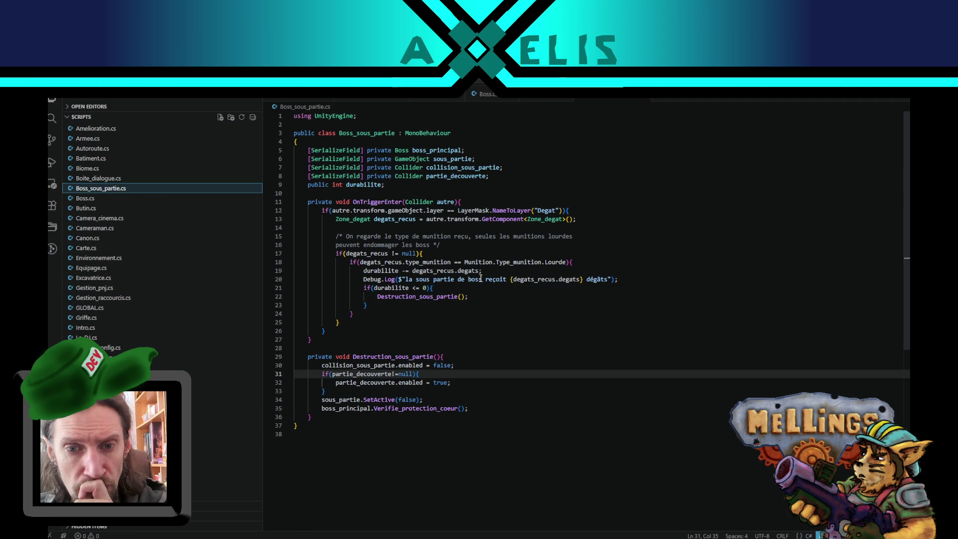
double_click(437, 279)
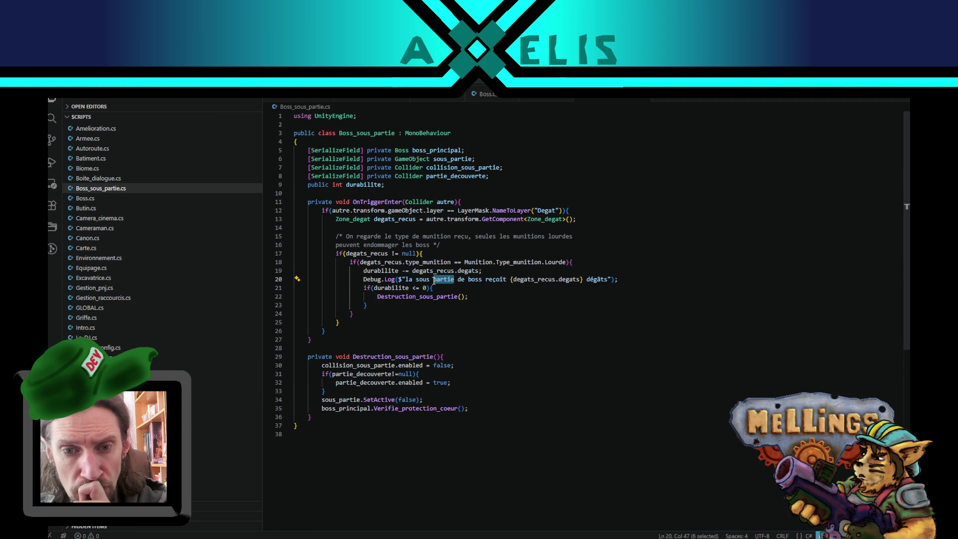
double_click(384, 289)
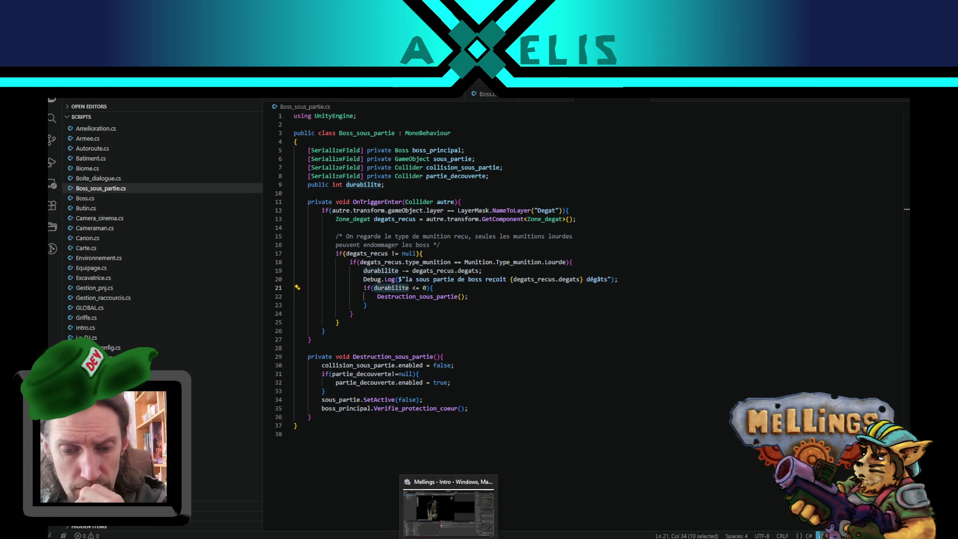
click(449, 503)
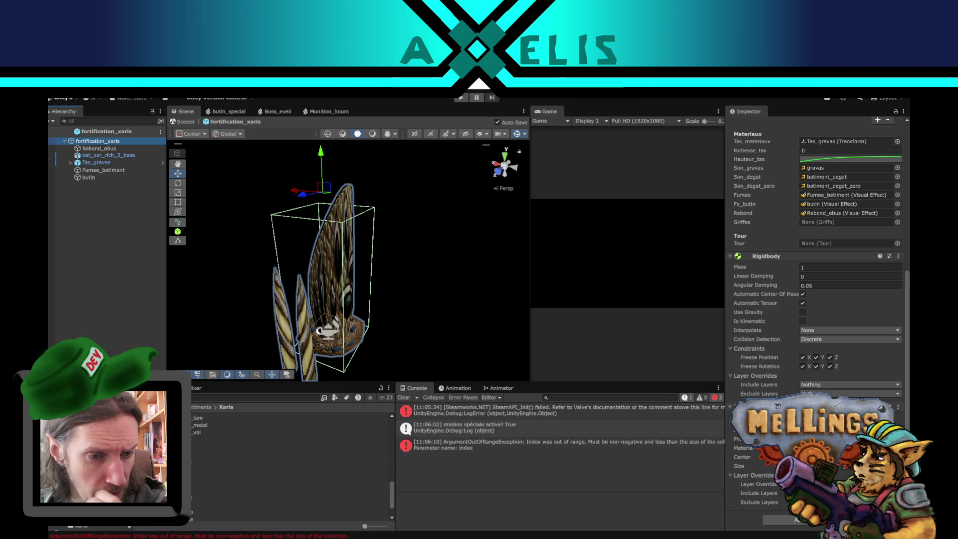
Inspect bat_hum_fortification.fbx's import settings (embedded materials), then select Boss_humain in Unites/Humains
click(180, 433)
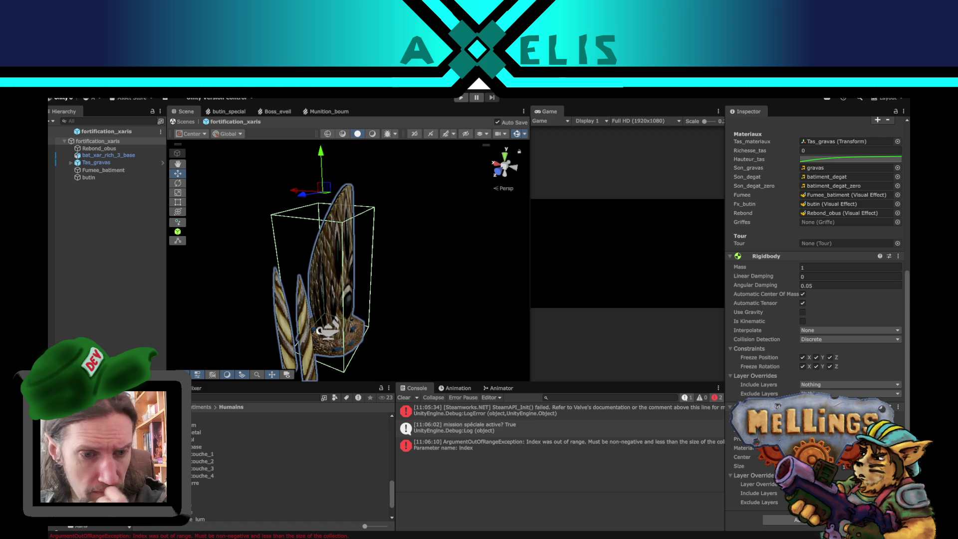
scroll(223, 445, up, 5)
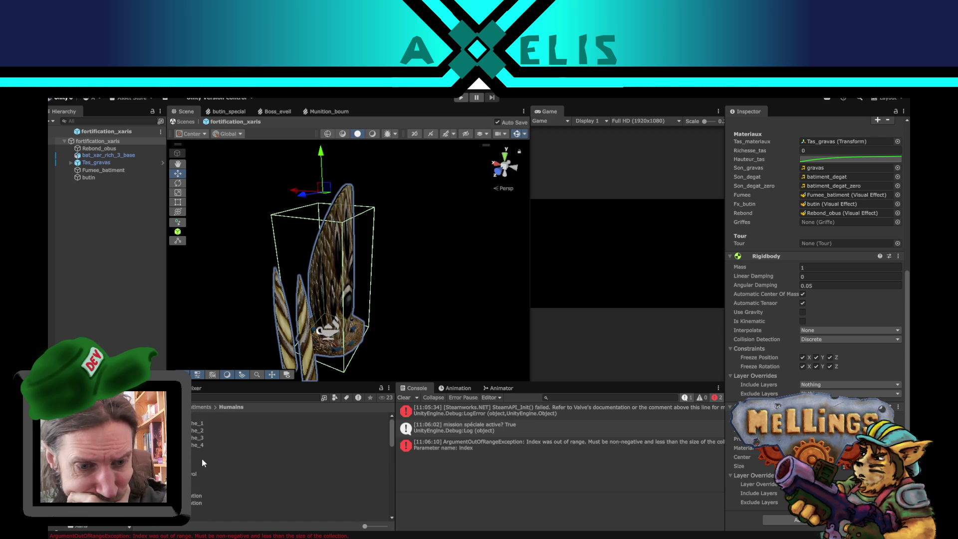
scroll(206, 464, down, 2)
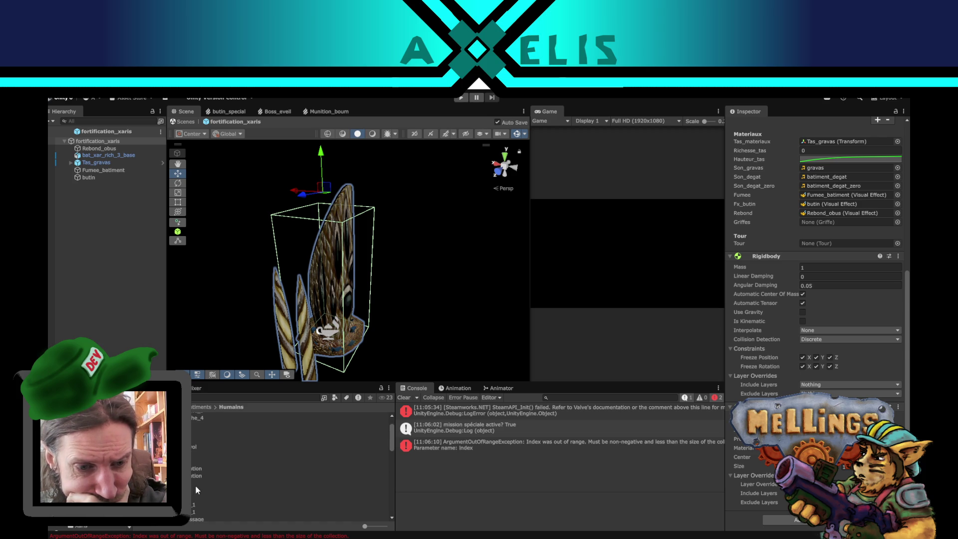
scroll(198, 491, down, 2)
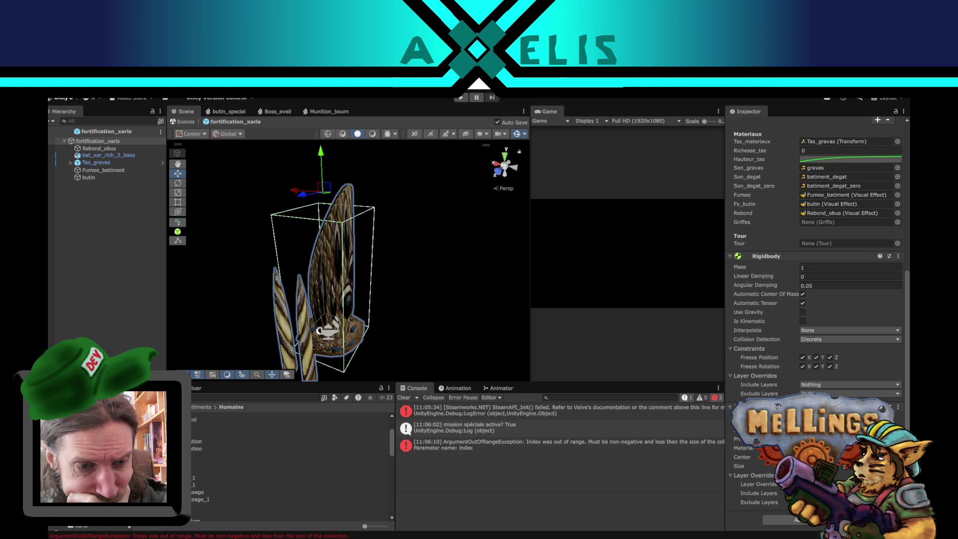
click(195, 441)
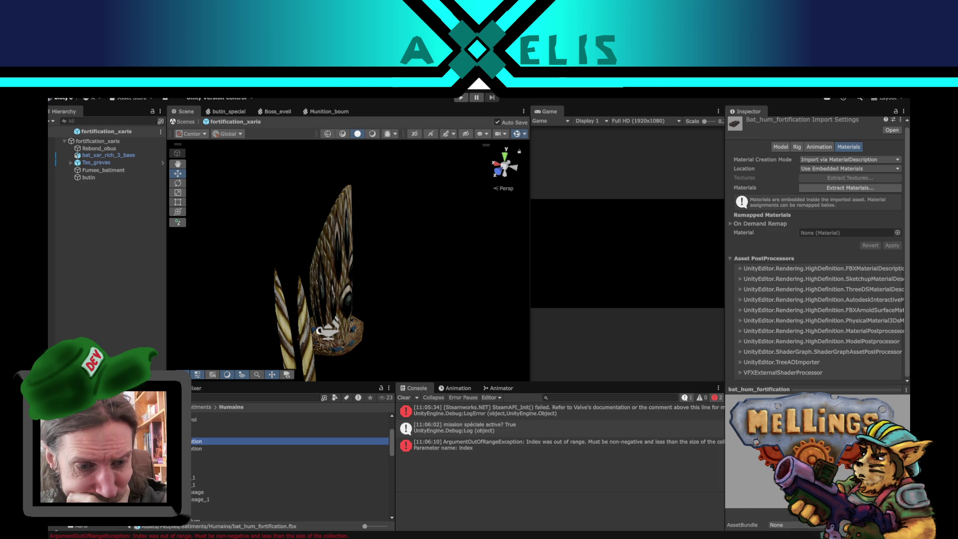
scroll(191, 492, up, 3)
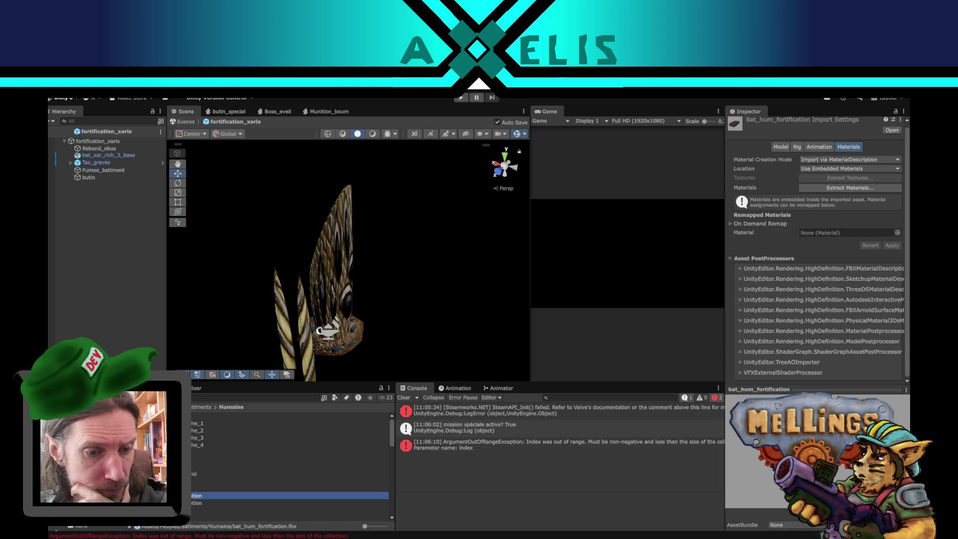
click(125, 499)
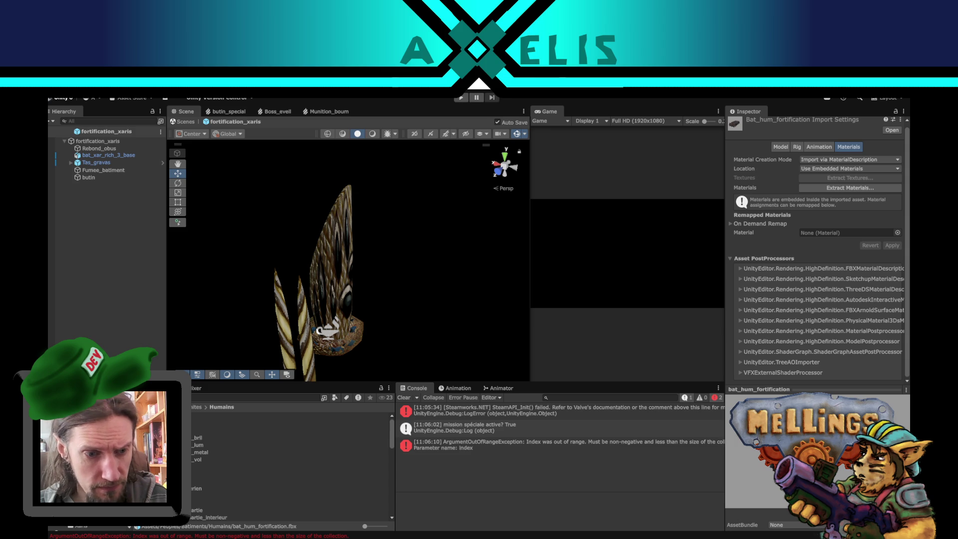
click(215, 415)
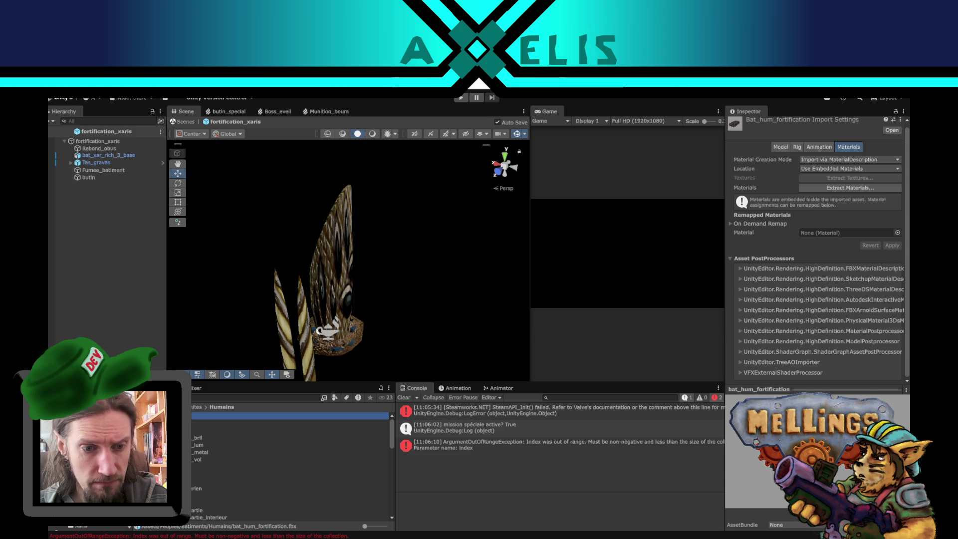
Follow Boss_humain's Fortification field to the Fortification_hum prefab (durability 10, type Fortification) and open it
scroll(825, 279, down, 10)
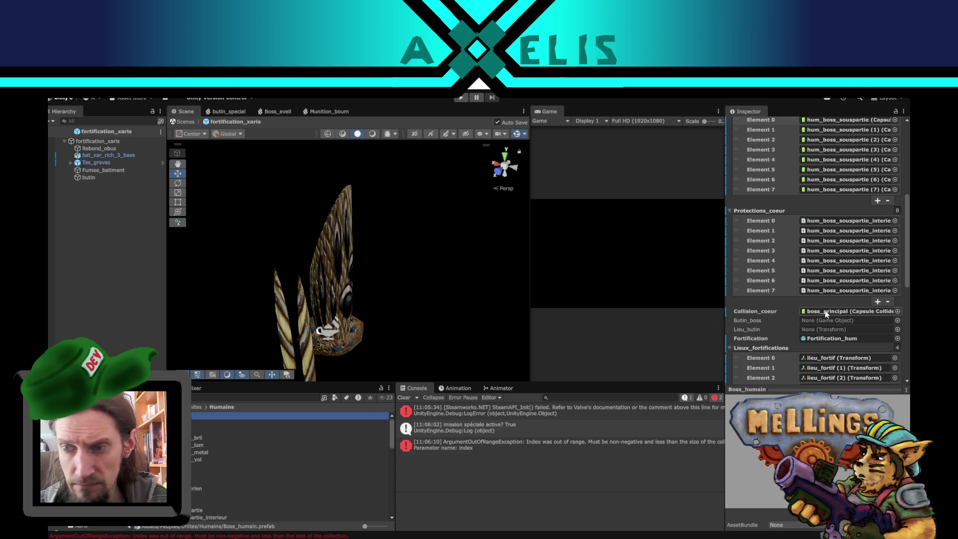
click(834, 290)
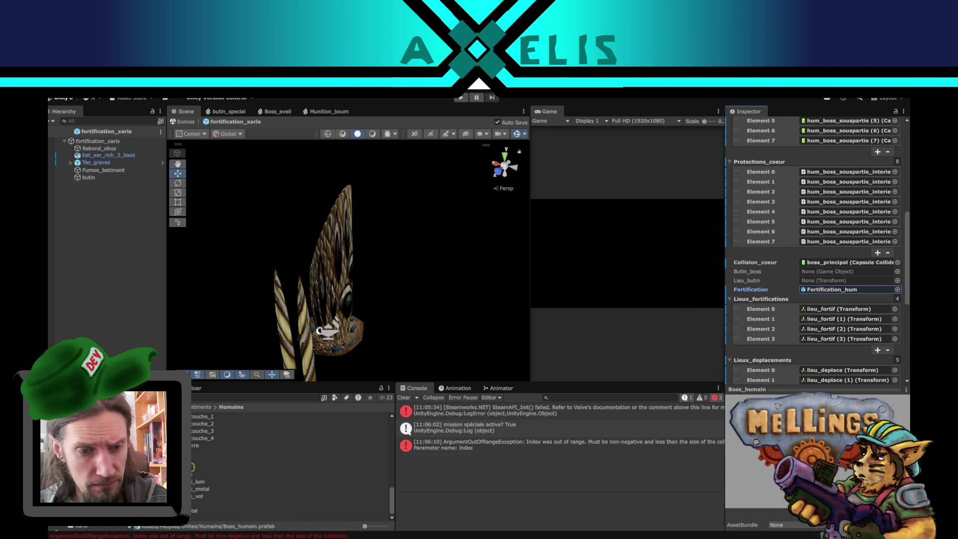
double_click(834, 290)
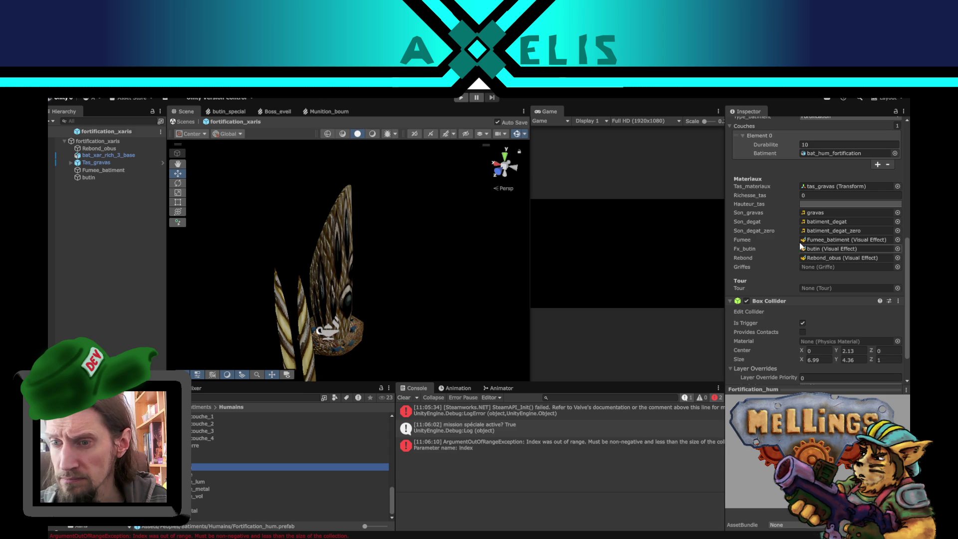
scroll(799, 257, up, 5)
scroll(799, 257, up, 5)
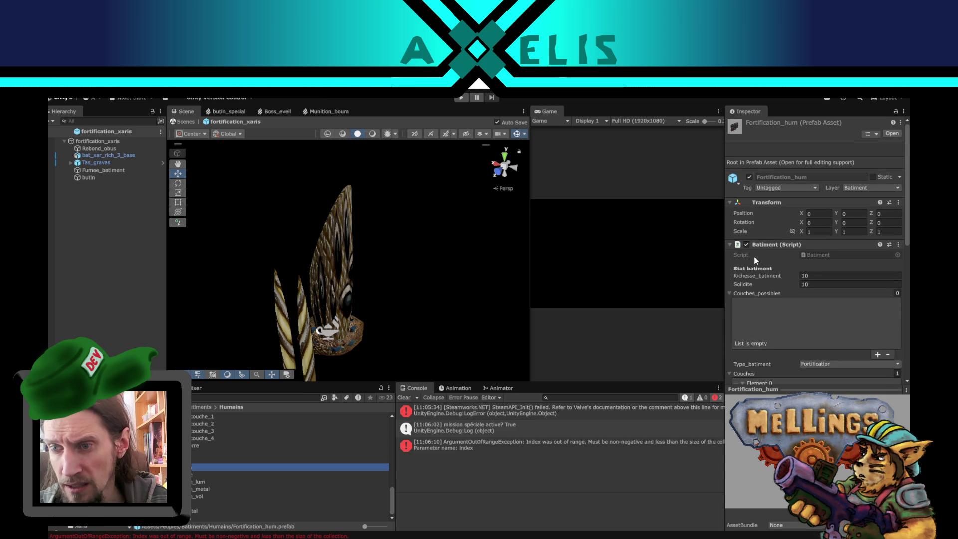
scroll(744, 268, down, 5)
scroll(744, 269, down, 7)
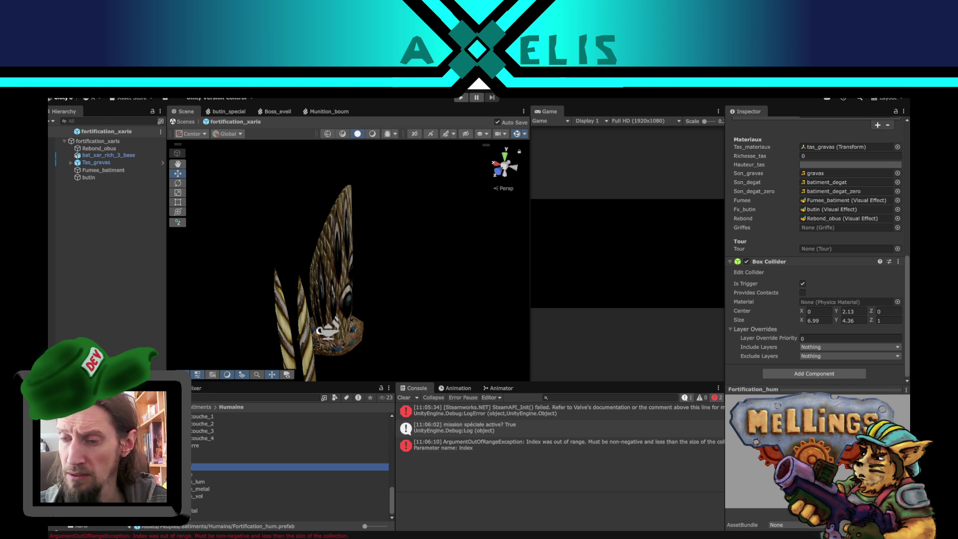
double_click(149, 466)
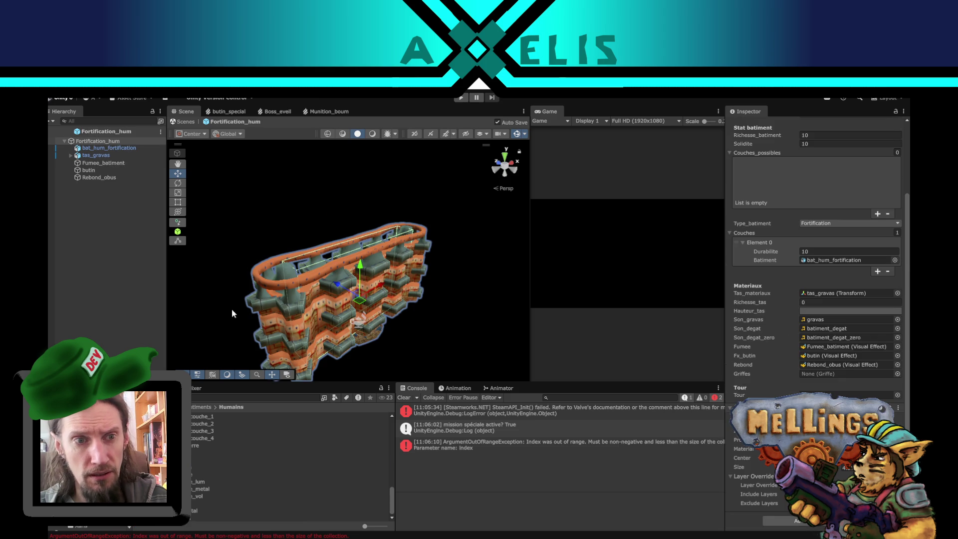
Review Fortification_hum's bat_hum_fortification, tas_gravas, Fumee_batiment and Rebond_obus parts, then exit prefab mode
click(110, 149)
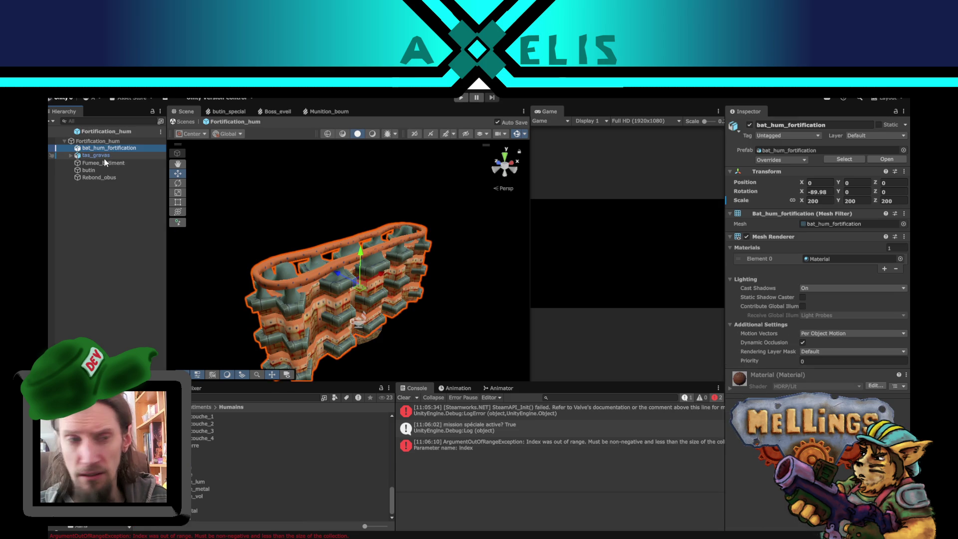
click(100, 156)
click(103, 163)
click(97, 178)
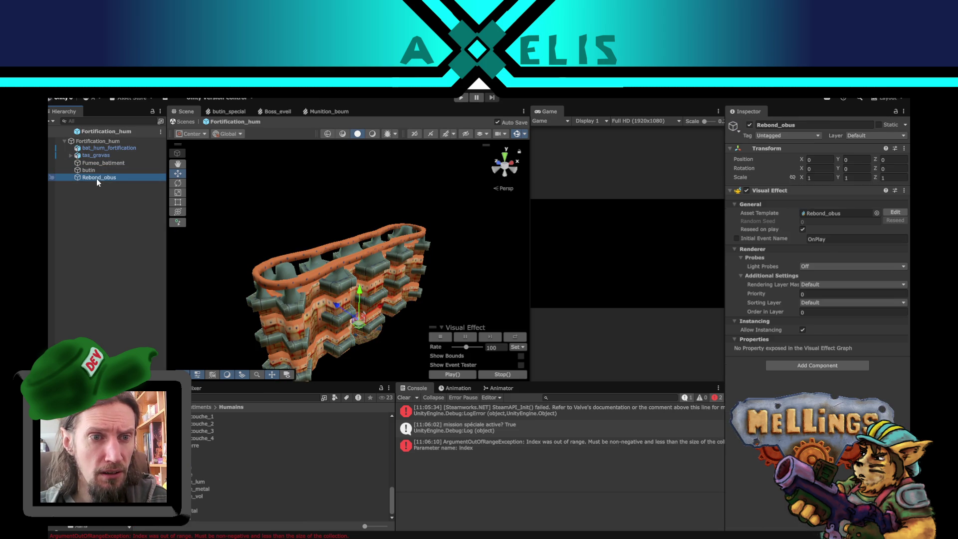
click(112, 143)
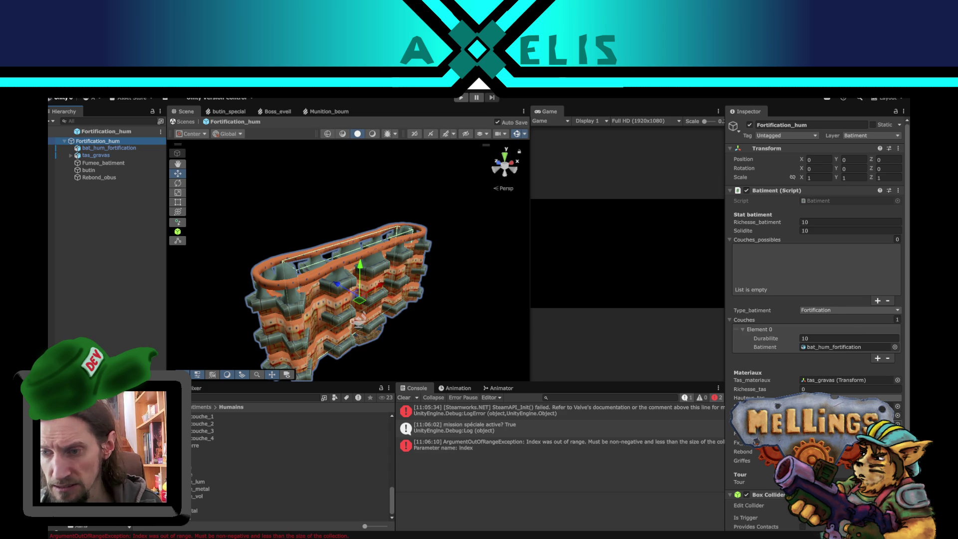
scroll(764, 365, down, 2)
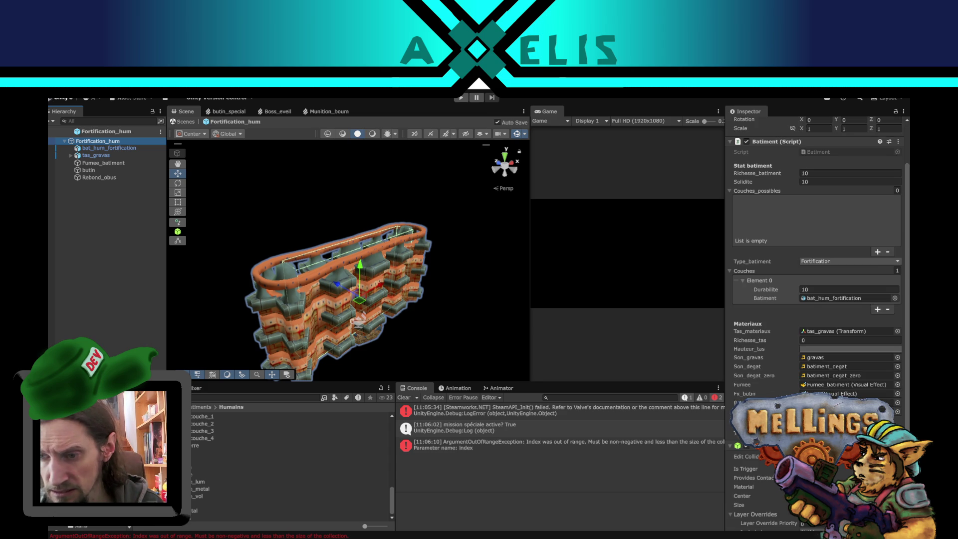
scroll(764, 366, down, 2)
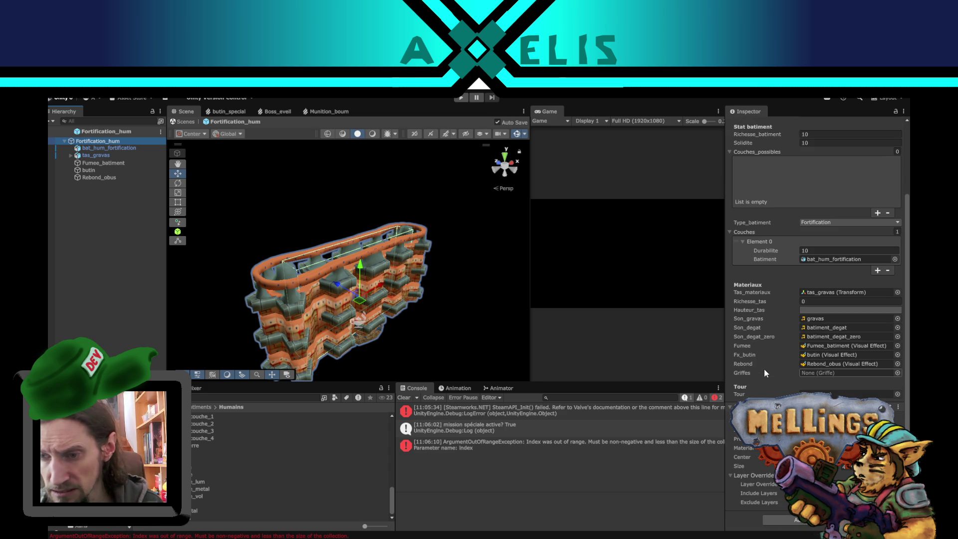
click(49, 133)
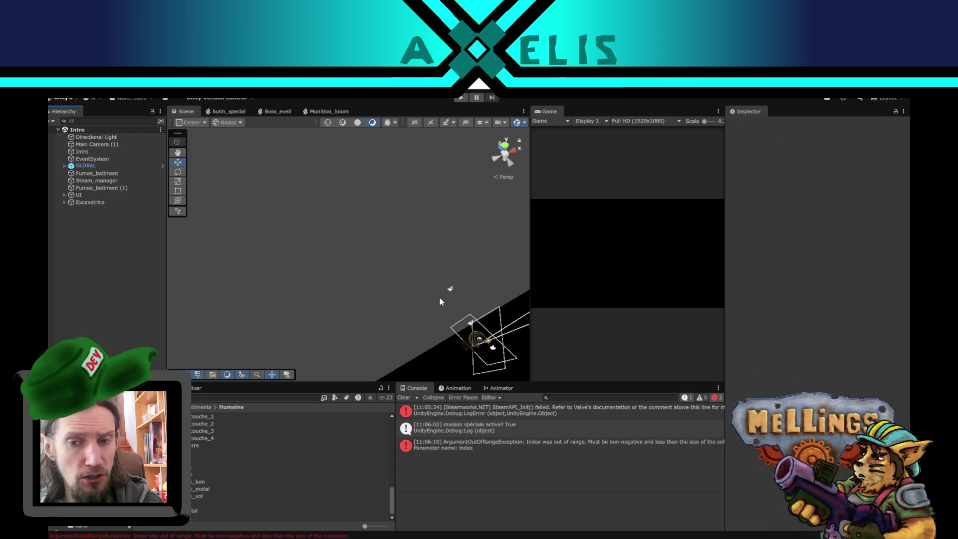
Clear the Console's earlier errors and switch to the Unites/Xaris assets folder
scroll(439, 301, down, 5)
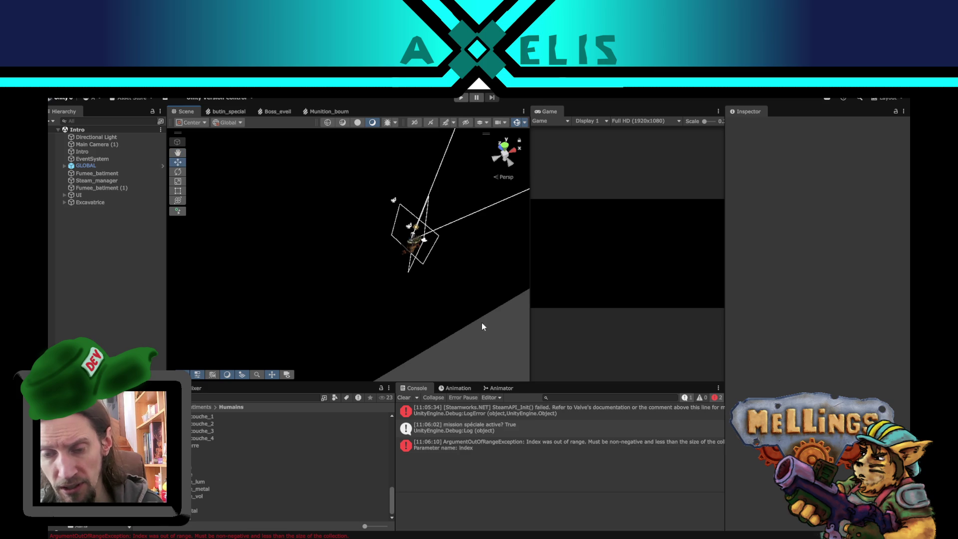
click(403, 398)
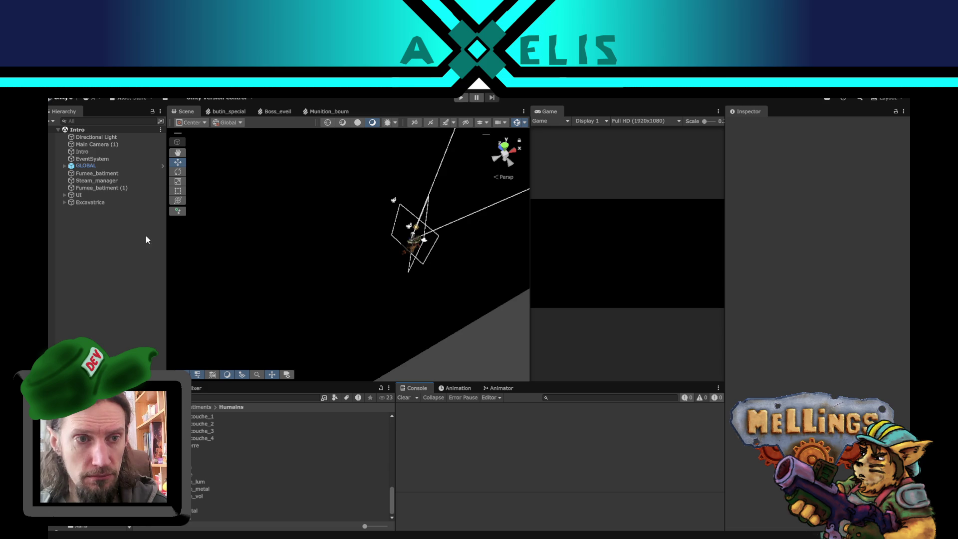
click(93, 527)
scroll(198, 443, up, 3)
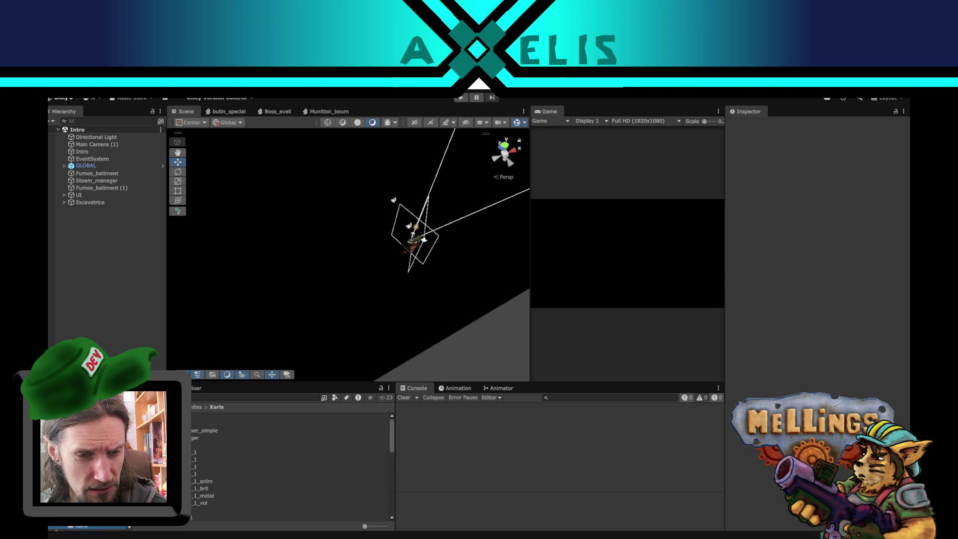
Open the Boss_xaris prefab and inspect its Lieu_eveil awakening point and root boss settings
double_click(210, 423)
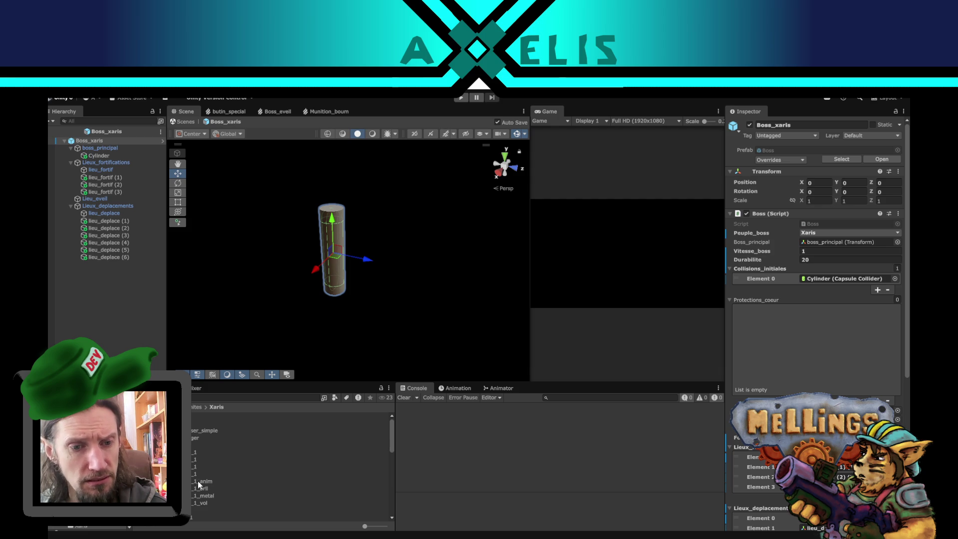
scroll(195, 480, down, 5)
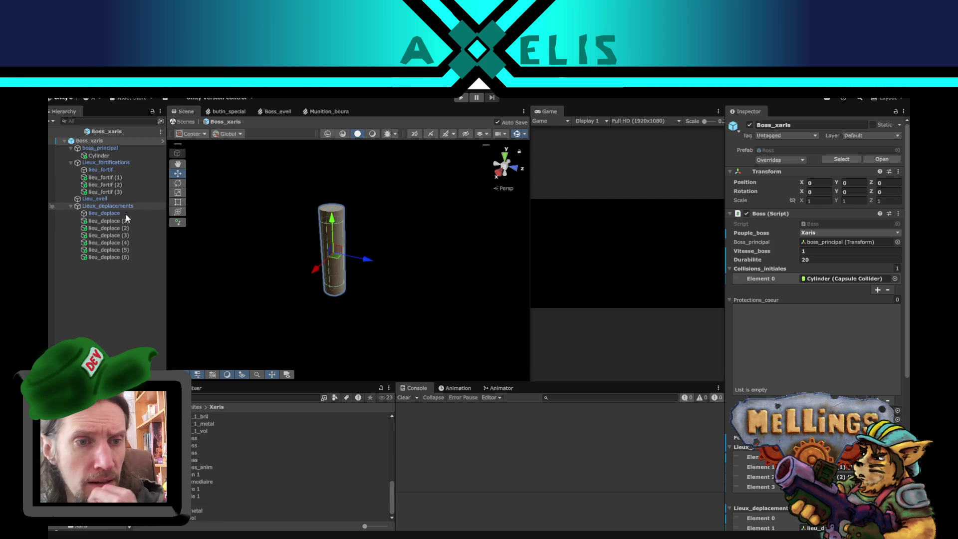
click(127, 199)
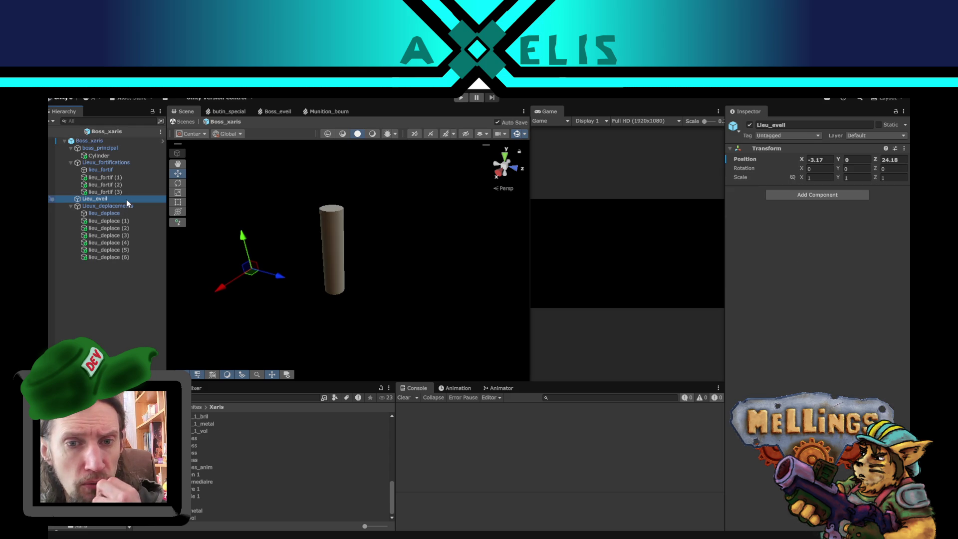
scroll(262, 252, down, 4)
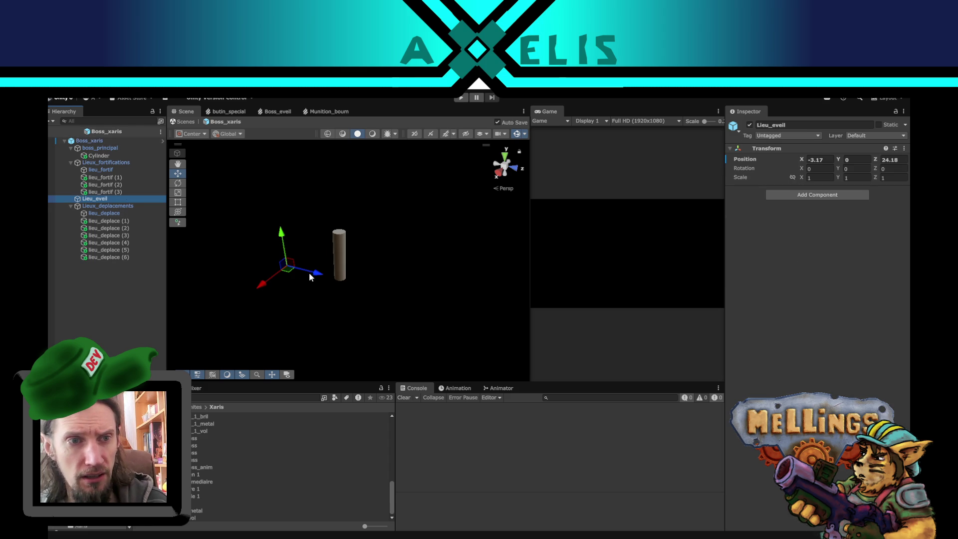
mouse_move(309, 272)
mouse_down()
mouse_move(406, 336)
mouse_move(417, 259)
mouse_move(375, 252)
mouse_up()
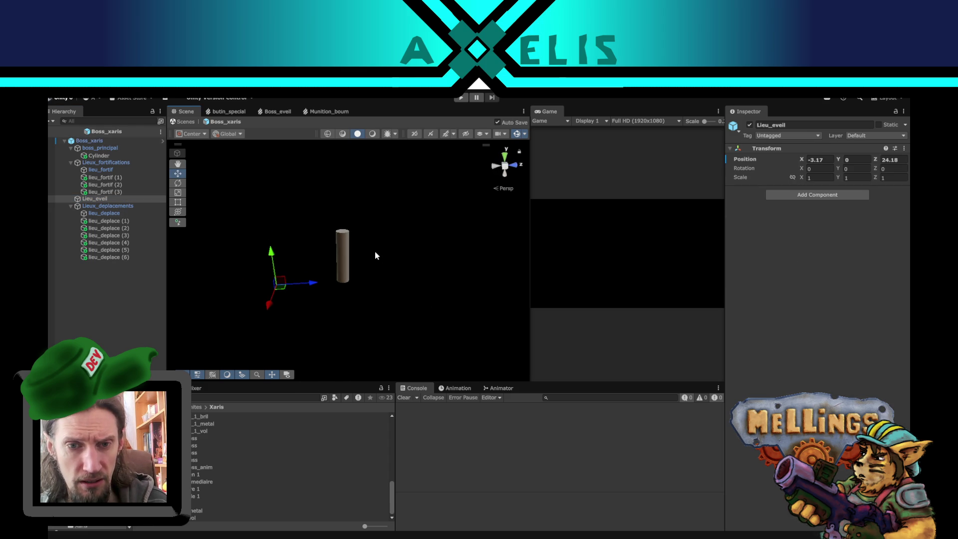
click(112, 142)
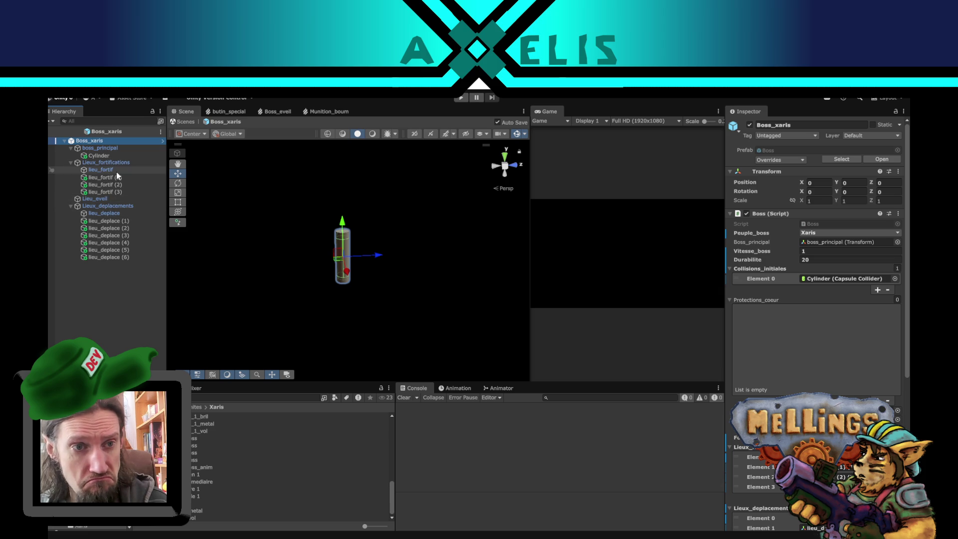
Step through the lieu_deplace movement points, then drag the boss Cylinder sideways and save
click(109, 221)
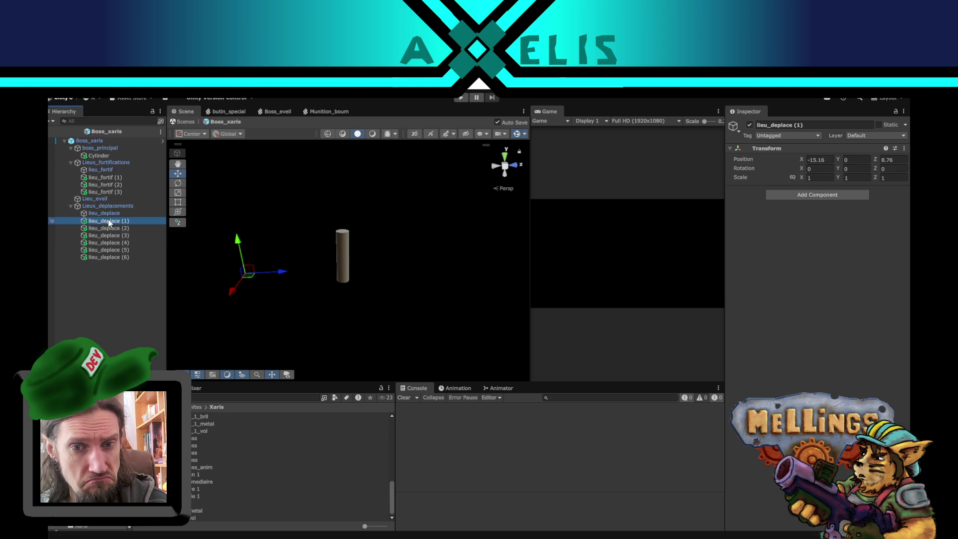
click(105, 228)
click(104, 235)
click(104, 242)
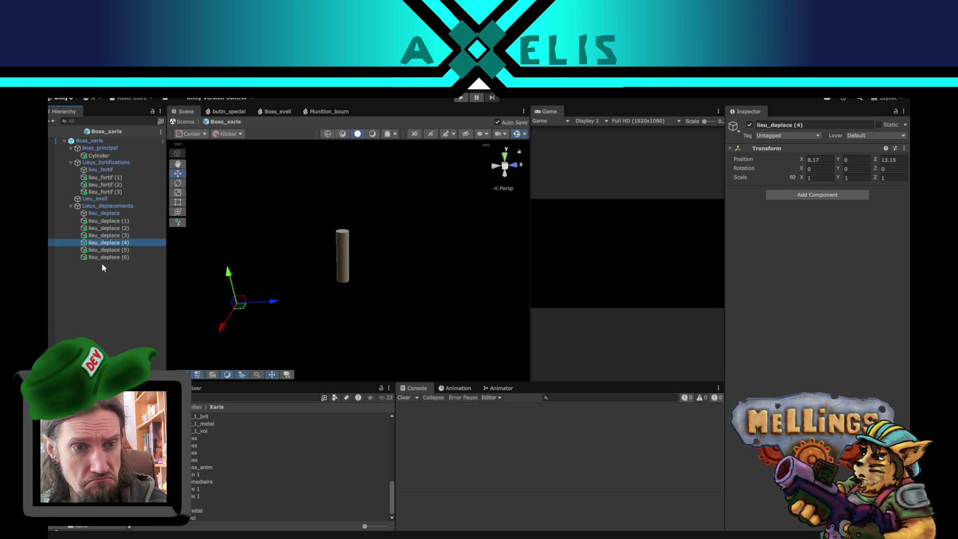
click(102, 263)
click(88, 155)
mouse_move(379, 255)
mouse_down()
mouse_move(203, 270)
mouse_move(276, 276)
mouse_move(186, 334)
mouse_move(152, 312)
mouse_up()
key(ctrl+s)
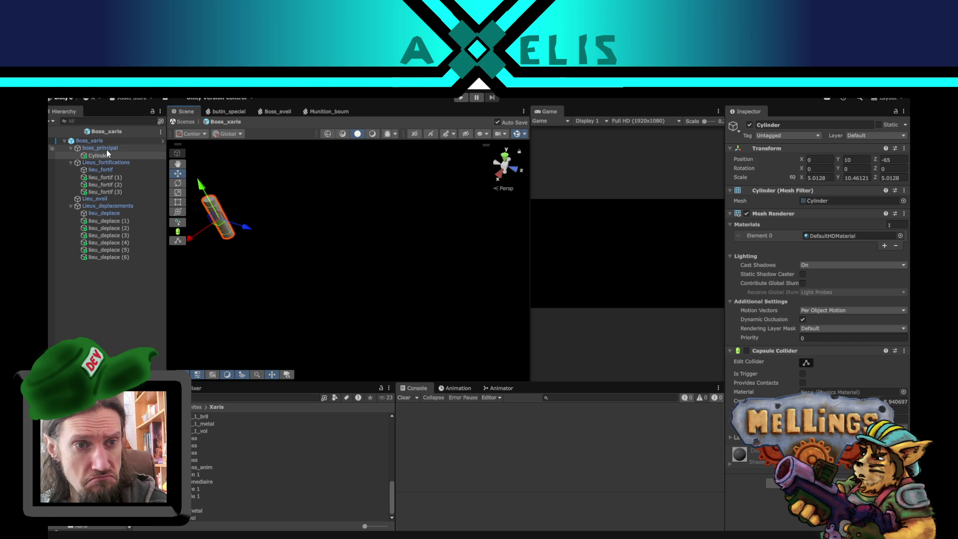
Undo the cylinder move and set boss_principal's X position to 0, keeping Z at 50.7
key(ctrl+z)
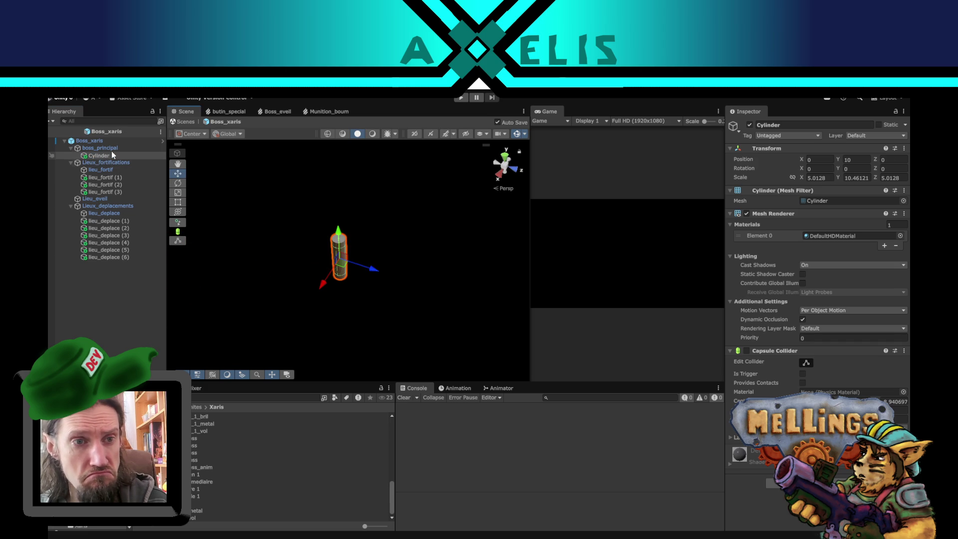
click(112, 150)
click(822, 160)
text(0)
click(893, 160)
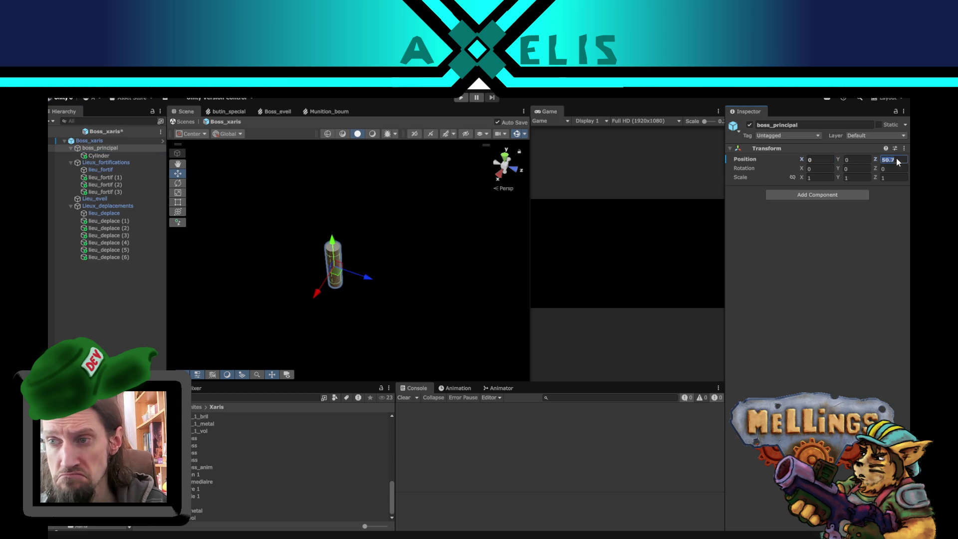
text(0)
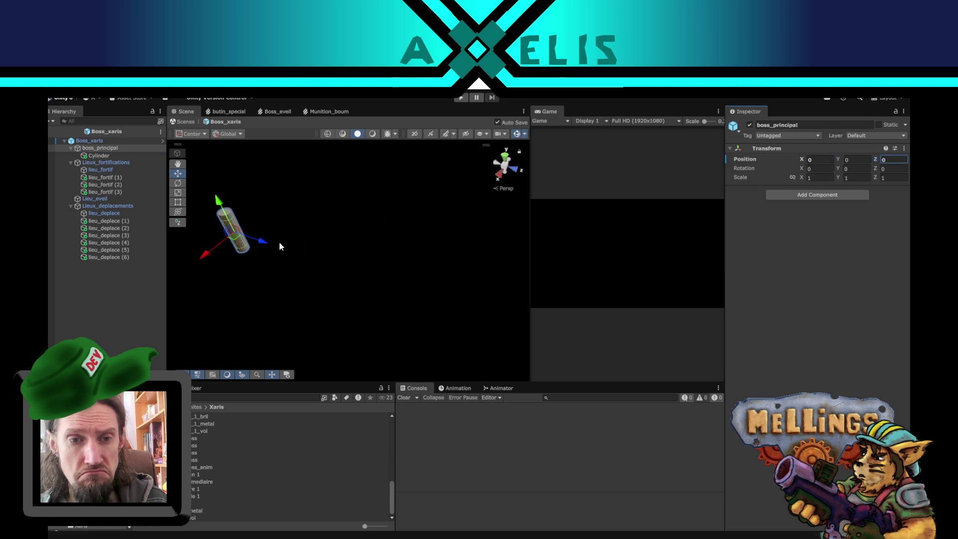
key(ctrl+z)
key(f)
key(ctrl+z)
click(815, 161)
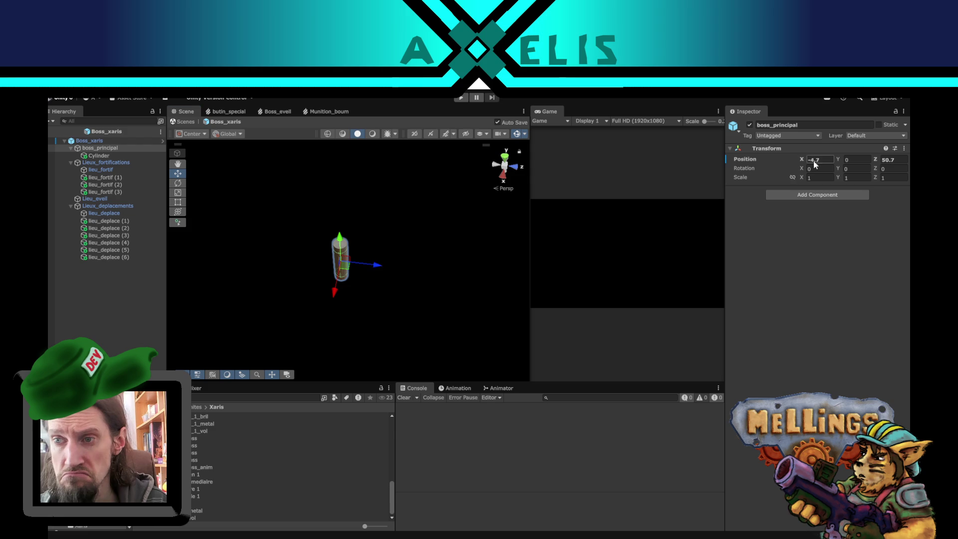
text(0)
key(Return)
Inspect the Cylinder, the lieu_fortif fortification points and the Lieu_eveil awakening point
click(121, 153)
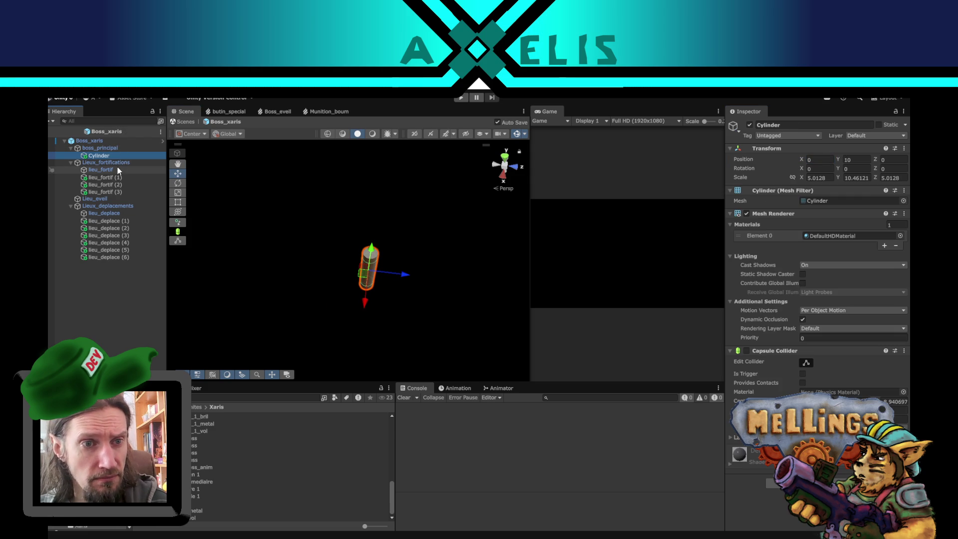
click(119, 169)
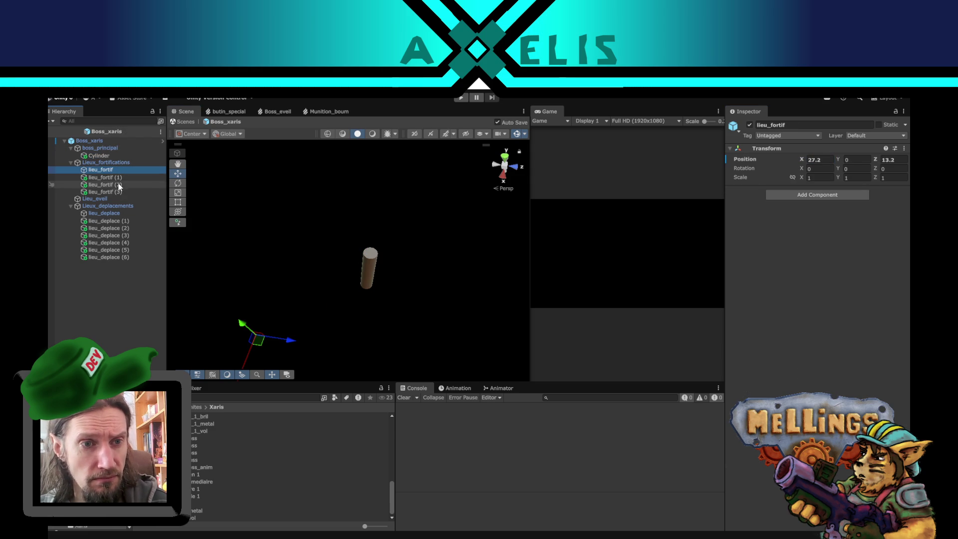
key(Down)
key(Down)
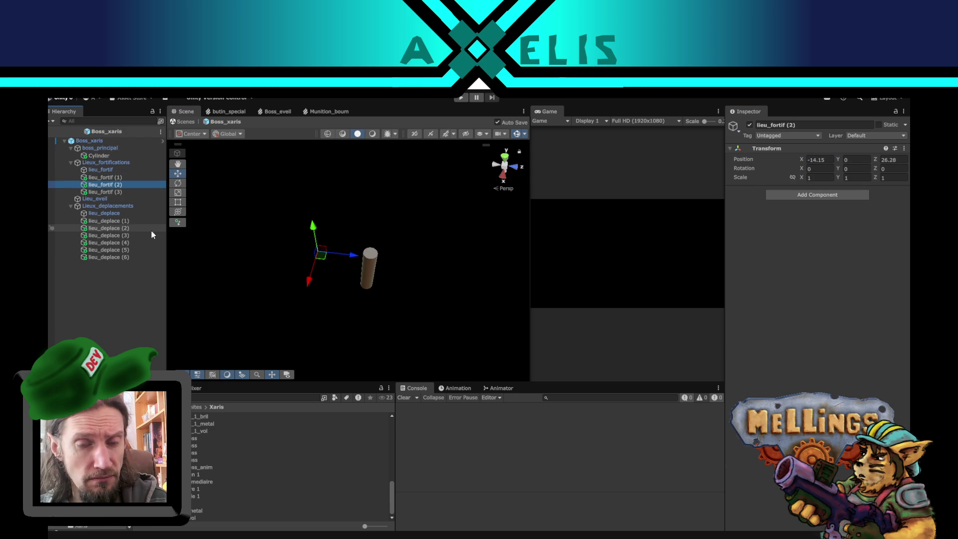
key(Down)
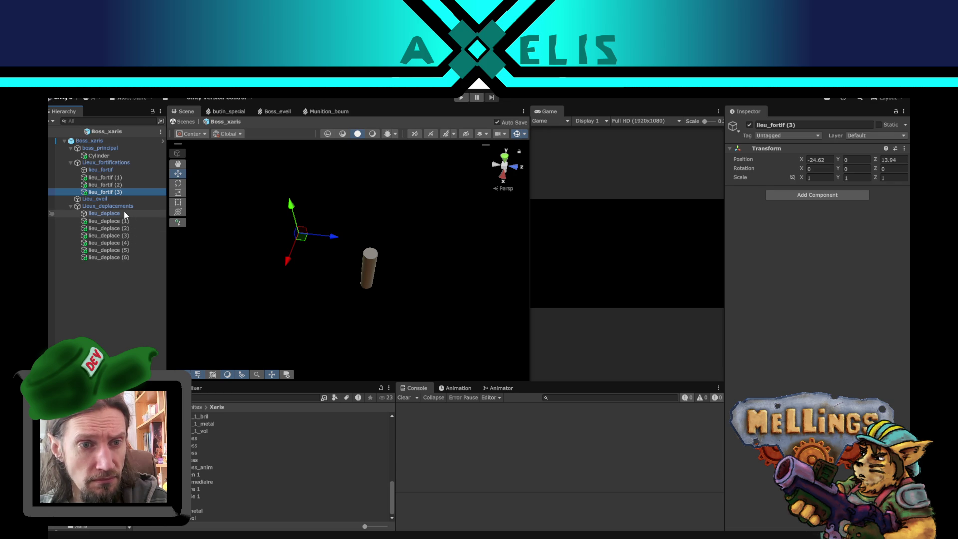
click(108, 198)
mouse_move(342, 275)
mouse_down()
mouse_move(310, 274)
mouse_move(321, 235)
mouse_move(306, 264)
mouse_move(316, 273)
mouse_up()
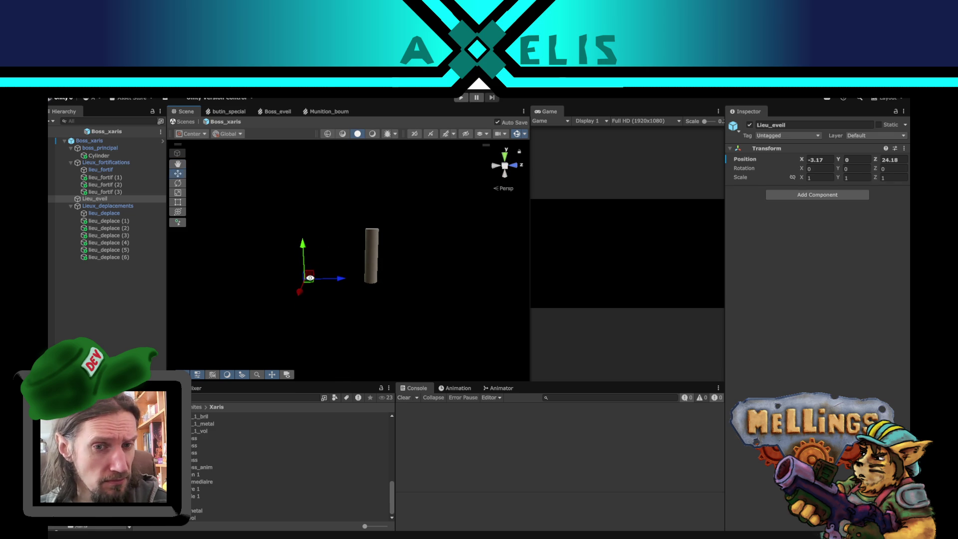
Select the first movement point lieu_deplace and copy its world transform
drag(312, 275, 293, 339)
click(124, 214)
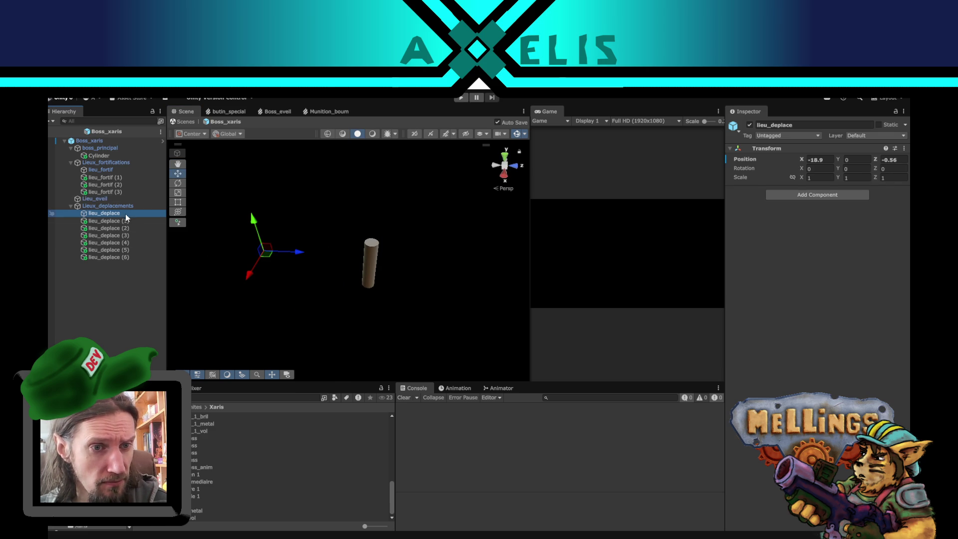
key(f)
drag(282, 265, 287, 338)
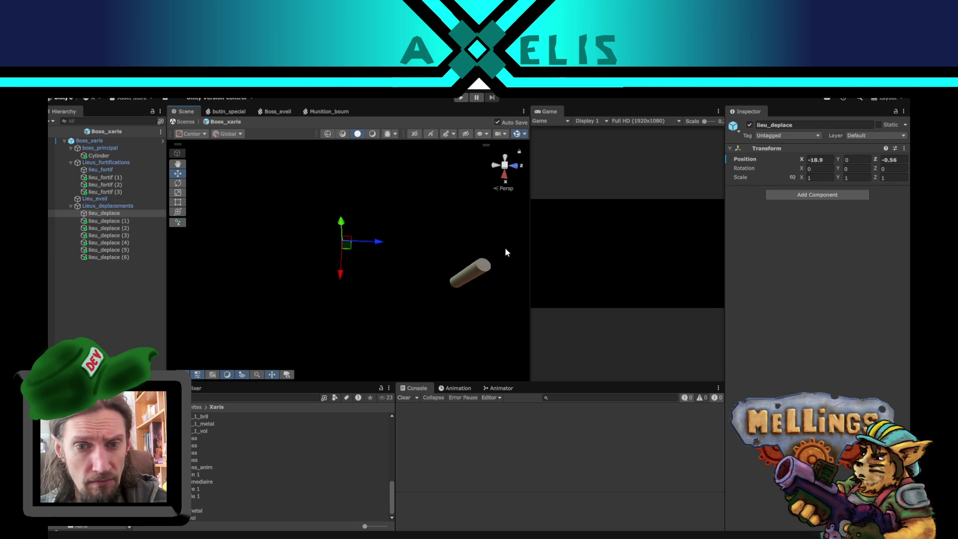
click(904, 148)
mouse_move(835, 231)
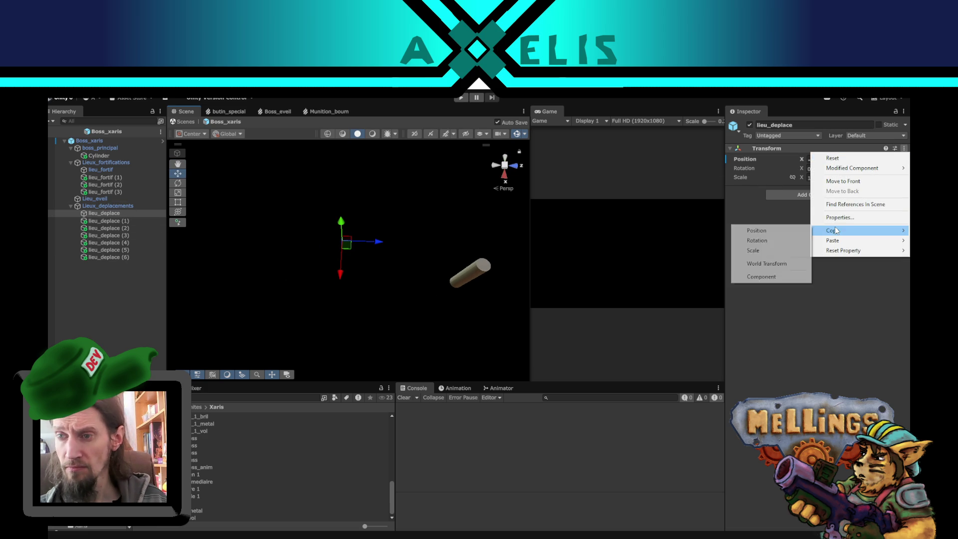
click(766, 263)
Paste that world transform onto Lieu_eveil, then select the Boss_xaris root
click(93, 200)
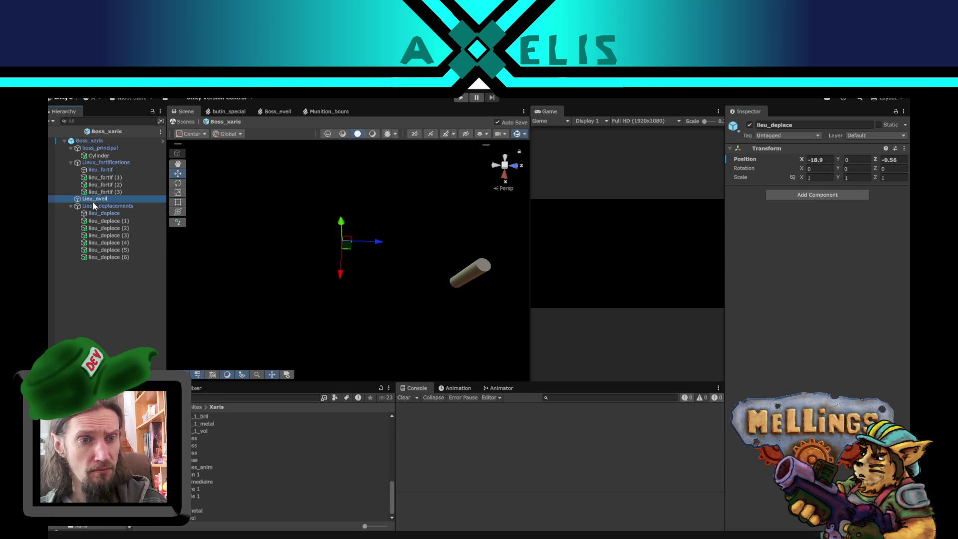
click(904, 149)
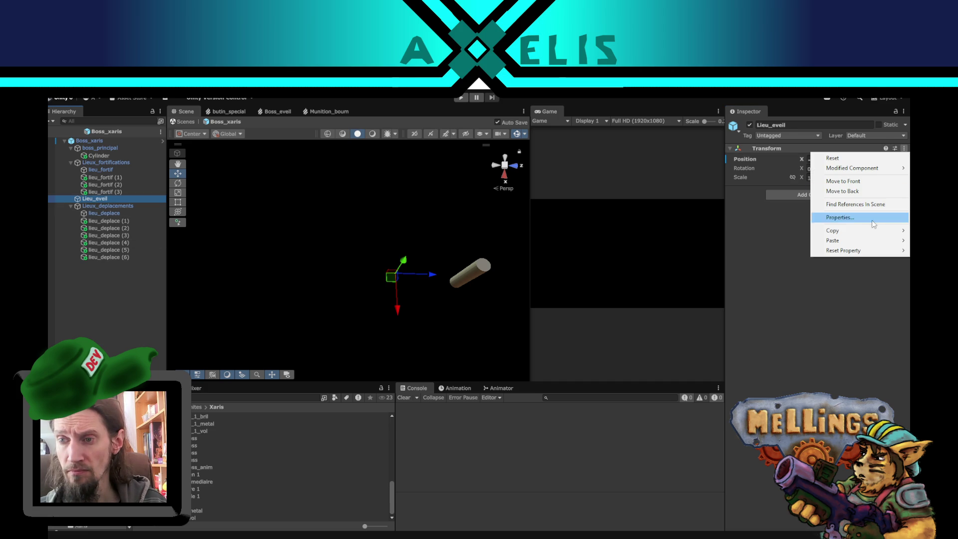
mouse_move(832, 252)
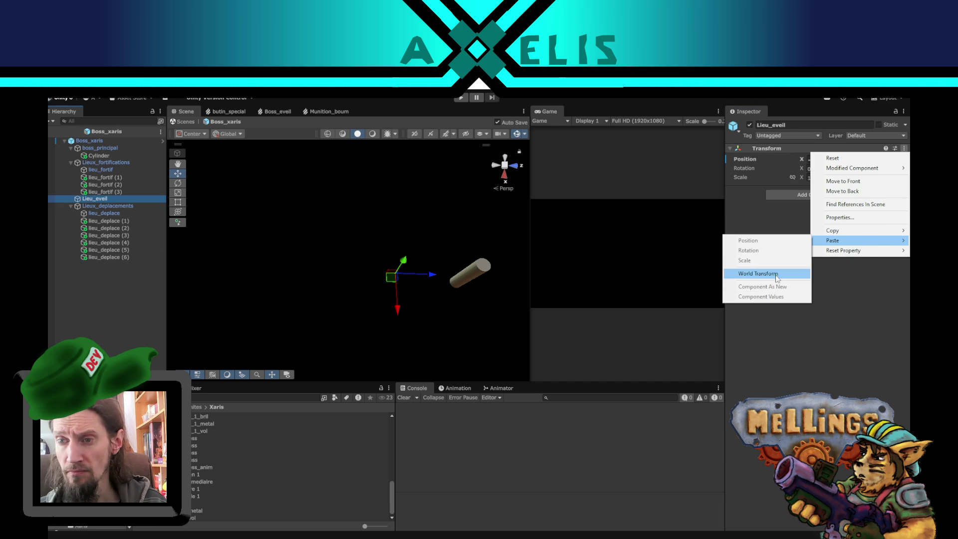
click(758, 273)
click(88, 315)
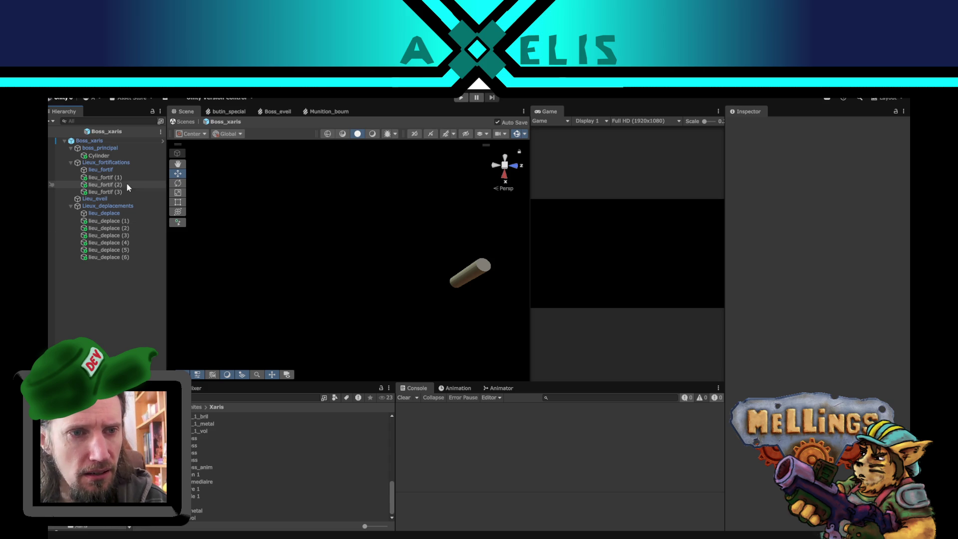
click(107, 144)
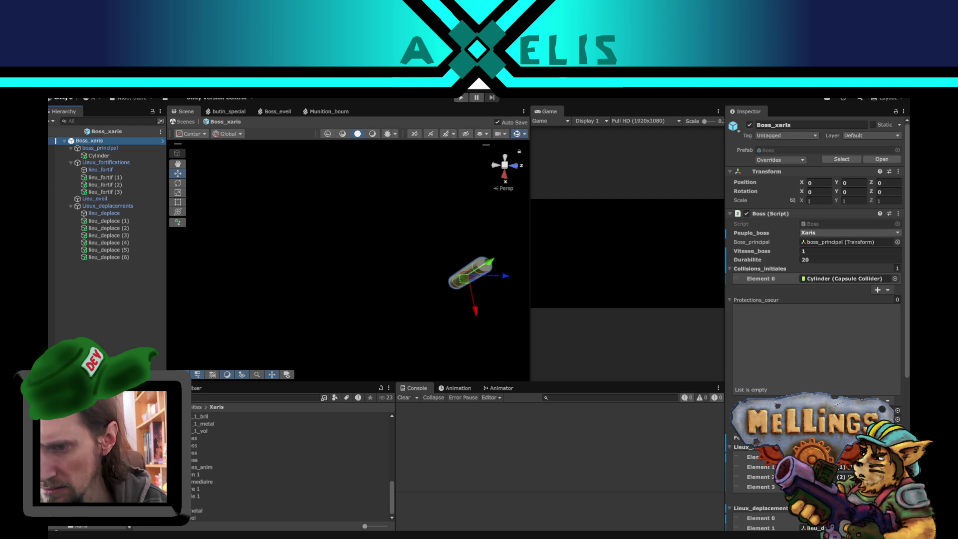
Check fortification_xaris's building type (still Habitation) and its parts in prefab mode, then exit to the scene
click(185, 479)
click(217, 465)
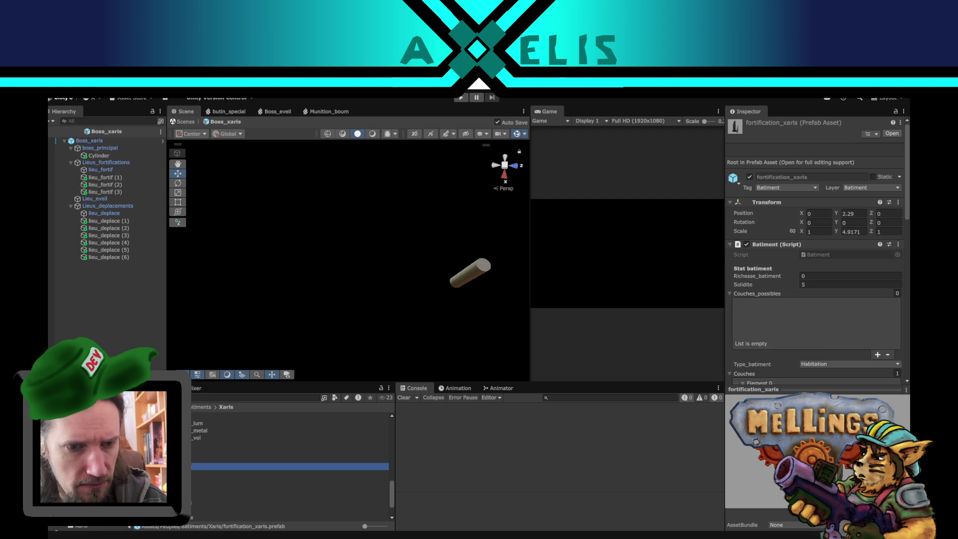
scroll(817, 341, down, 5)
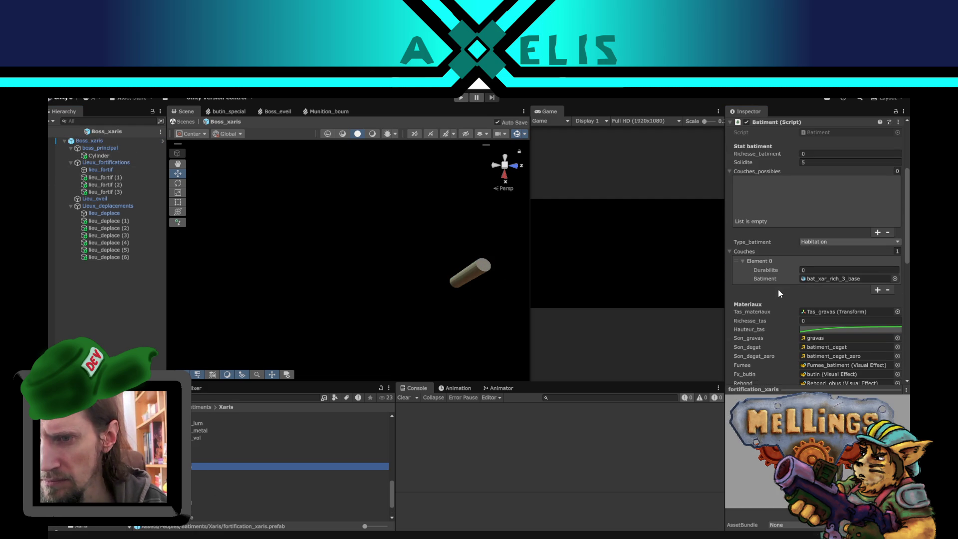
scroll(780, 294, down, 3)
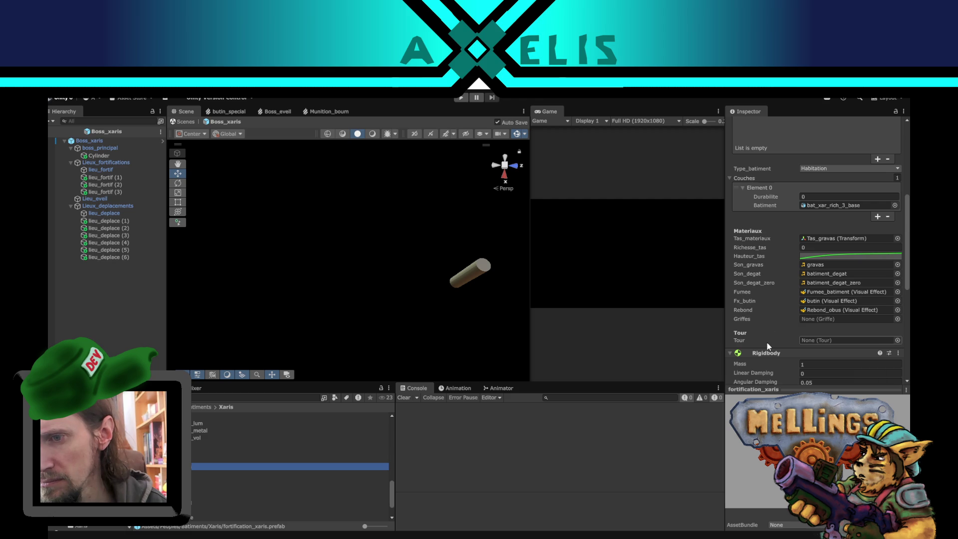
scroll(776, 332, down, 2)
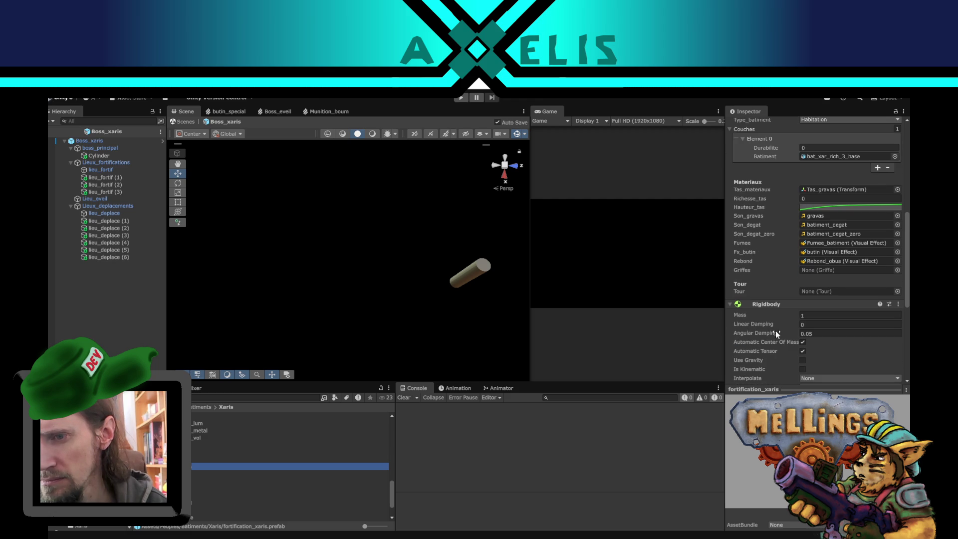
scroll(784, 291, down, 6)
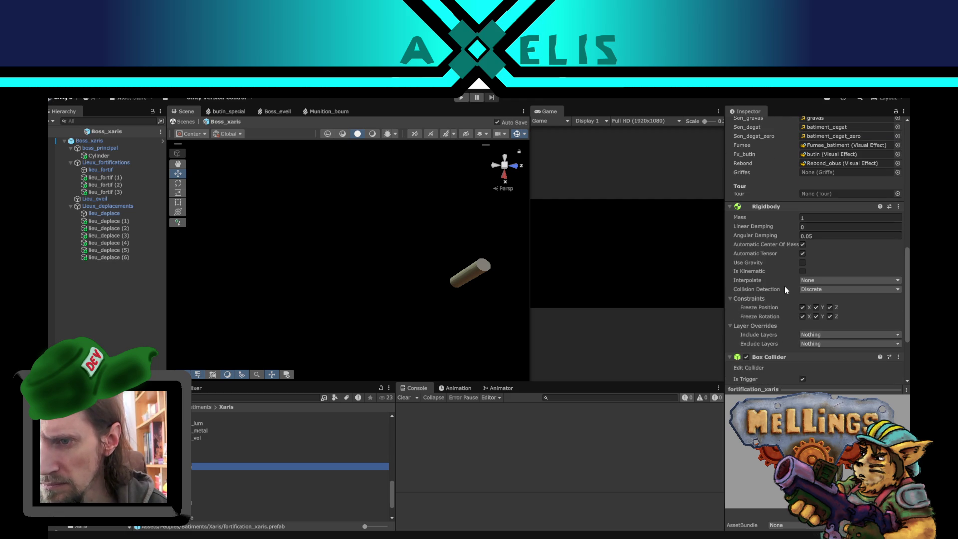
scroll(786, 290, down, 3)
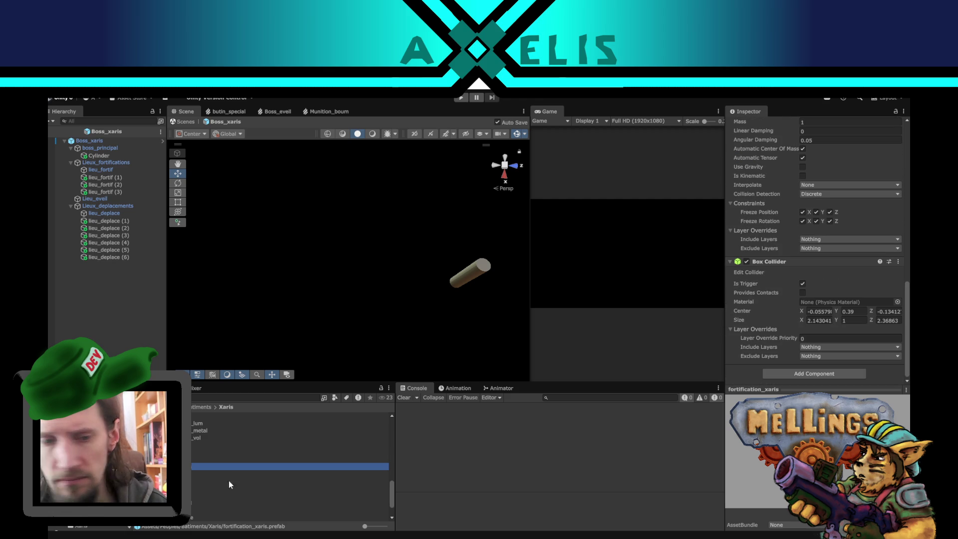
key(Return)
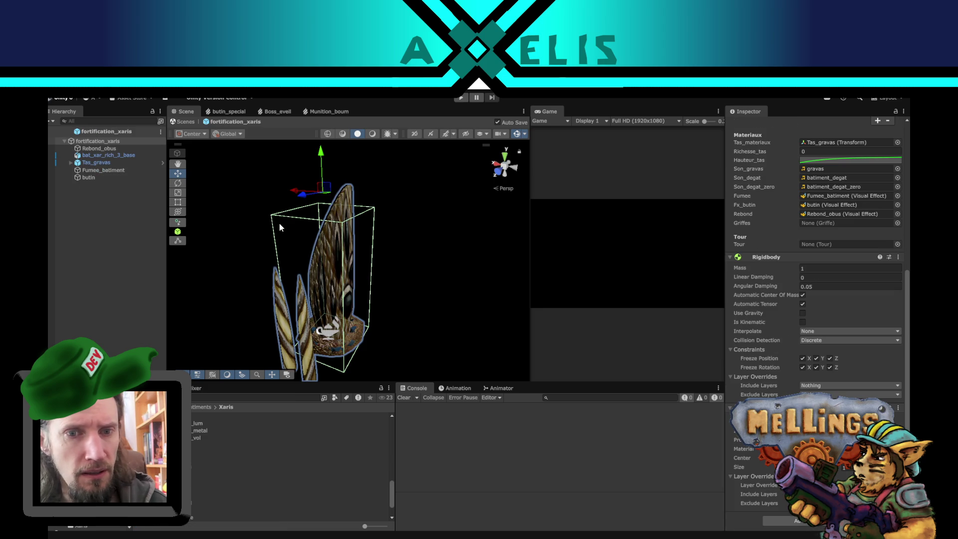
scroll(287, 244, down, 2)
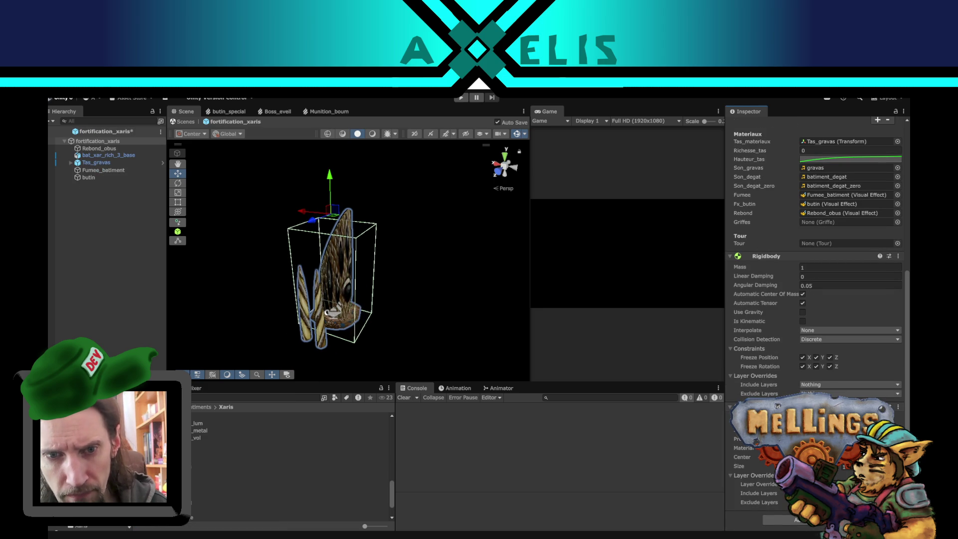
mouse_move(391, 286)
mouse_down()
mouse_move(195, 329)
mouse_move(339, 277)
mouse_up()
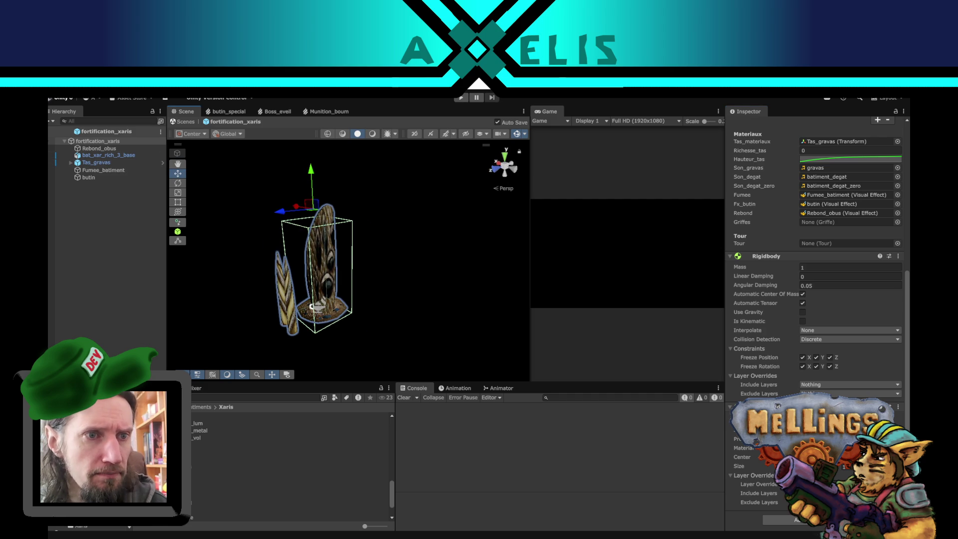
click(55, 131)
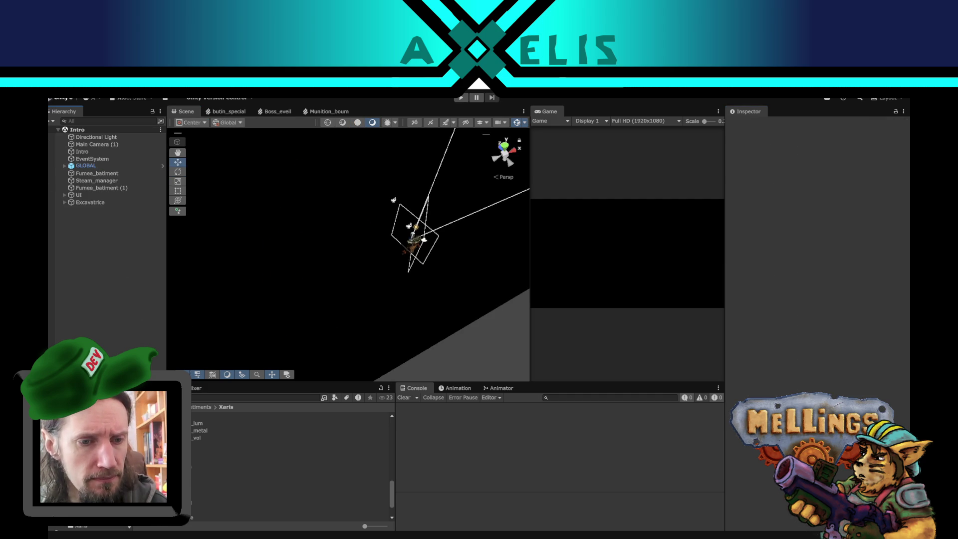
Enter play mode, start the game, and launch the special mission_boss_xaris mission
click(461, 98)
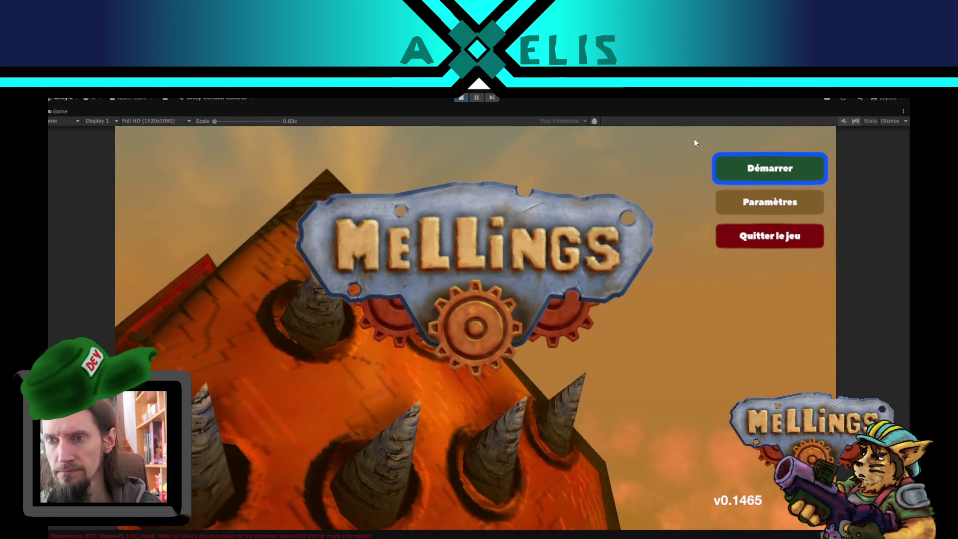
click(779, 168)
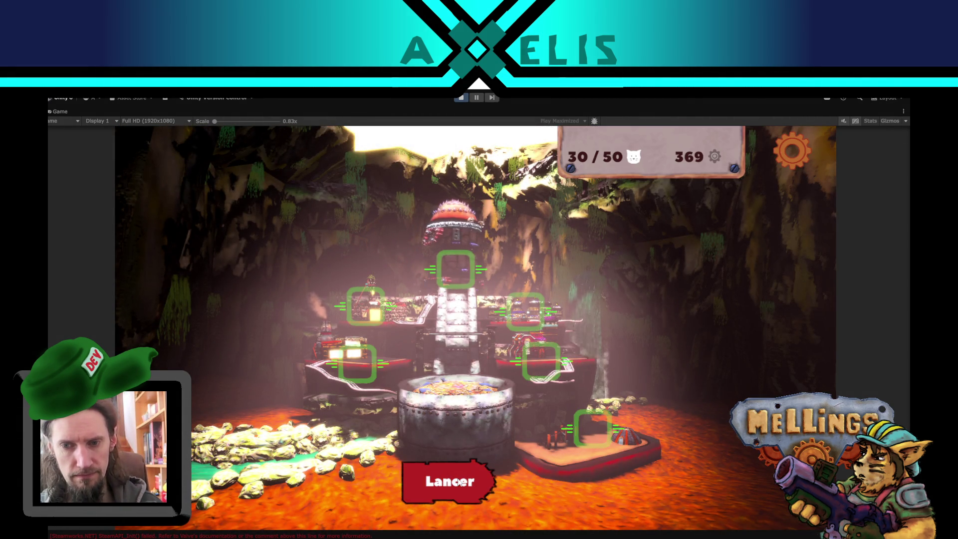
click(464, 479)
click(731, 479)
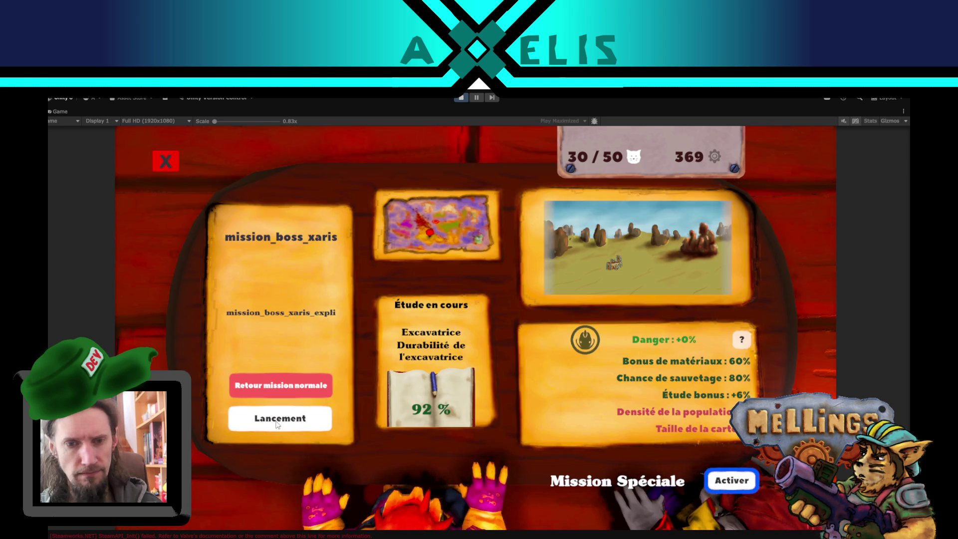
click(275, 420)
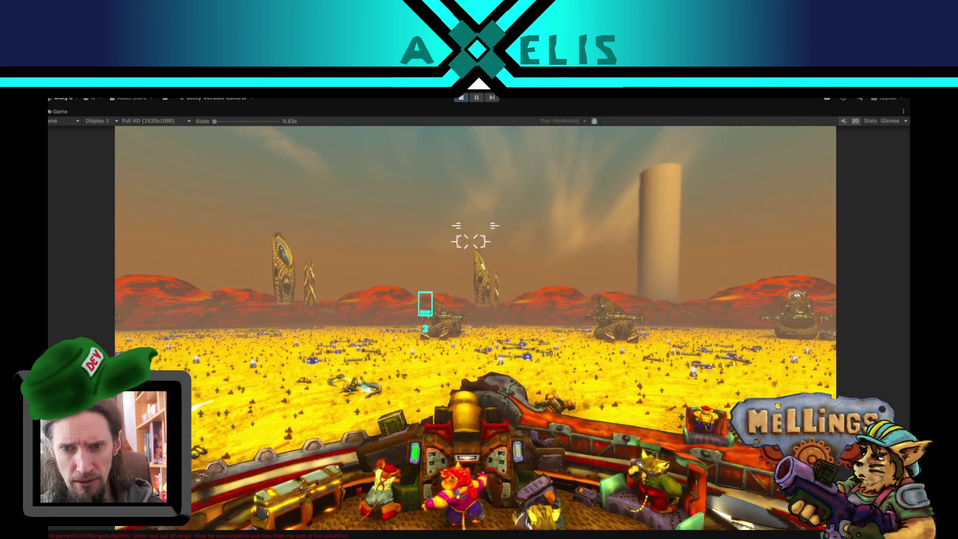
Shoot Xaris buildings with the turret and Q heavy cannon, then pause and stop play mode
click(474, 232)
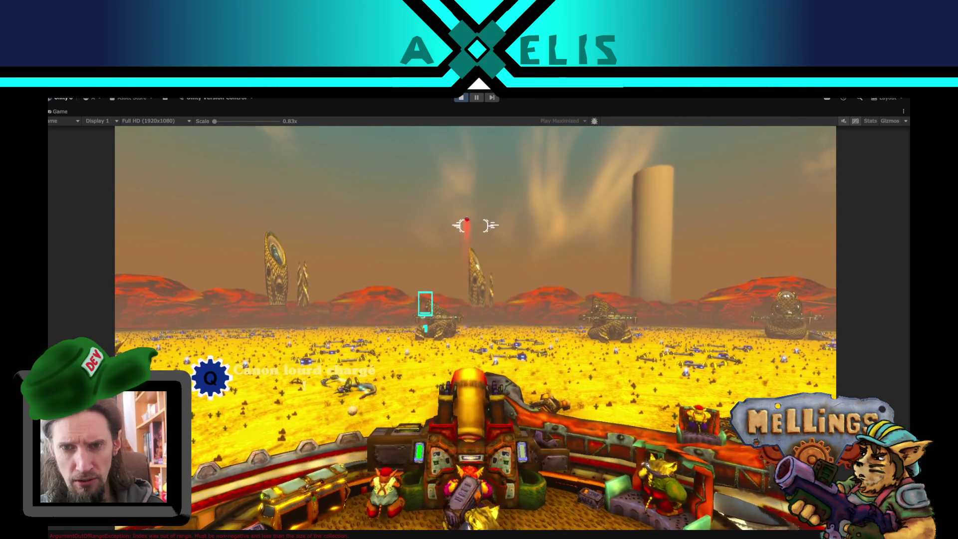
key(q)
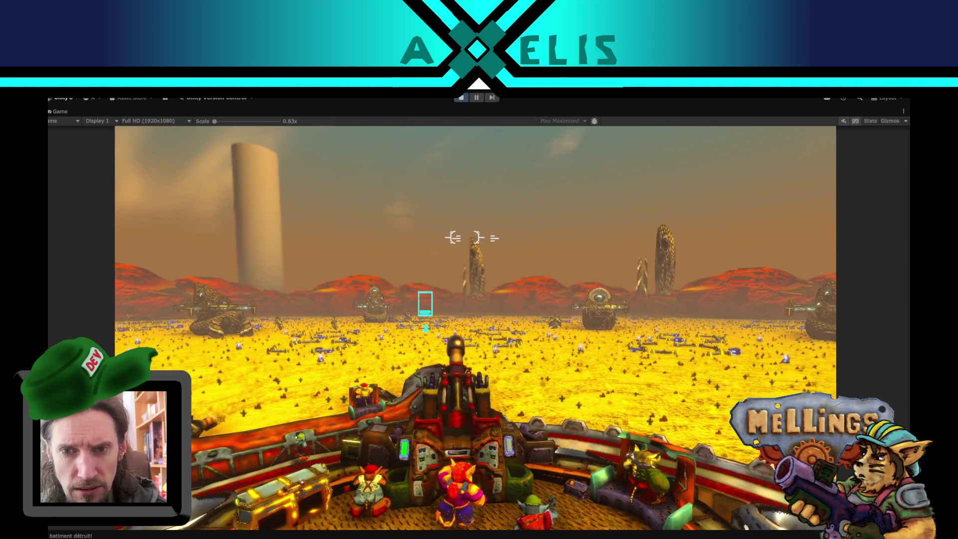
click(475, 237)
click(475, 237)
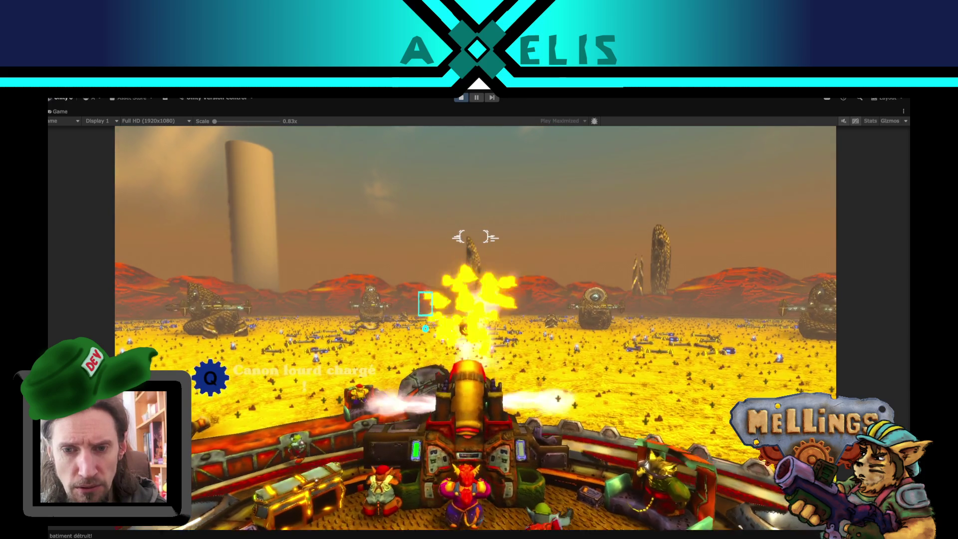
click(475, 235)
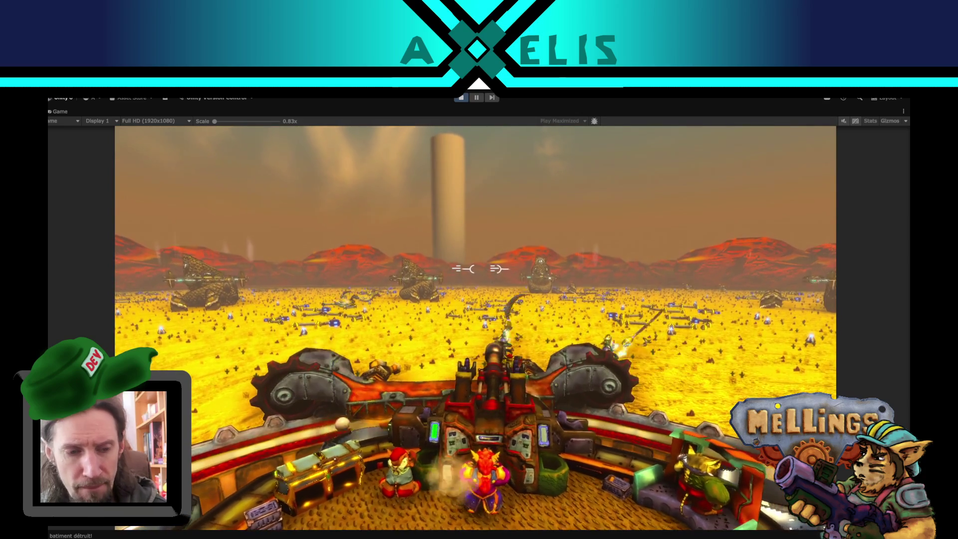
key(Escape)
click(462, 97)
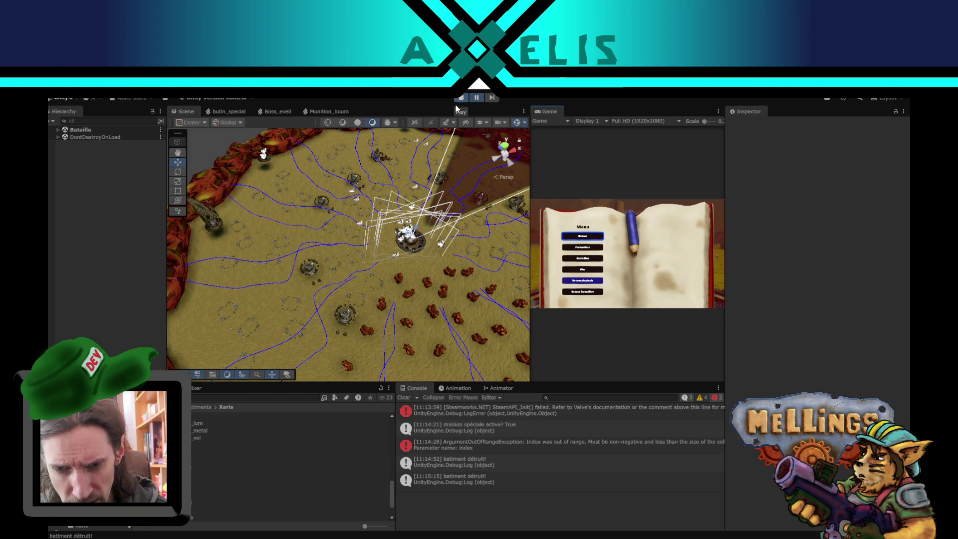
Inspect the ArgumentOutOfRangeException traced to Carte.cs:223, stop play mode, and switch to VS Code
click(541, 446)
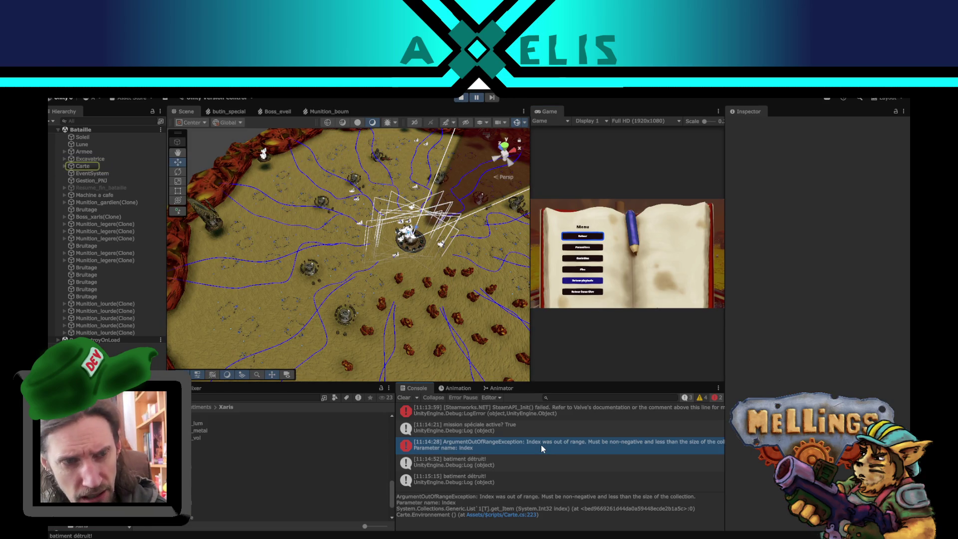
click(461, 98)
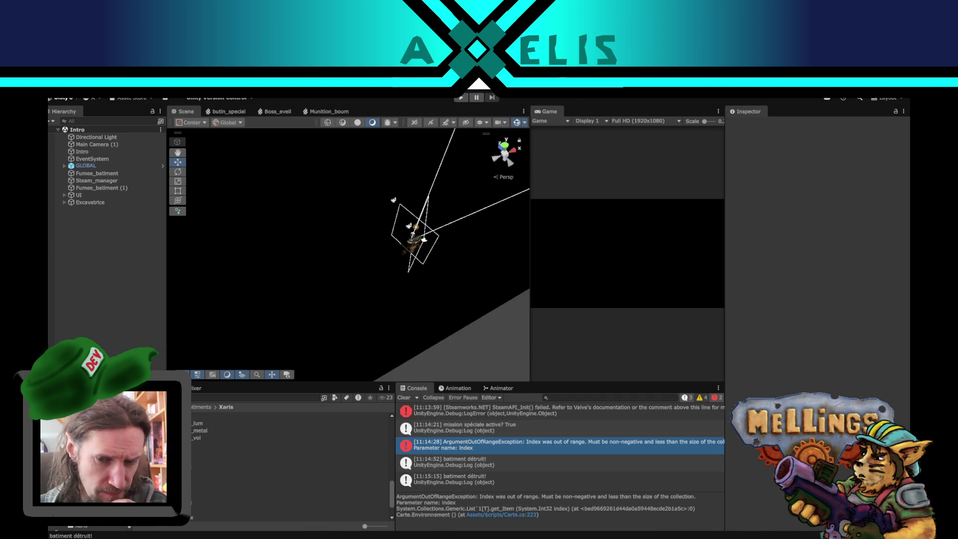
key(alt+Tab)
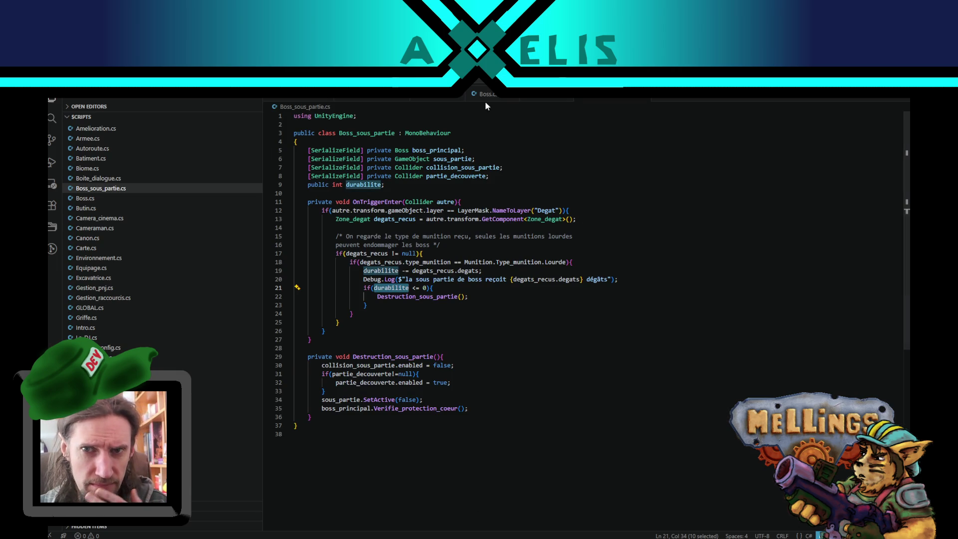
Trace detruit_fortification from Boss.cs to its Fortification check in Batiment.cs, then return to Unity
click(485, 100)
scroll(533, 364, up, 10)
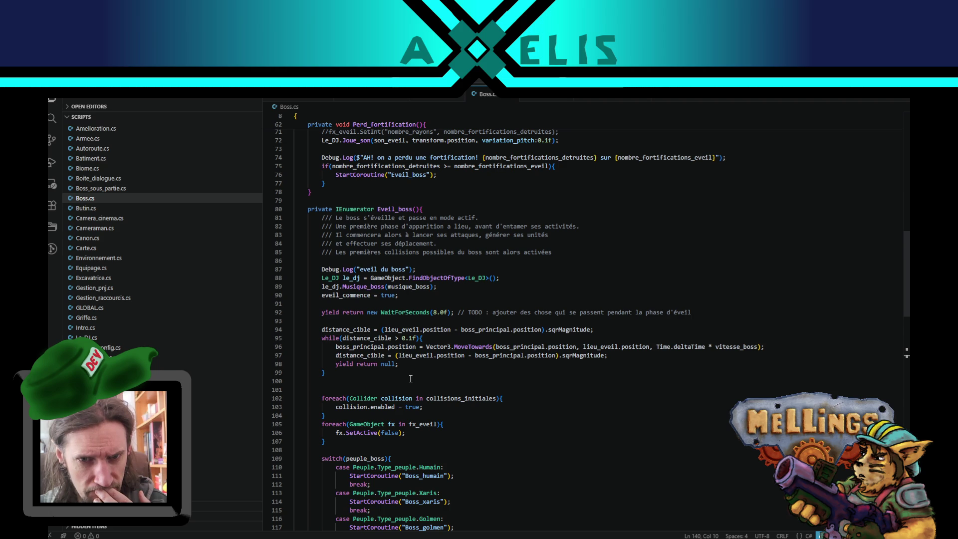
key(F12)
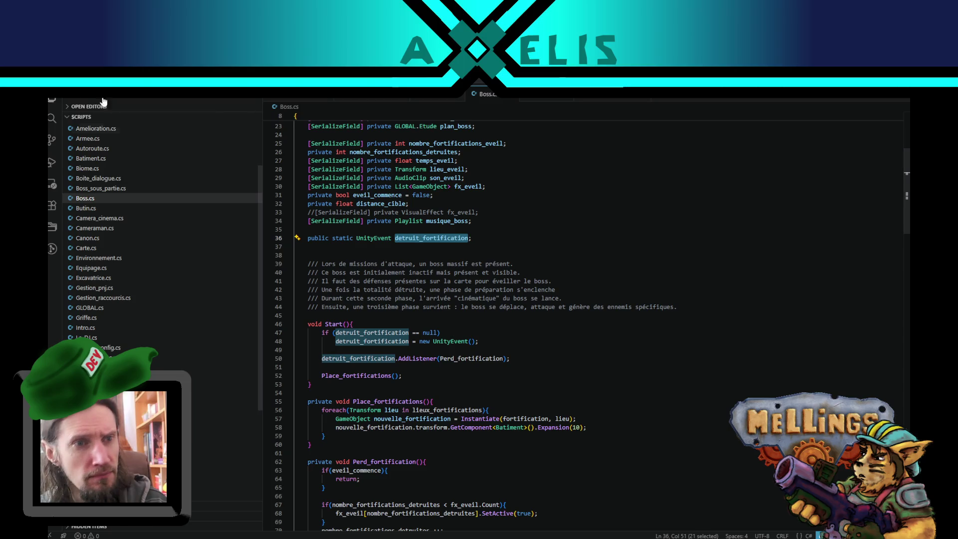
click(51, 120)
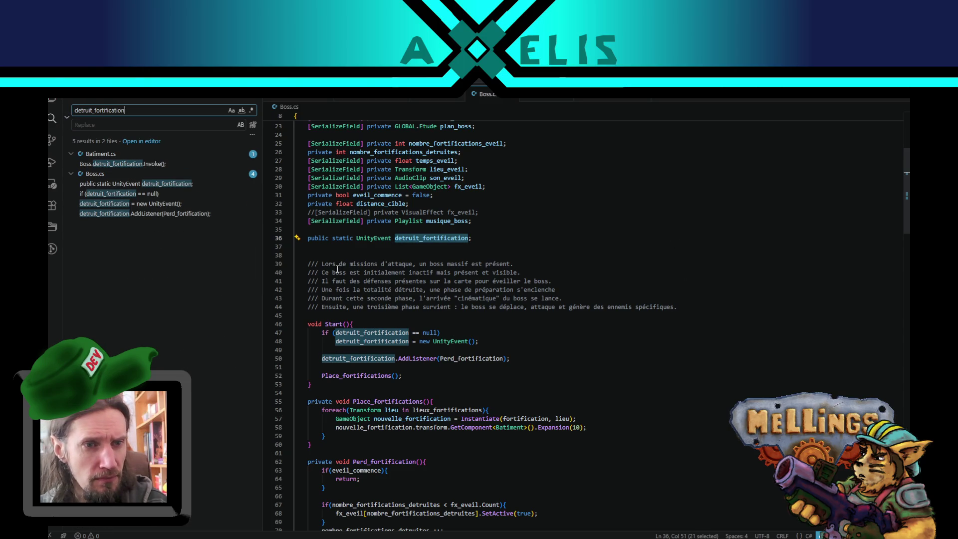
click(124, 165)
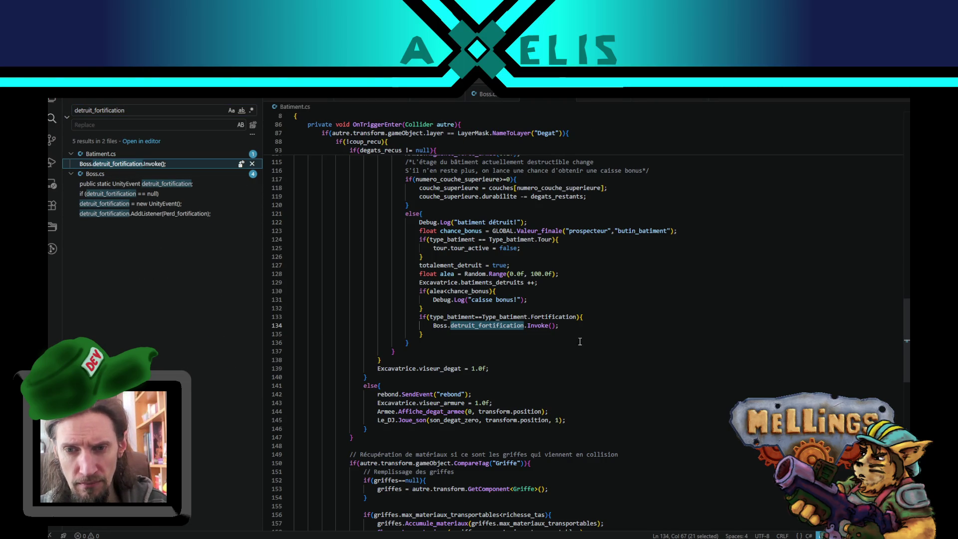
key(alt+Tab)
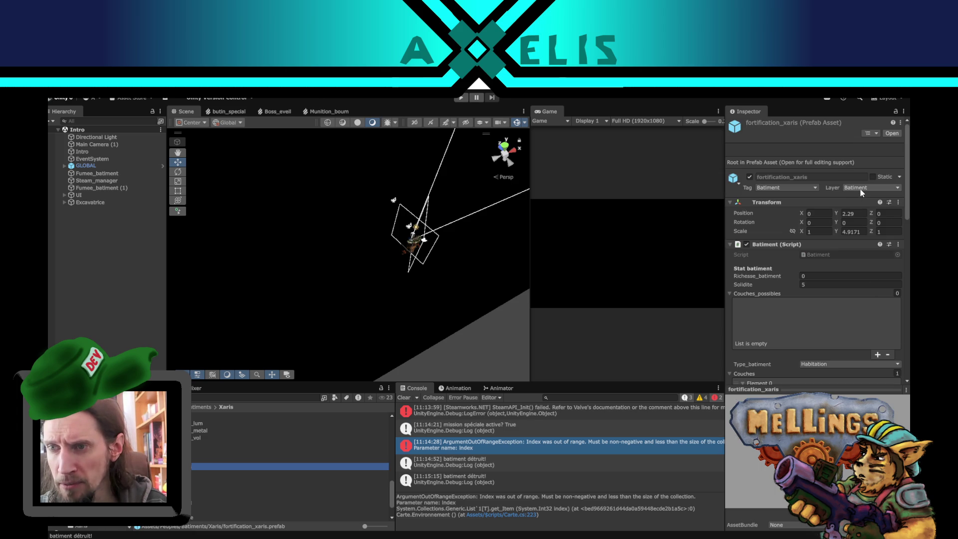
Change fortification_xaris's Type_batiment from Habitation to Fortification, then enter play mode again
click(860, 188)
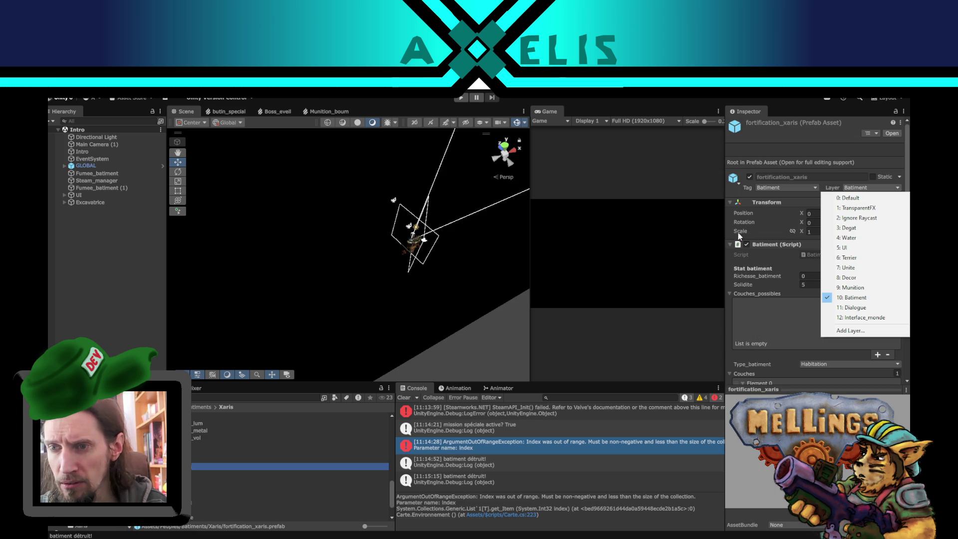
click(725, 220)
scroll(823, 303, down, 3)
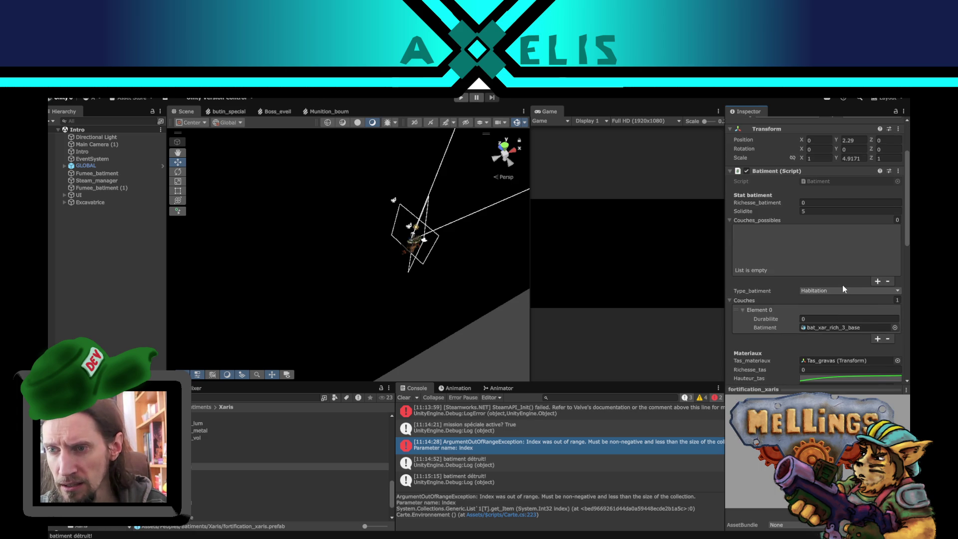
click(842, 288)
click(840, 319)
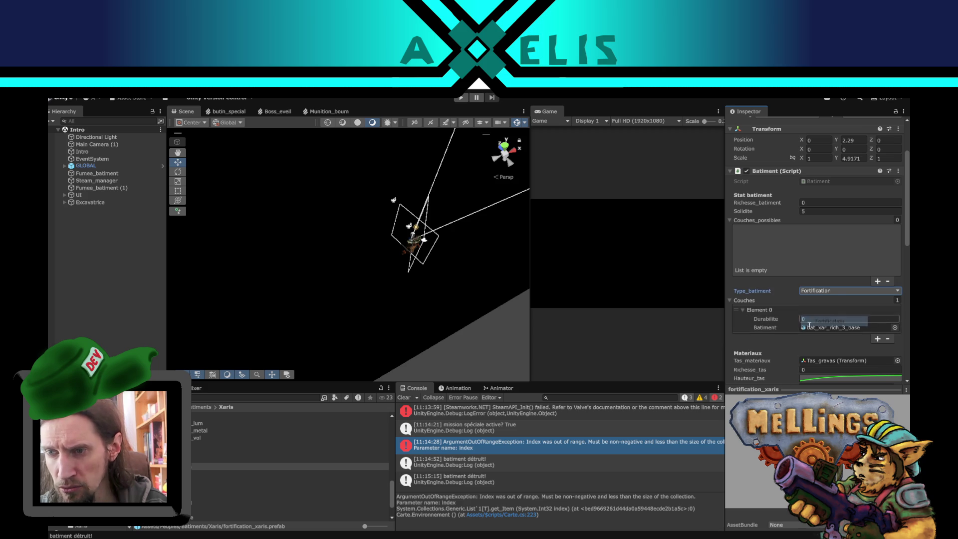
click(92, 306)
click(460, 98)
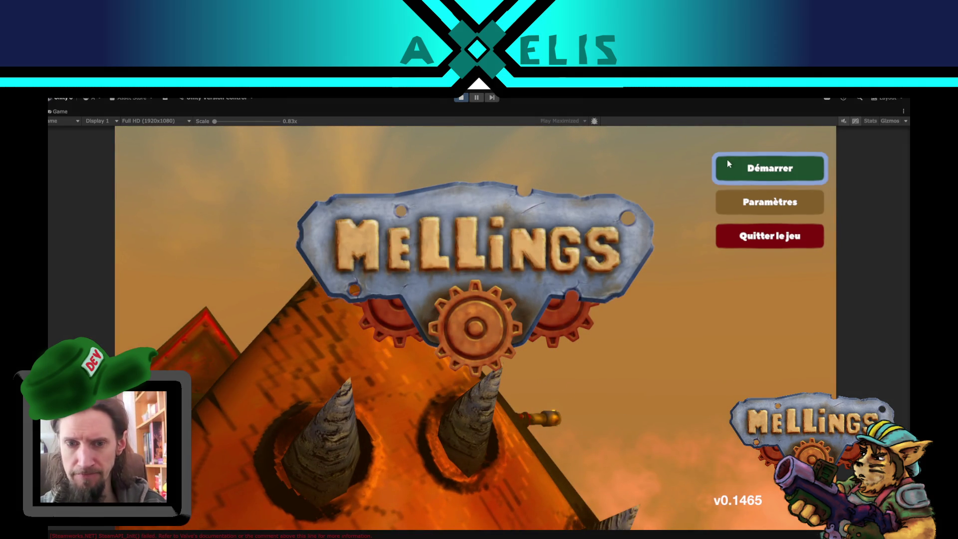
Start the game, launch the special Xaris boss mission, and trigger the ready claws with Z
click(727, 161)
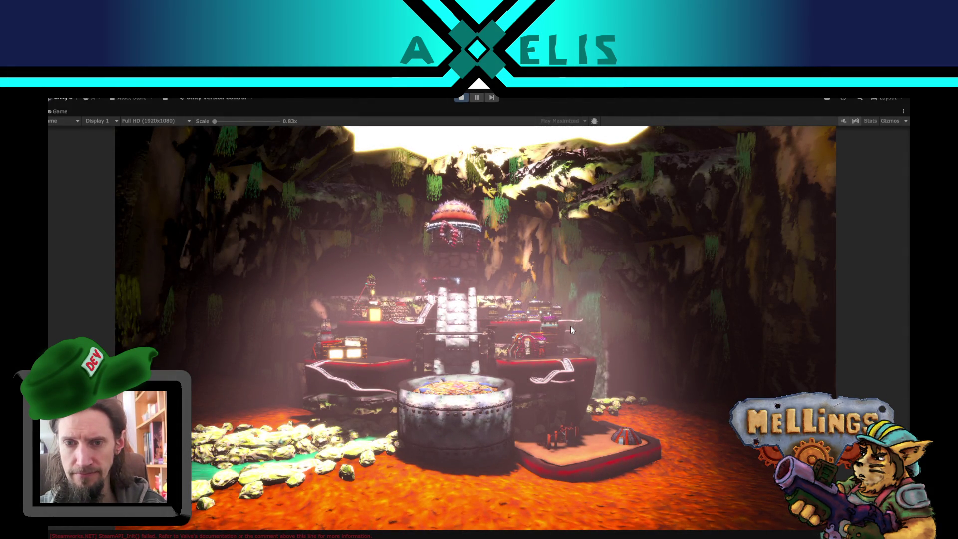
click(599, 394)
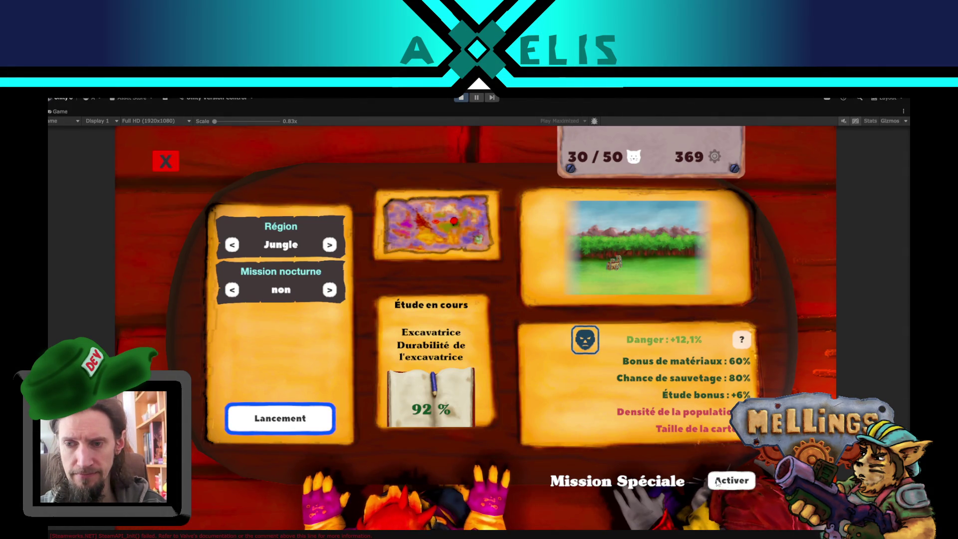
click(731, 479)
click(262, 417)
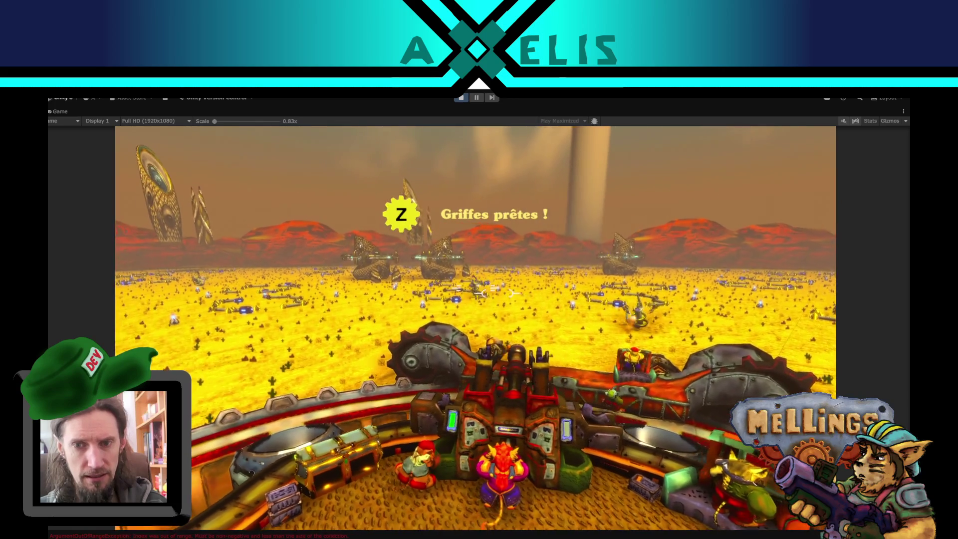
key(z)
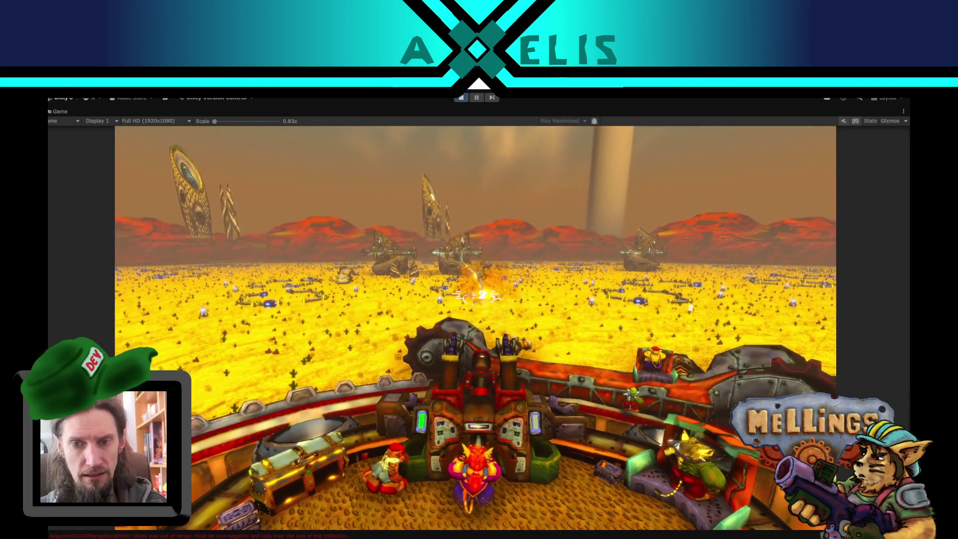
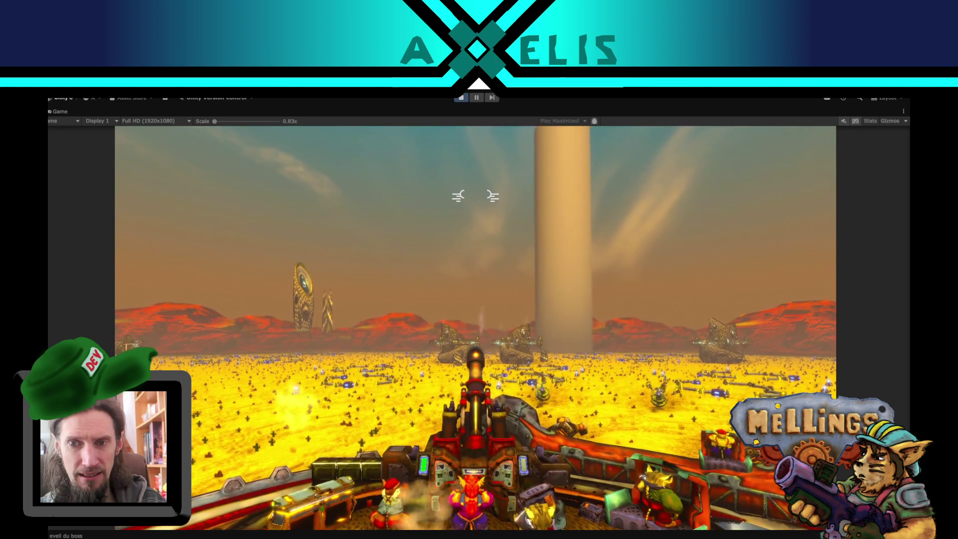
Pause play mode and inspect the Boss script on Boss_xaris(Clone) before switching to the code editor
key(Escape)
click(477, 98)
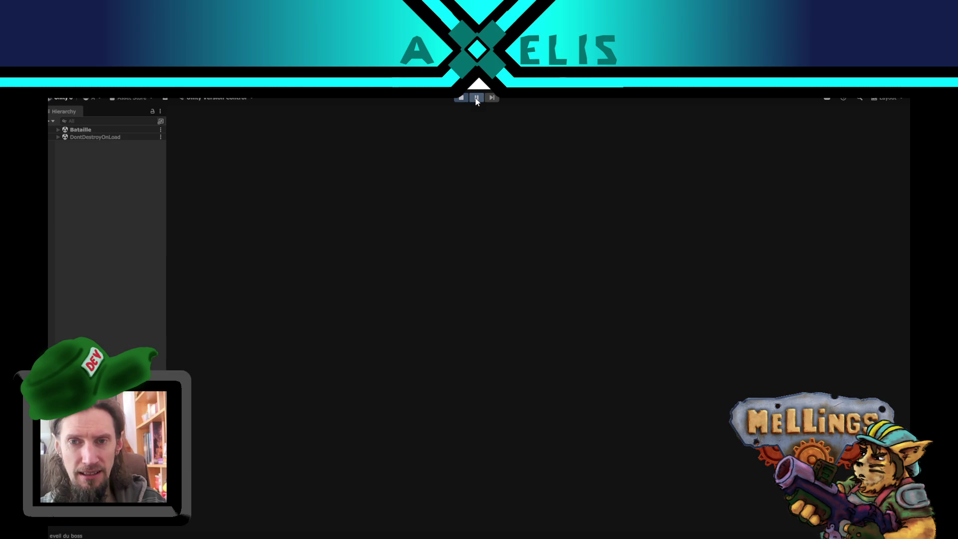
click(287, 148)
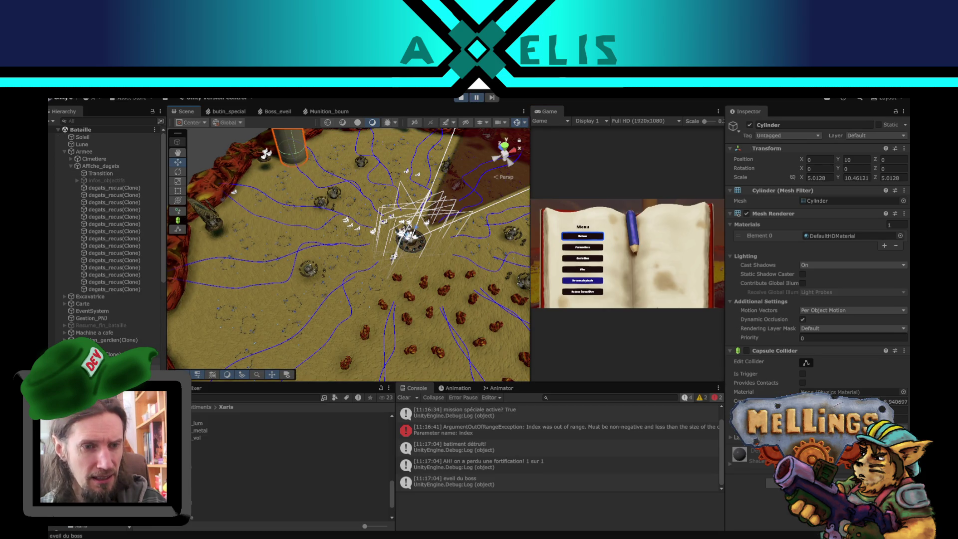
click(115, 354)
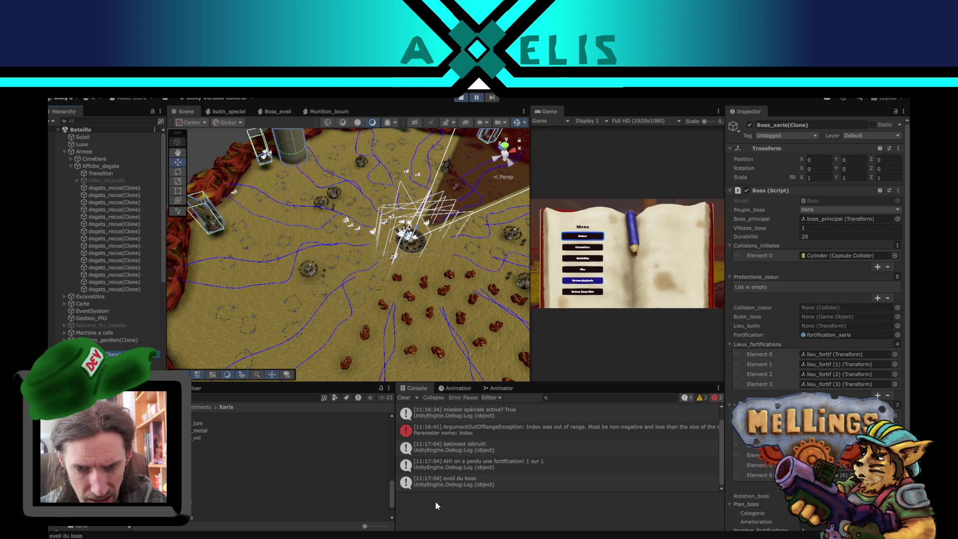
key(alt+Tab)
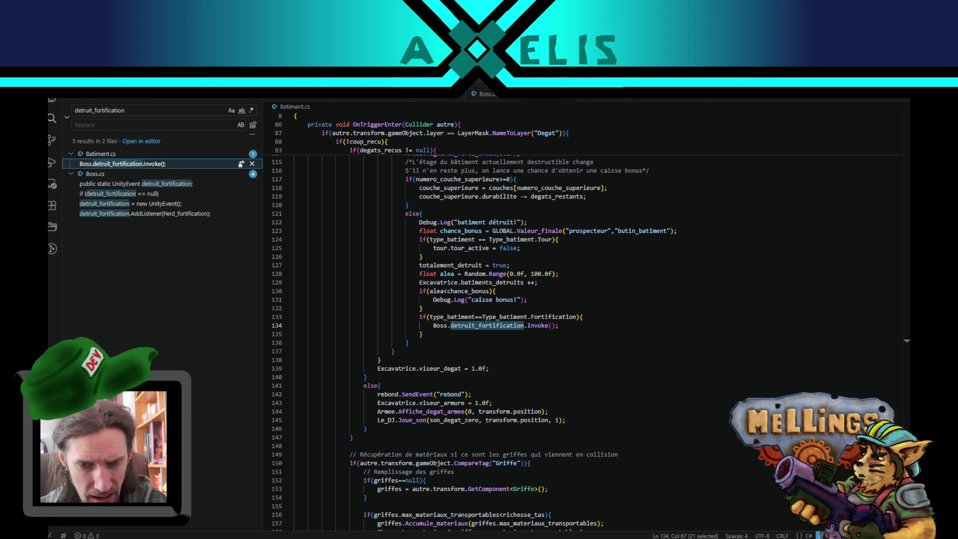
In Boss.cs, highlight eveil_commence, WaitForSeconds and distance_cible in the Eveil_boss coroutine
click(479, 95)
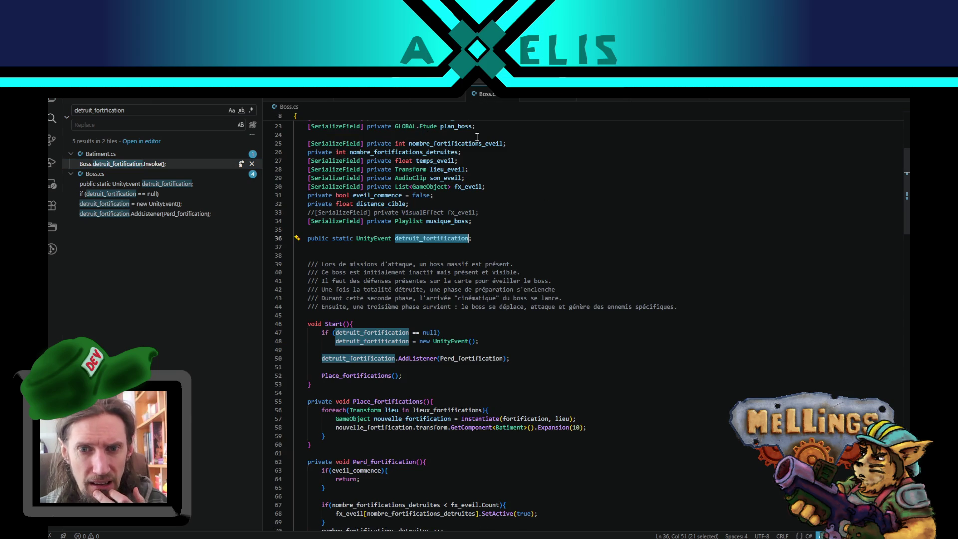
scroll(412, 392, down, 5)
scroll(410, 418, down, 10)
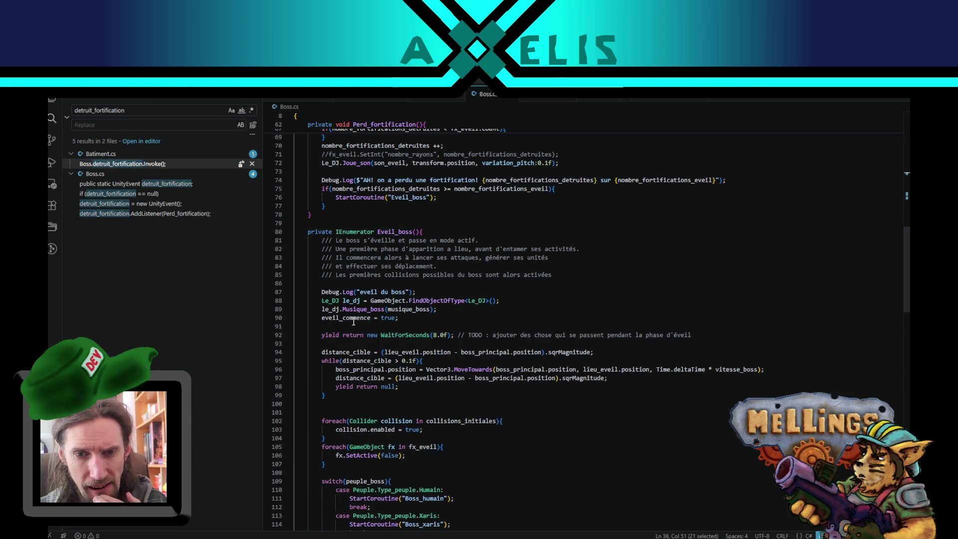
double_click(353, 318)
double_click(420, 335)
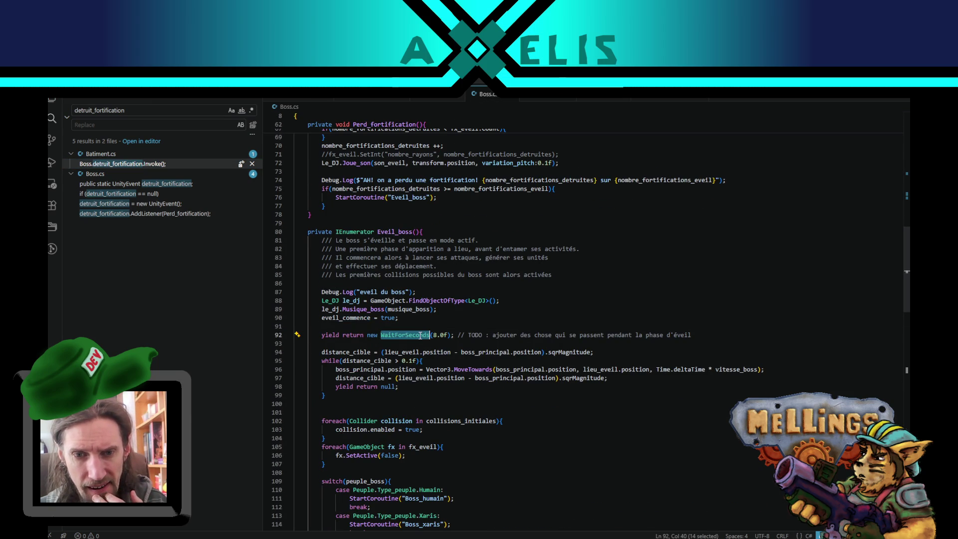
double_click(363, 361)
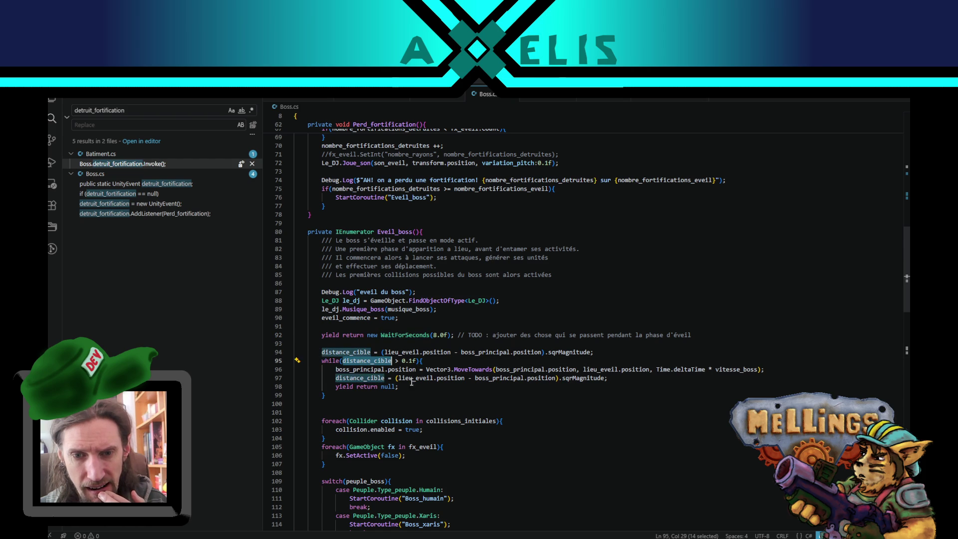
Read through the rest of Eveil_boss, then return to Unity and stop the running game
scroll(436, 406, down, 3)
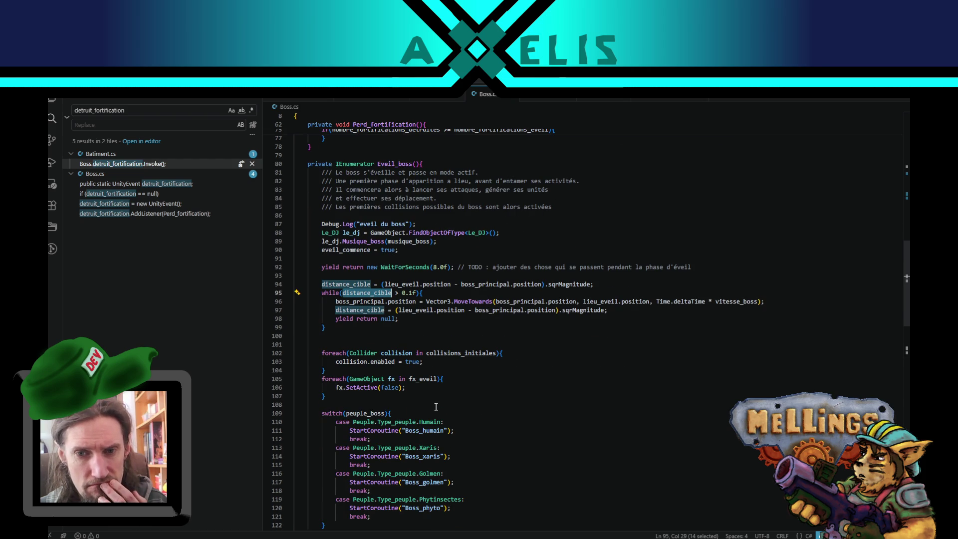
scroll(435, 407, up, 2)
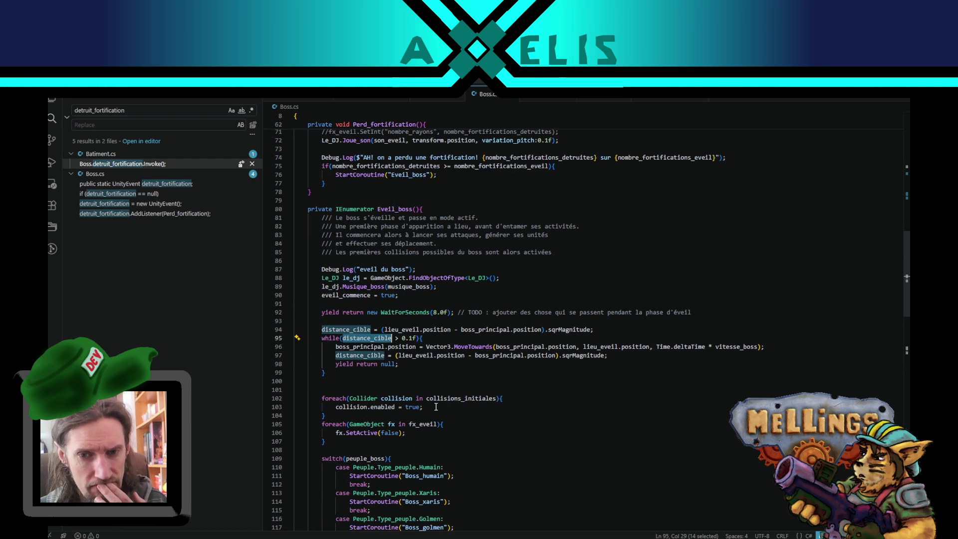
scroll(436, 405, down, 1)
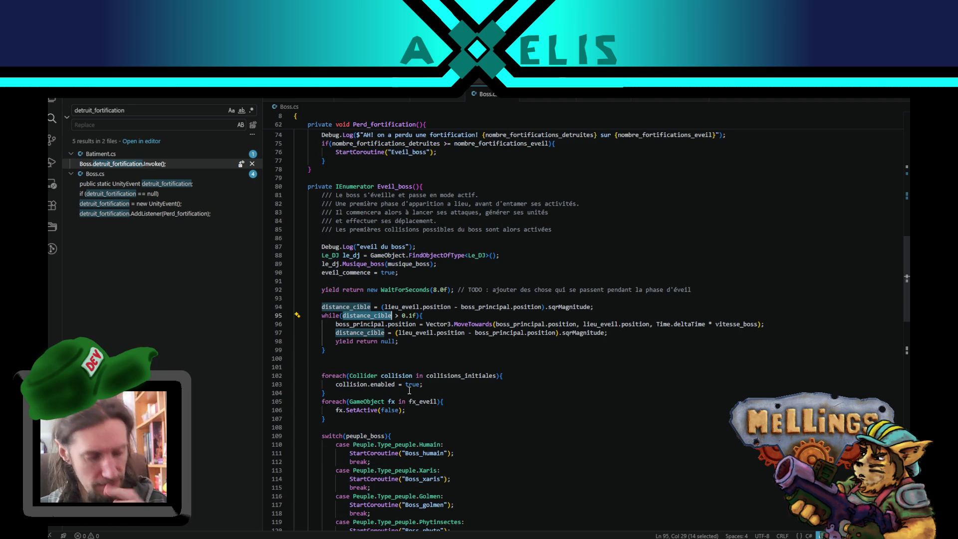
scroll(386, 383, down, 5)
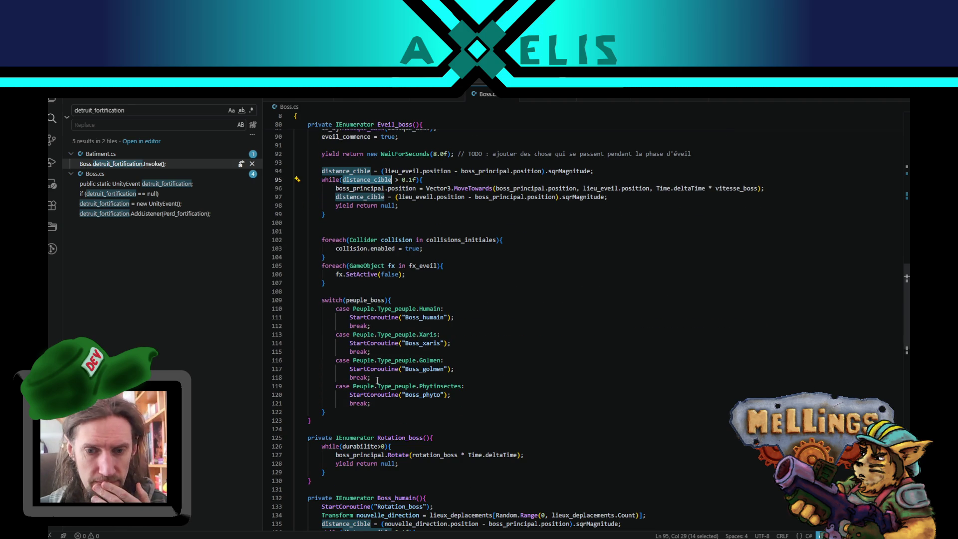
scroll(351, 271, up, 2)
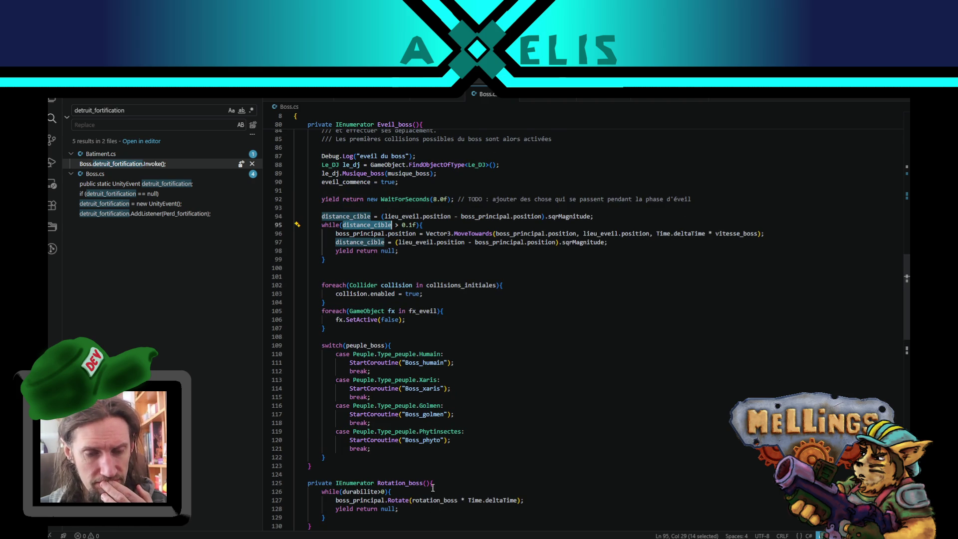
scroll(399, 299, down, 3)
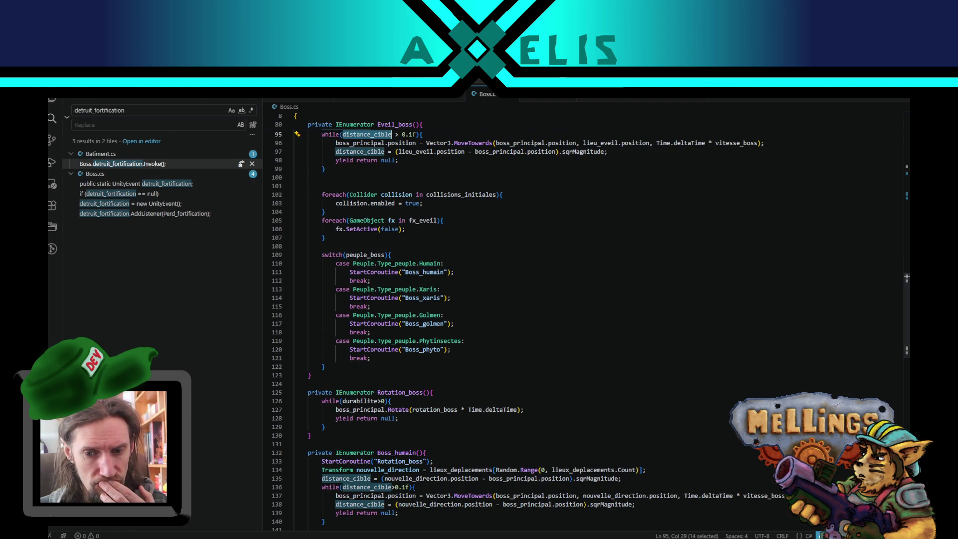
key(alt+Tab)
click(459, 97)
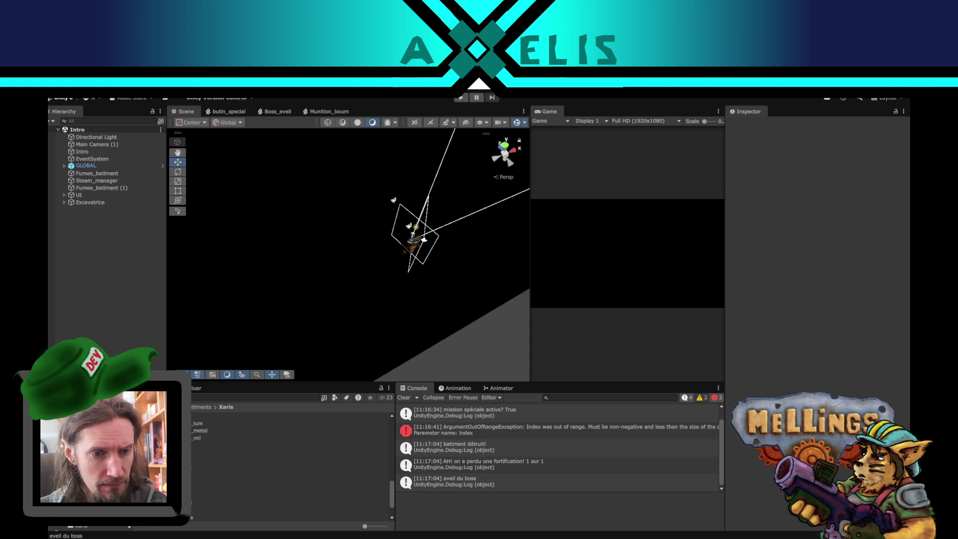
Scroll the Project panel and display the Xaris folder's assets
scroll(199, 450, up, 5)
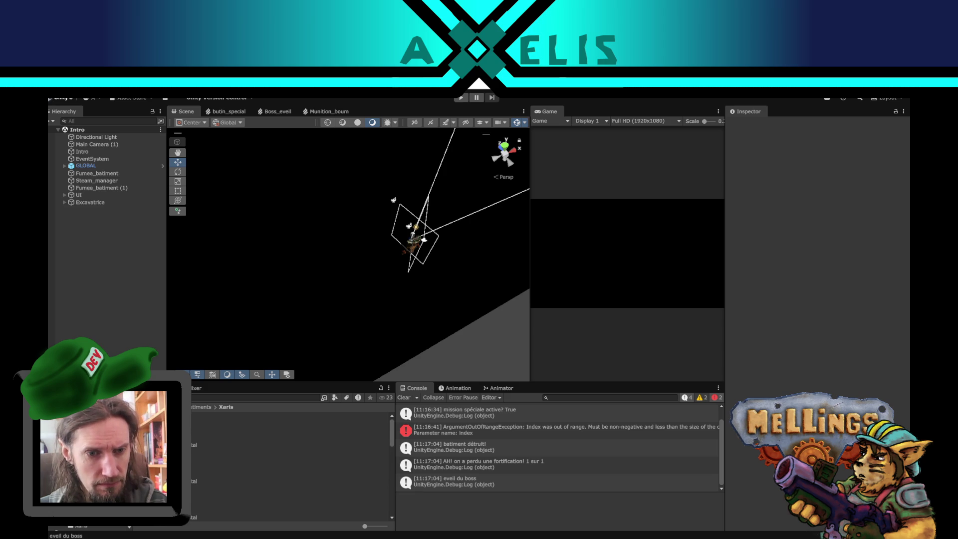
click(92, 527)
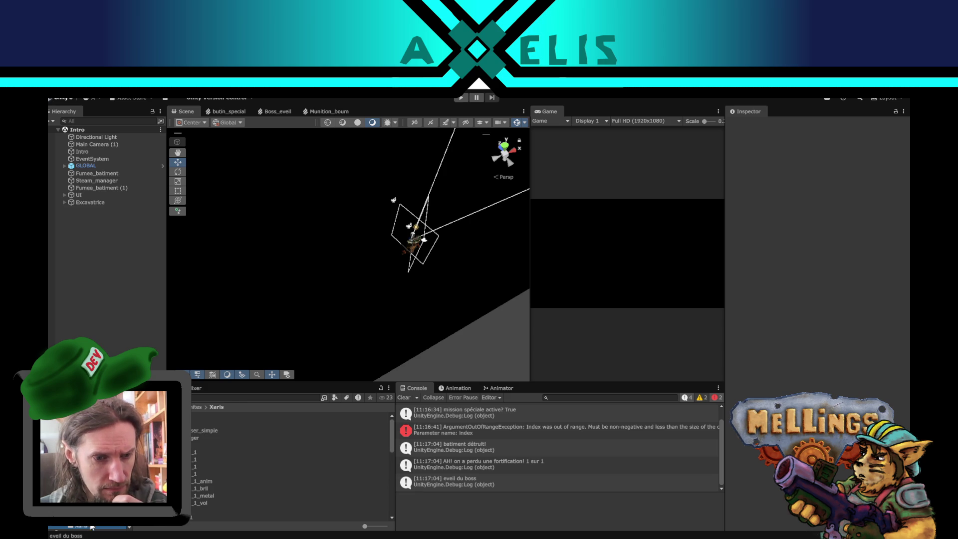
In the Boss_xaris prefab, set boss_principal's Z position to 50
double_click(210, 423)
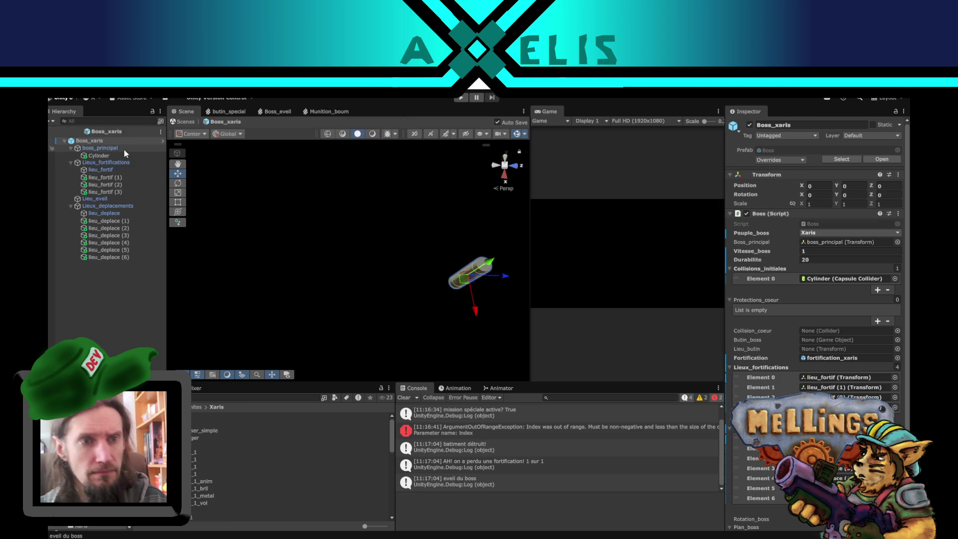
click(124, 148)
mouse_move(426, 303)
mouse_down()
mouse_move(420, 262)
mouse_move(445, 267)
mouse_move(291, 246)
mouse_up()
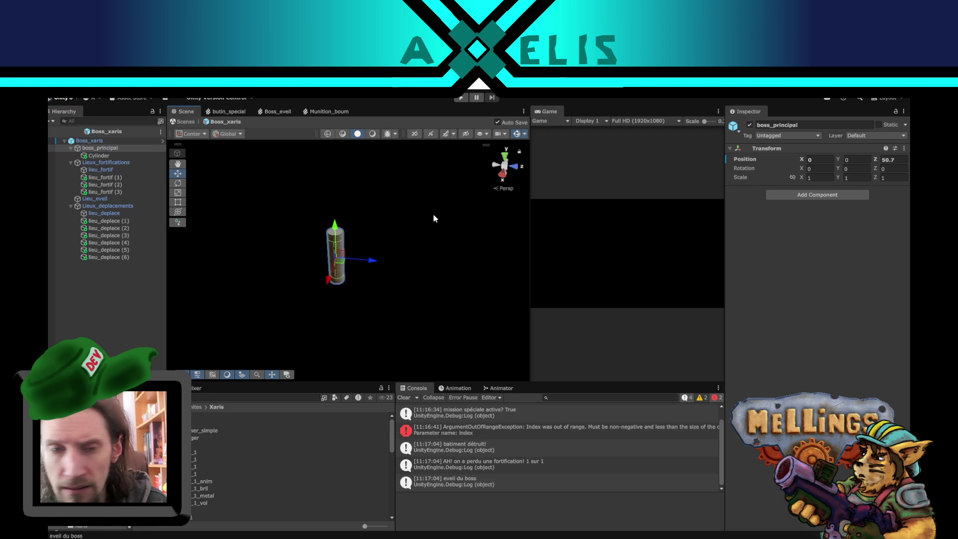
drag(382, 359, 378, 294)
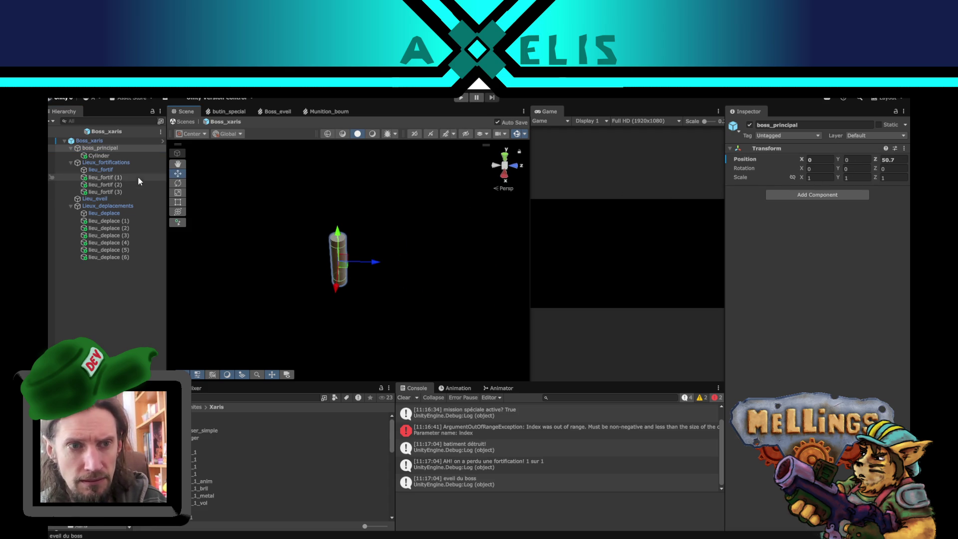
click(896, 159)
text(50)
key(Return)
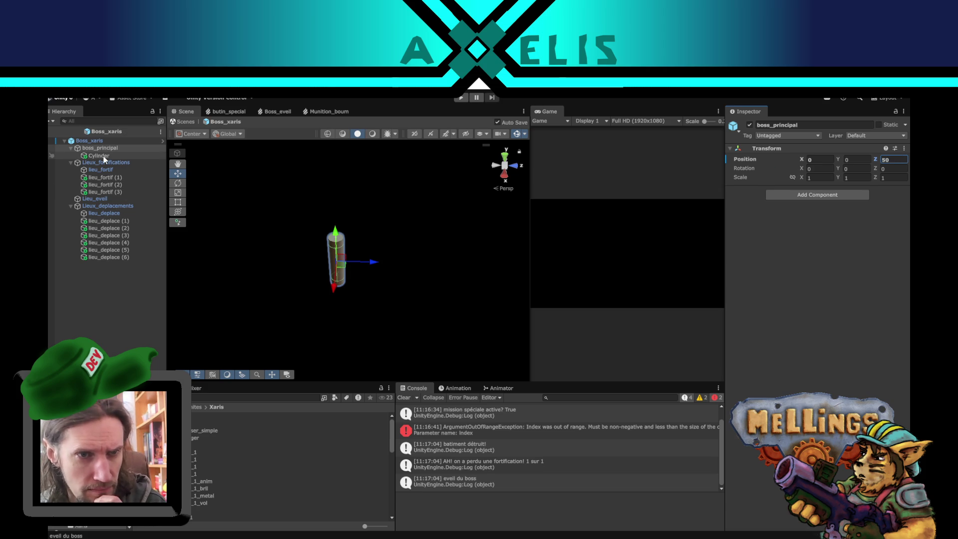
Move lieu_fortif (3) to X 0, Z 50
click(112, 192)
click(828, 159)
click(887, 160)
text(50)
key(Return)
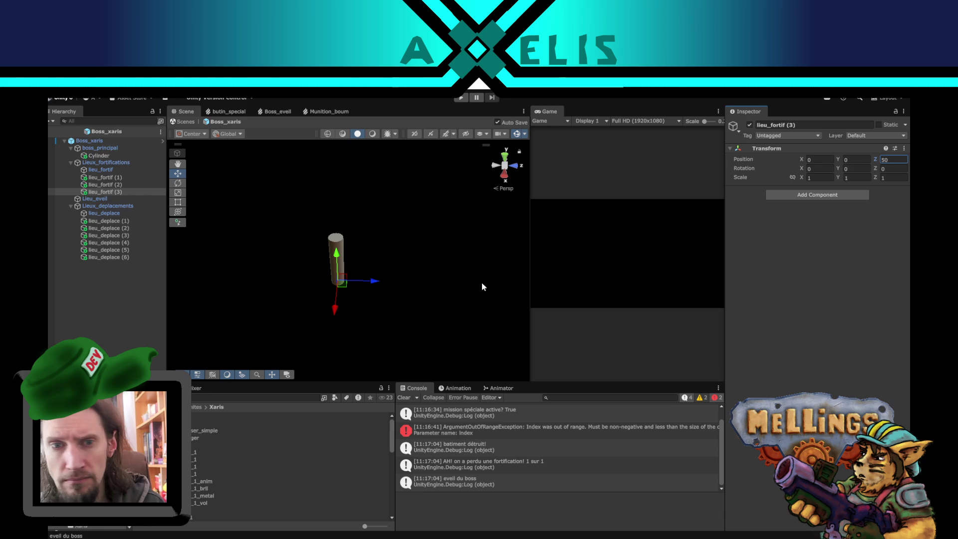
mouse_move(364, 268)
mouse_down()
mouse_move(351, 240)
mouse_move(339, 244)
mouse_up()
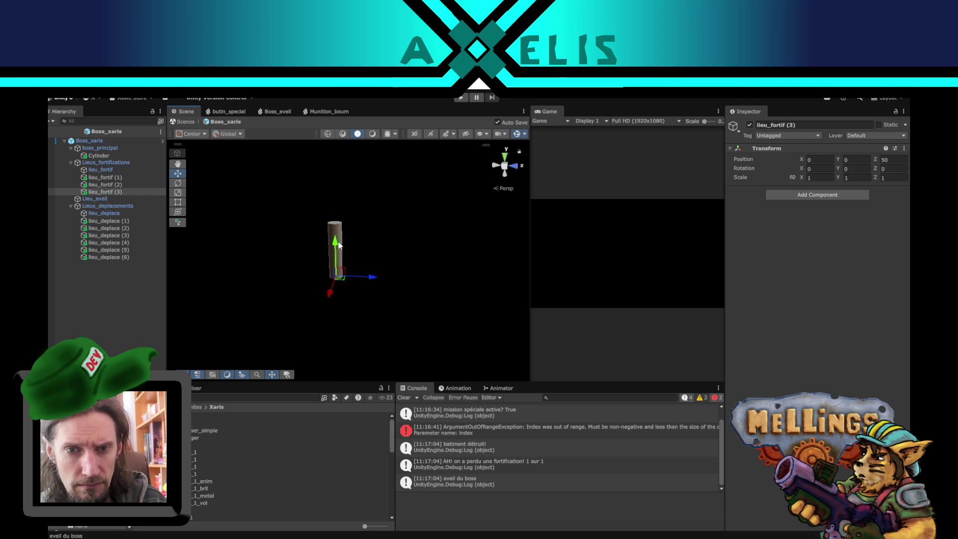
Lower boss_principal to Y -8.5 and squash the Cylinder to about half height
click(110, 148)
drag(328, 210, 333, 232)
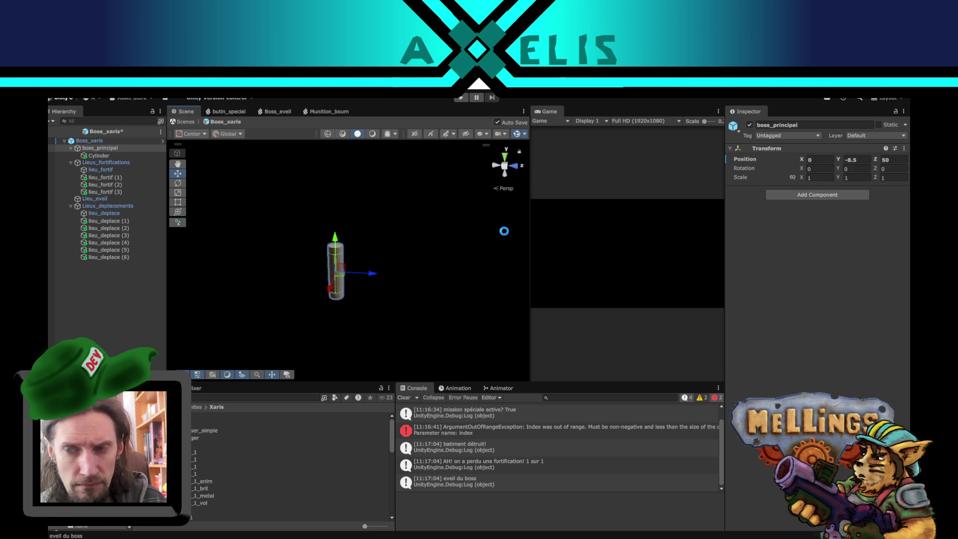
click(79, 155)
click(178, 194)
drag(335, 236, 335, 253)
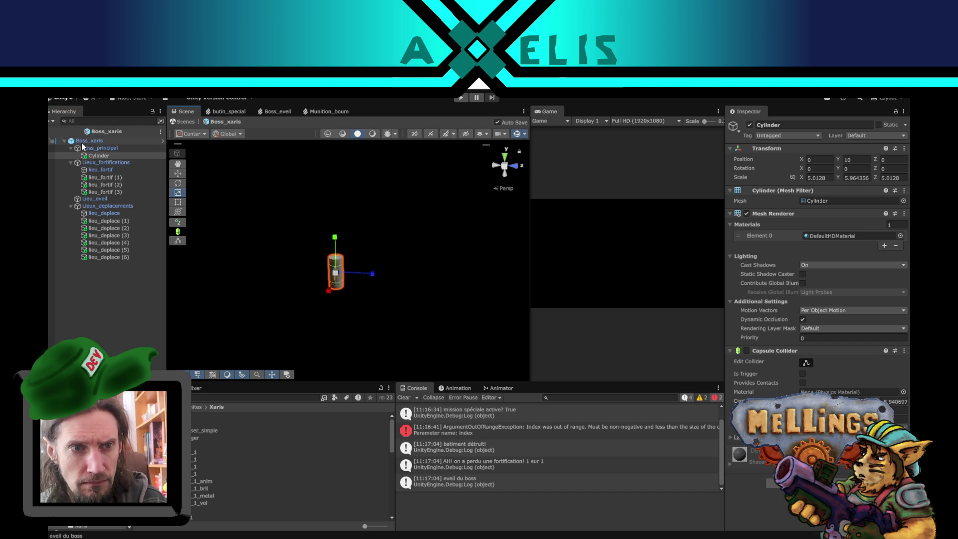
Compare the positions of boss_principal and Lieu_eveil with the Move tool active
click(96, 148)
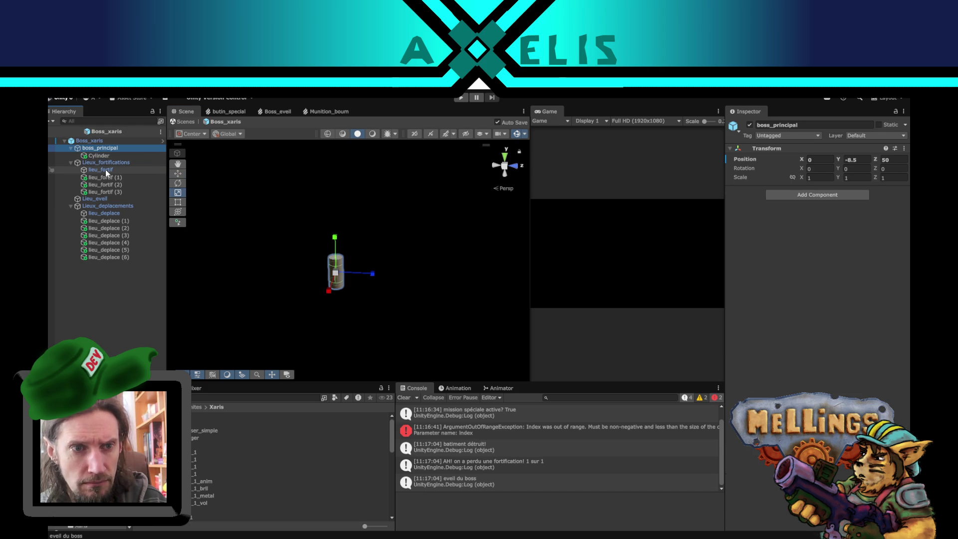
click(106, 198)
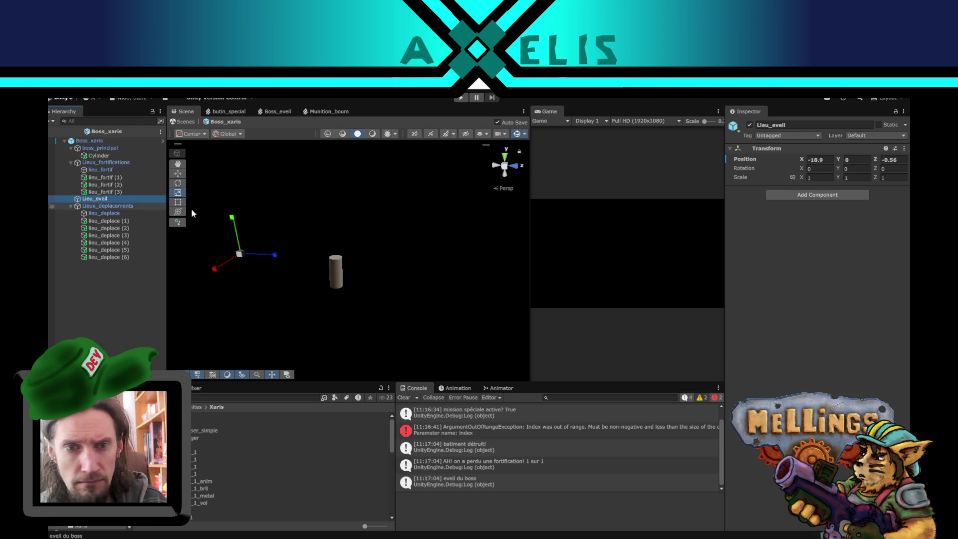
click(178, 173)
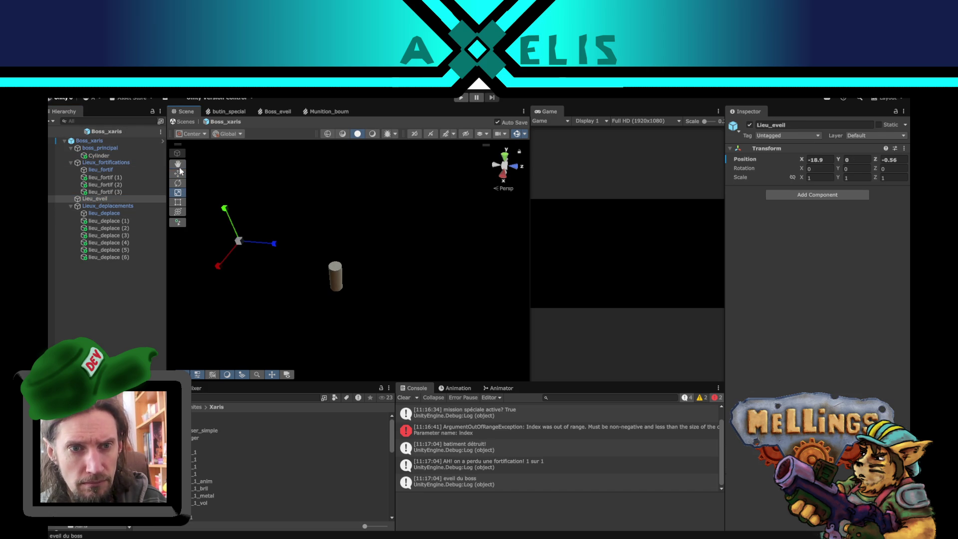
click(121, 150)
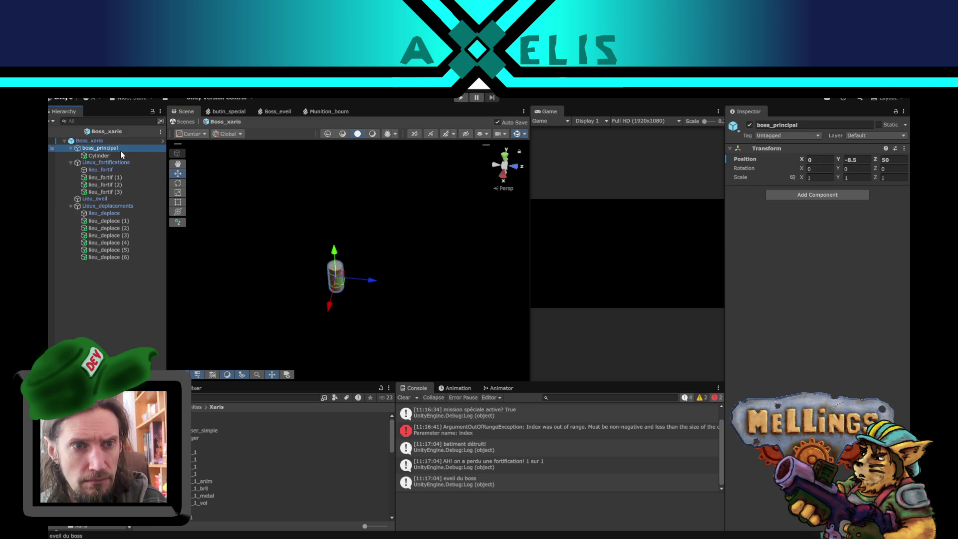
click(106, 197)
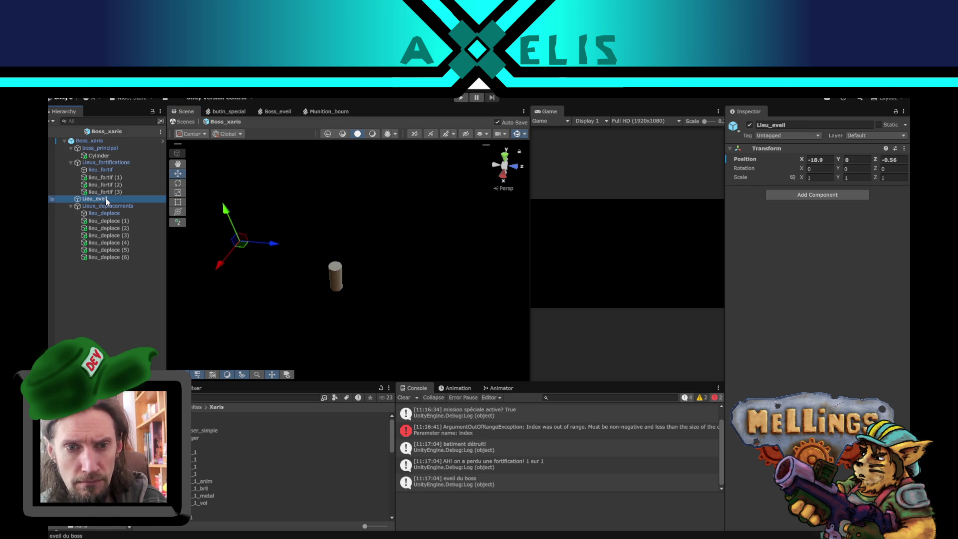
mouse_move(268, 245)
mouse_down()
mouse_move(239, 319)
mouse_move(342, 188)
mouse_move(407, 188)
mouse_move(290, 242)
mouse_move(279, 234)
mouse_up()
Set Lieu_eveil's position to X 0, Z 50 and check it against boss_principal
click(820, 159)
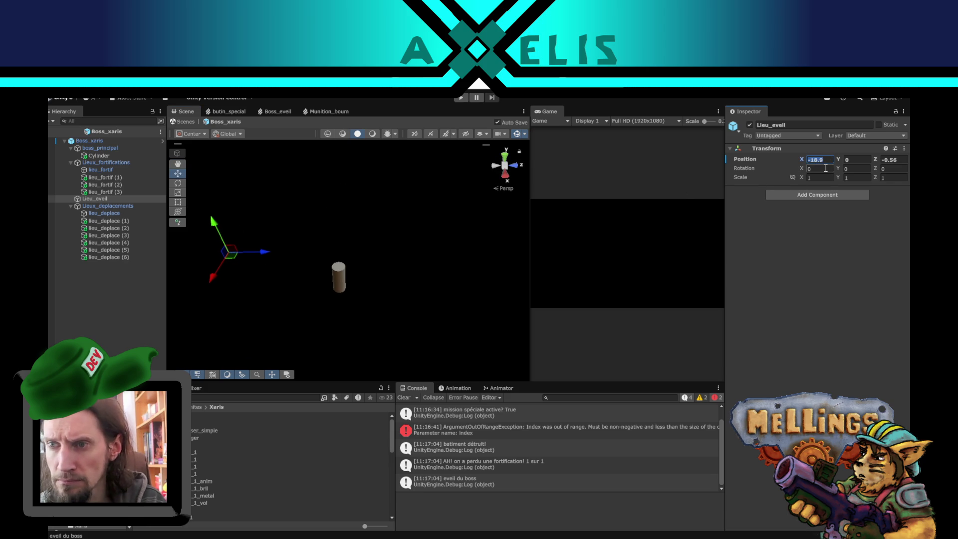
text(0)
click(896, 159)
text(50)
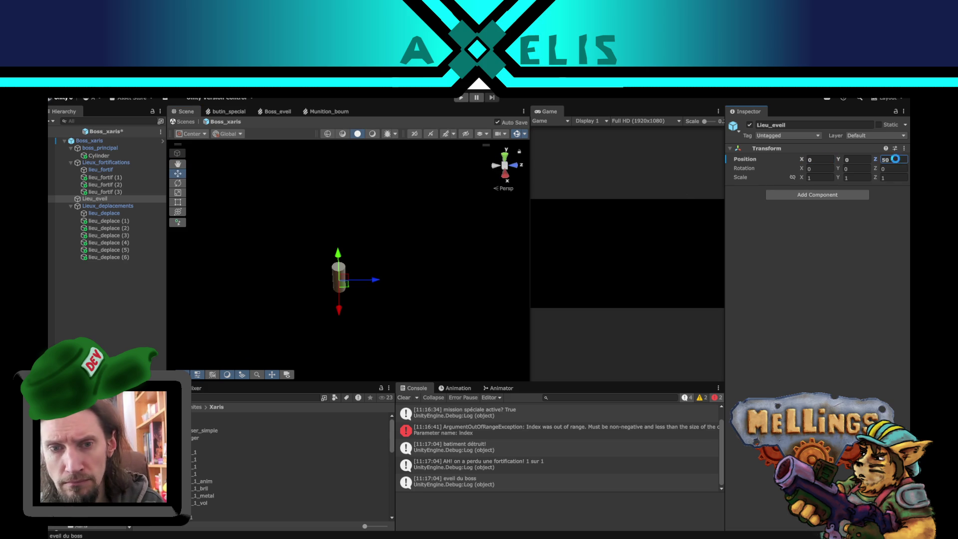
key(Return)
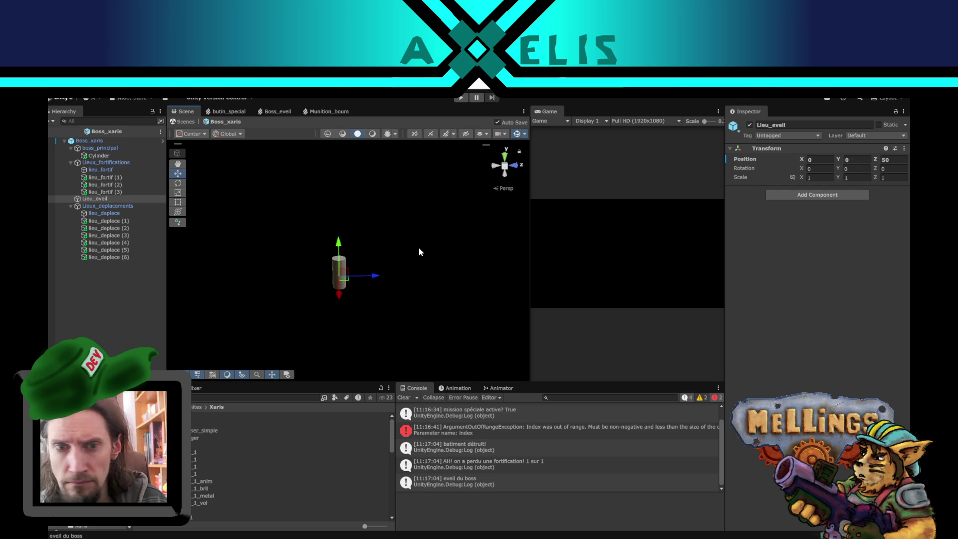
click(103, 149)
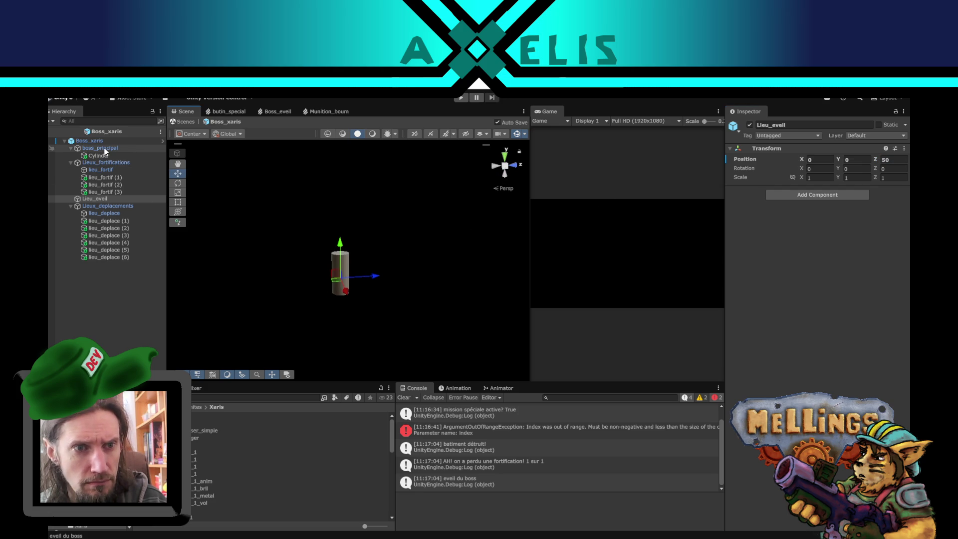
click(107, 199)
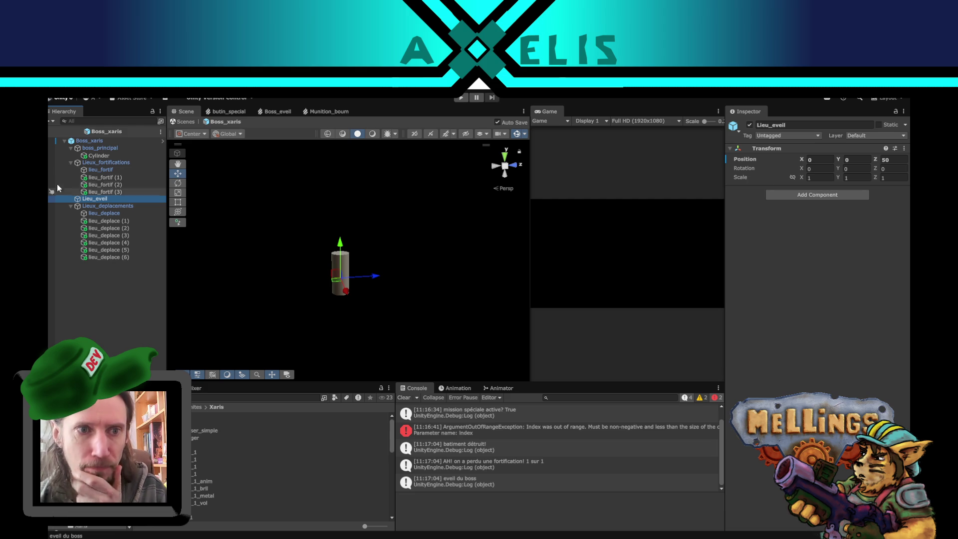
Close Boss_xaris Prefab Mode via the Hierarchy breadcrumb, returning to the Intro scene
click(52, 131)
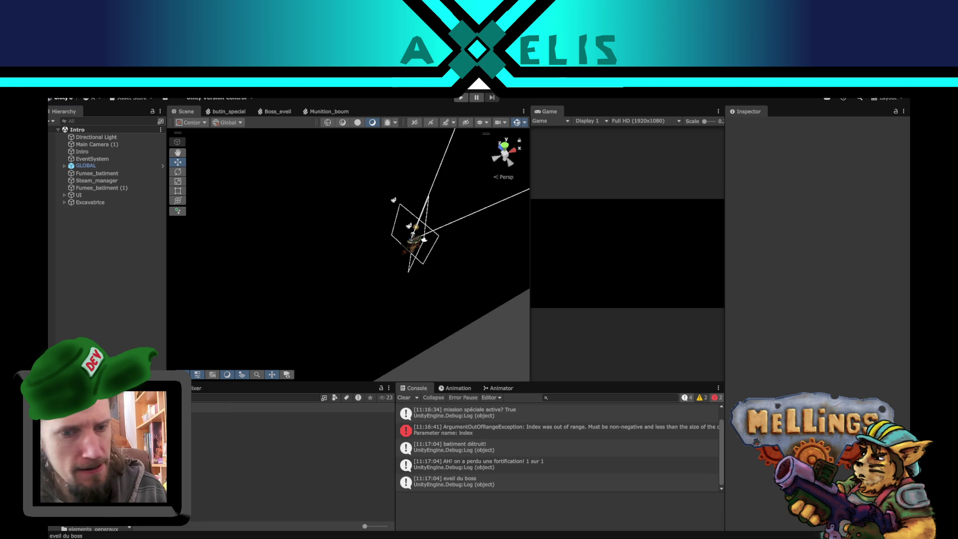
Open the Bataille scene in lit shading with the Move tool active
double_click(262, 437)
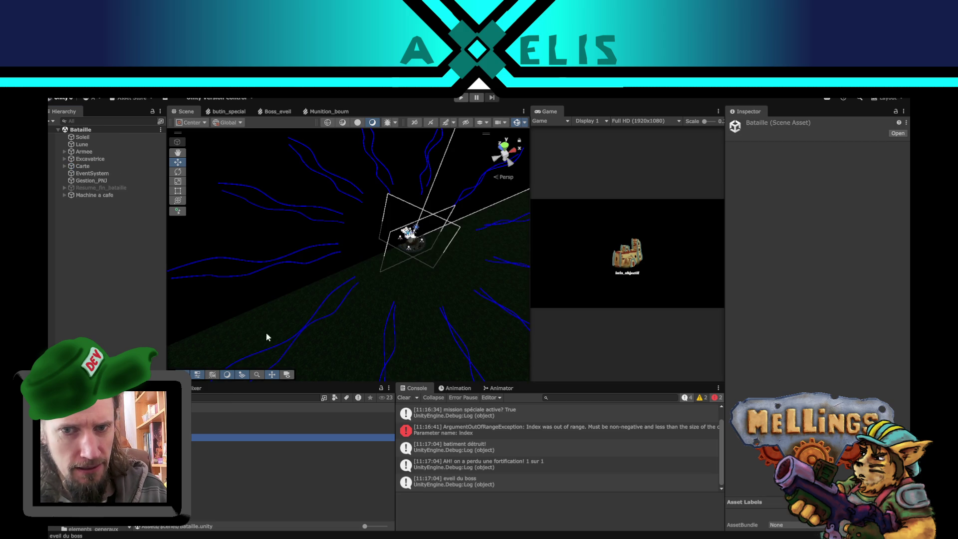
click(357, 122)
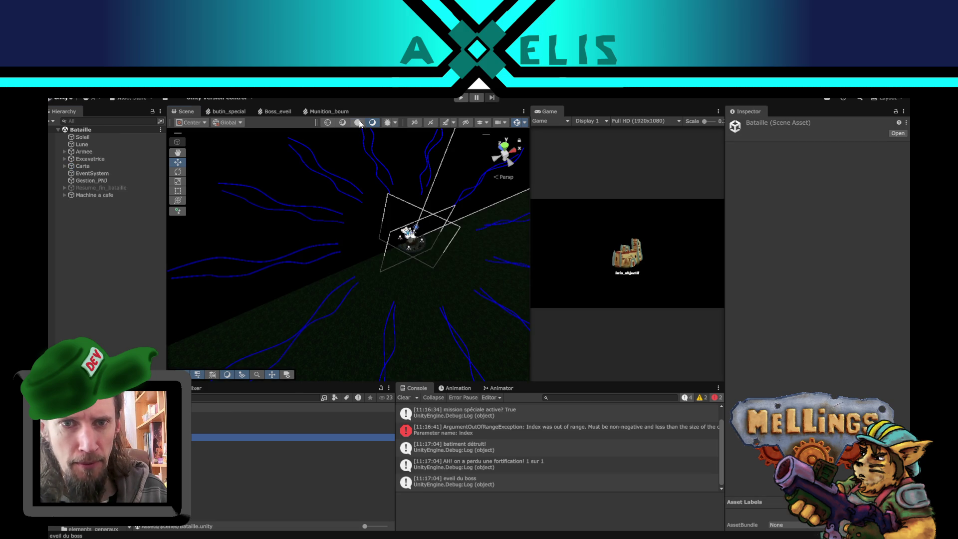
drag(329, 214, 489, 336)
key(w)
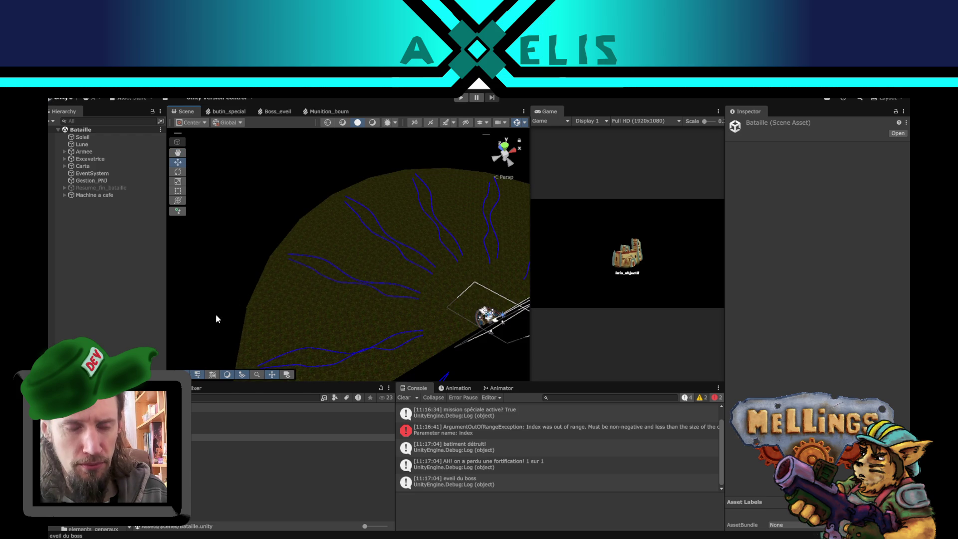
scroll(90, 529, down, 2)
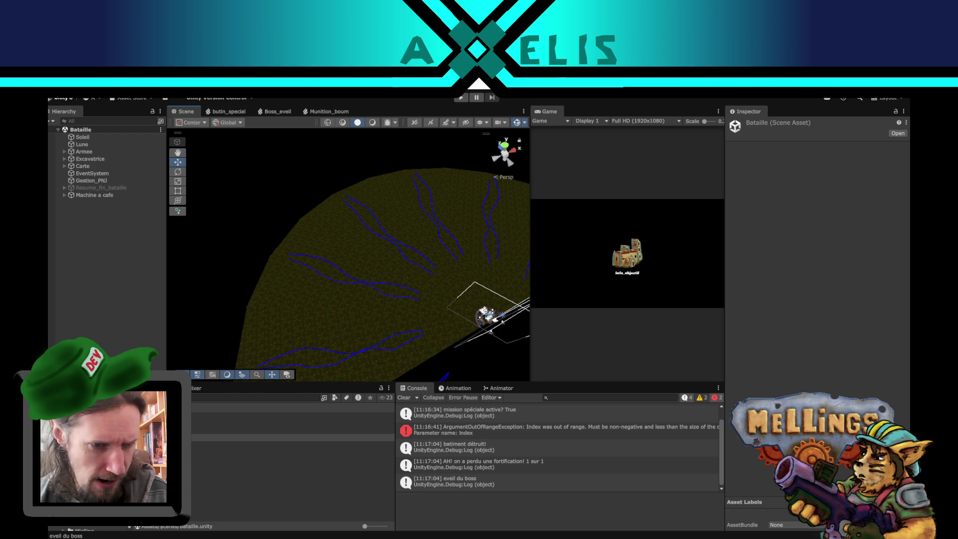
scroll(90, 529, down, 2)
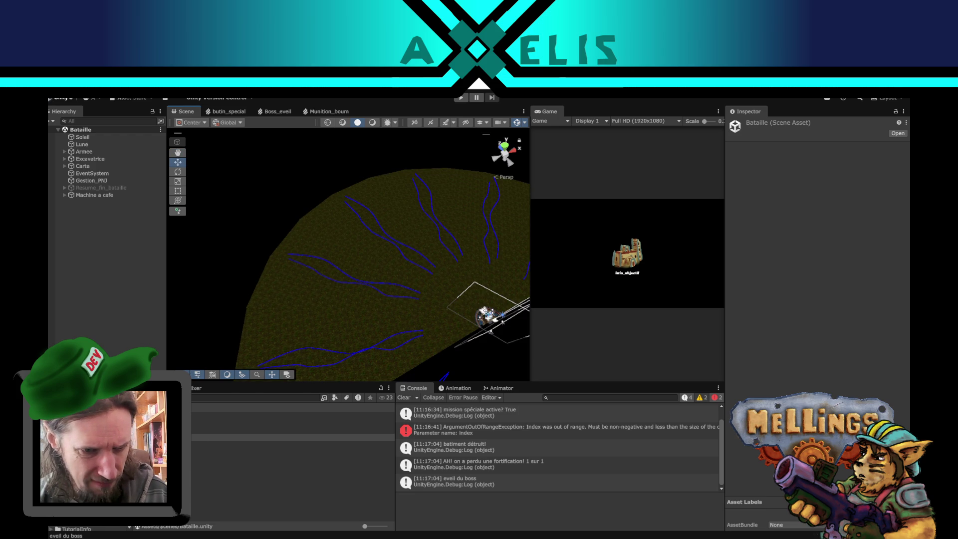
scroll(90, 529, down, 2)
scroll(90, 528, up, 2)
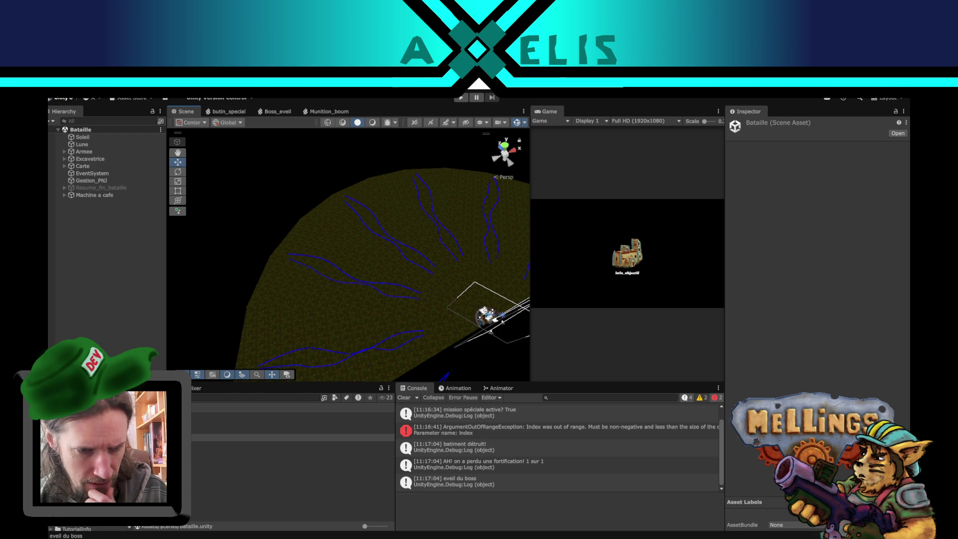
Drop a Boss_xaris instance from the Xaris folder into the scene and reset its Transform to 0, 0, 0
click(84, 521)
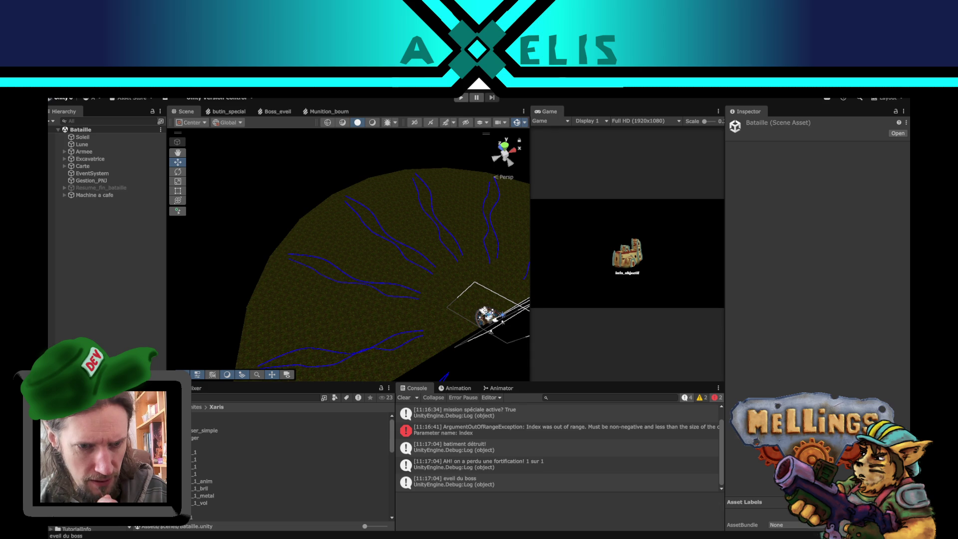
mouse_move(205, 423)
mouse_down()
mouse_move(268, 280)
mouse_move(439, 255)
mouse_up()
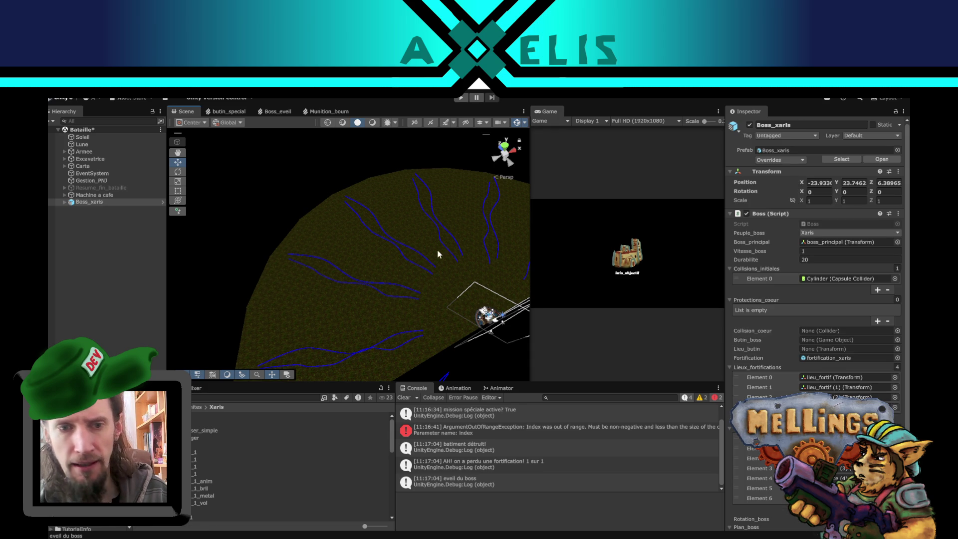
right_click(843, 172)
click(843, 179)
mouse_move(370, 274)
mouse_down()
mouse_move(185, 226)
mouse_move(264, 242)
mouse_up()
drag(176, 214, 152, 220)
click(162, 203)
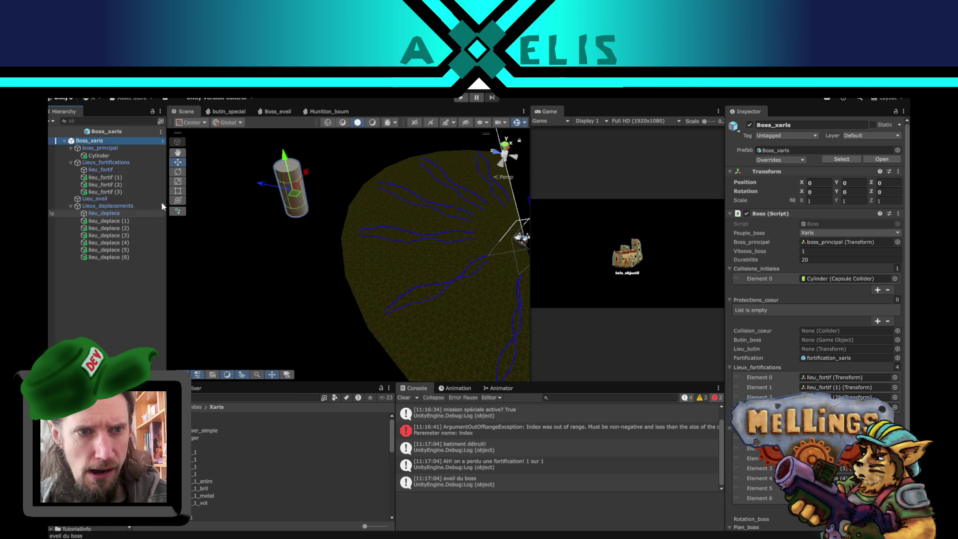
Move boss_principal and Lieu_eveil together along Z to 41.02, with wireframe edges shown
click(107, 149)
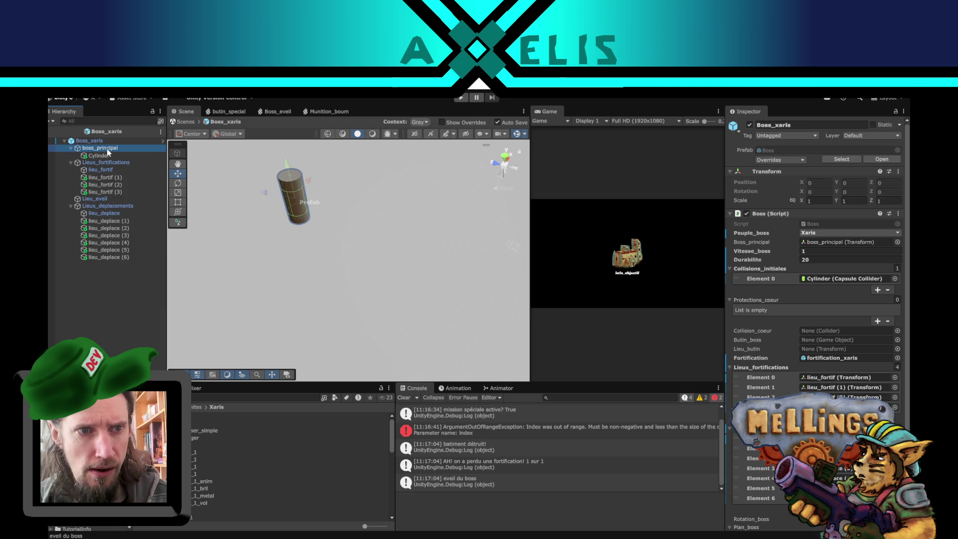
ctrl+click(113, 198)
drag(271, 195, 300, 197)
click(347, 135)
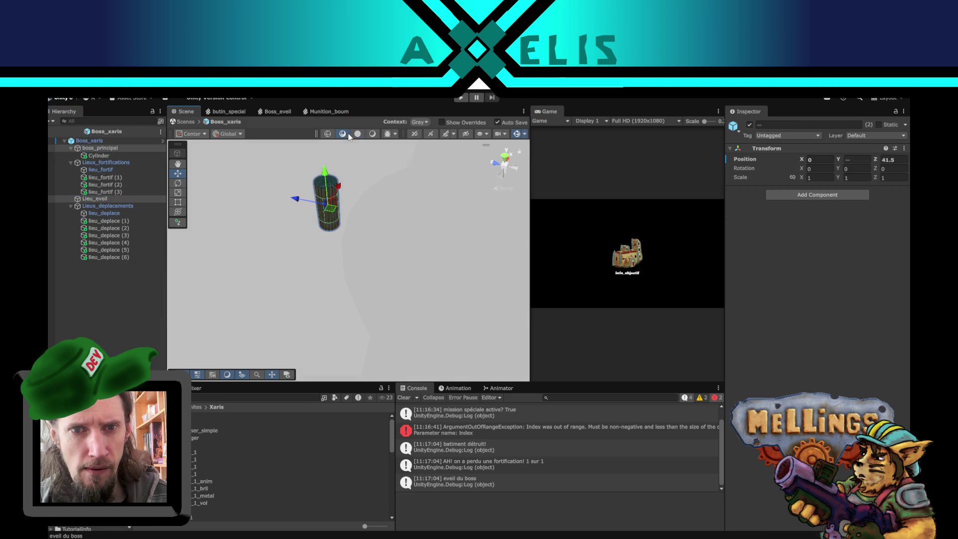
mouse_move(379, 197)
mouse_down()
mouse_move(372, 219)
mouse_move(348, 217)
mouse_move(319, 307)
mouse_move(264, 226)
mouse_move(288, 238)
mouse_move(276, 217)
mouse_up()
Save the Boss_xaris prefab and go back to the Bataille scene
key(ctrl+s)
drag(349, 287, 331, 183)
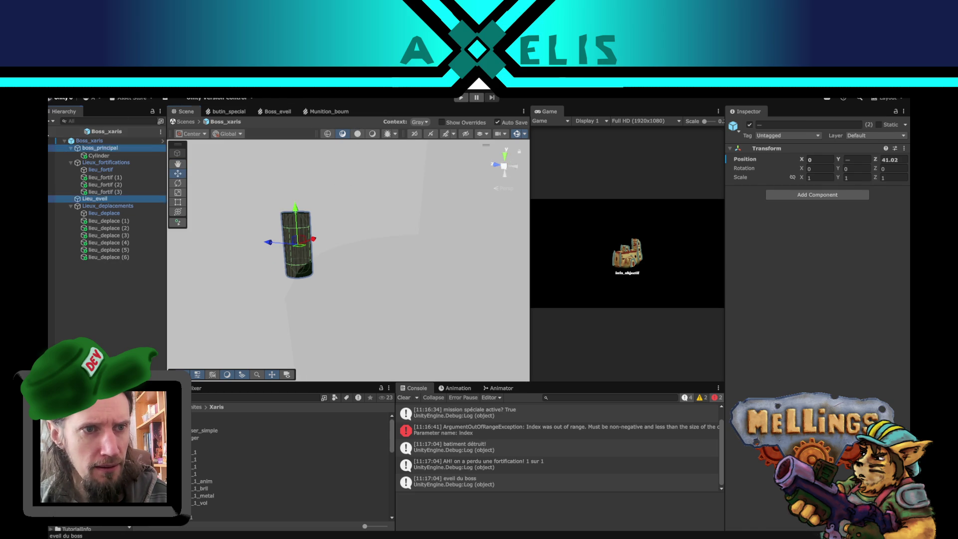
click(184, 122)
mouse_move(372, 238)
mouse_down()
mouse_move(352, 364)
mouse_move(349, 335)
mouse_move(308, 289)
mouse_move(338, 278)
mouse_move(325, 250)
mouse_up()
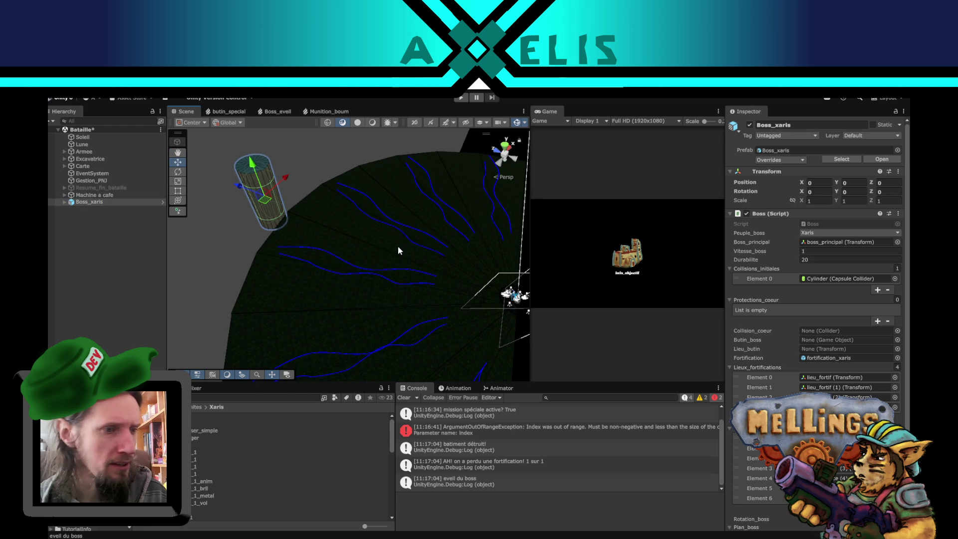
Deselect the boss and return the Scene view to plain Shaded mode without wireframe
drag(391, 268, 327, 159)
click(327, 159)
mouse_move(326, 202)
mouse_down()
mouse_move(376, 268)
mouse_move(329, 278)
mouse_move(317, 322)
mouse_move(387, 324)
mouse_move(349, 299)
mouse_up()
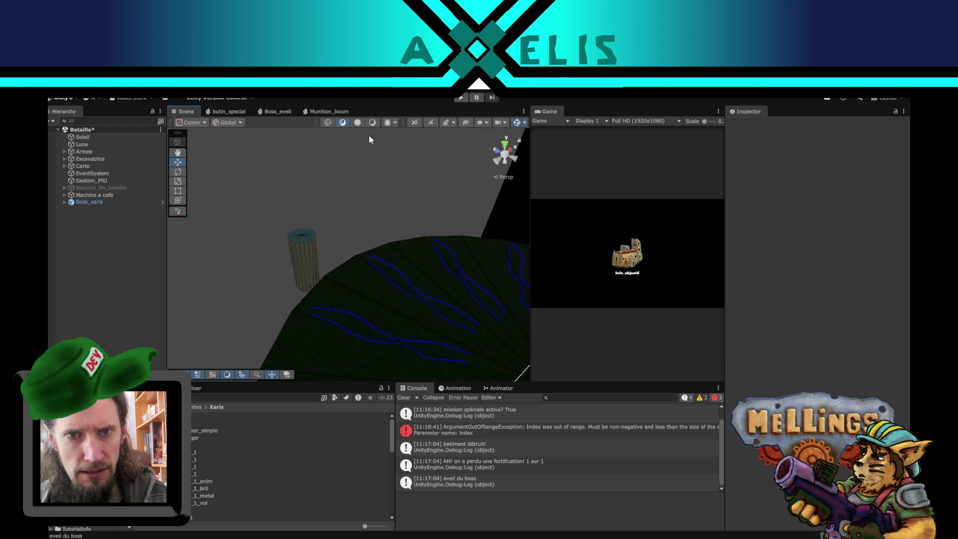
click(357, 123)
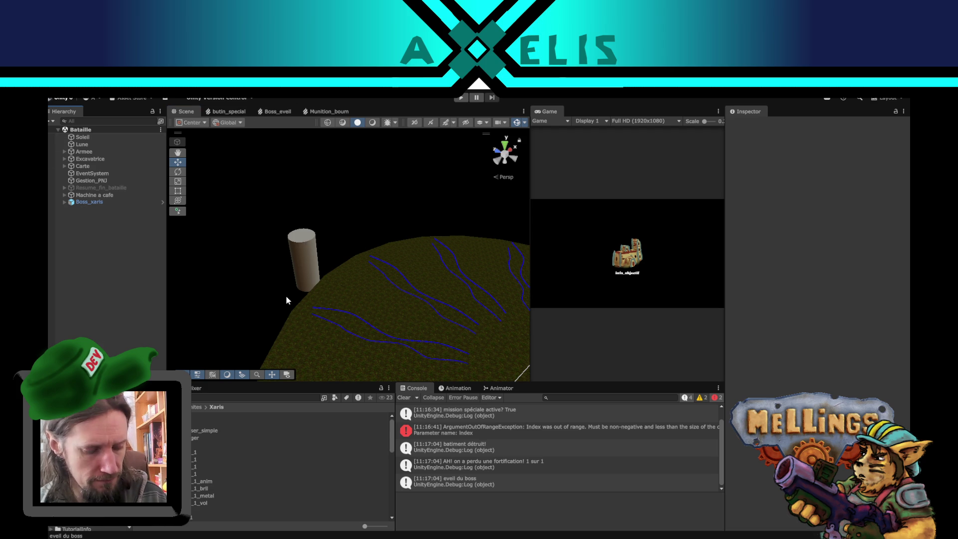
click(108, 202)
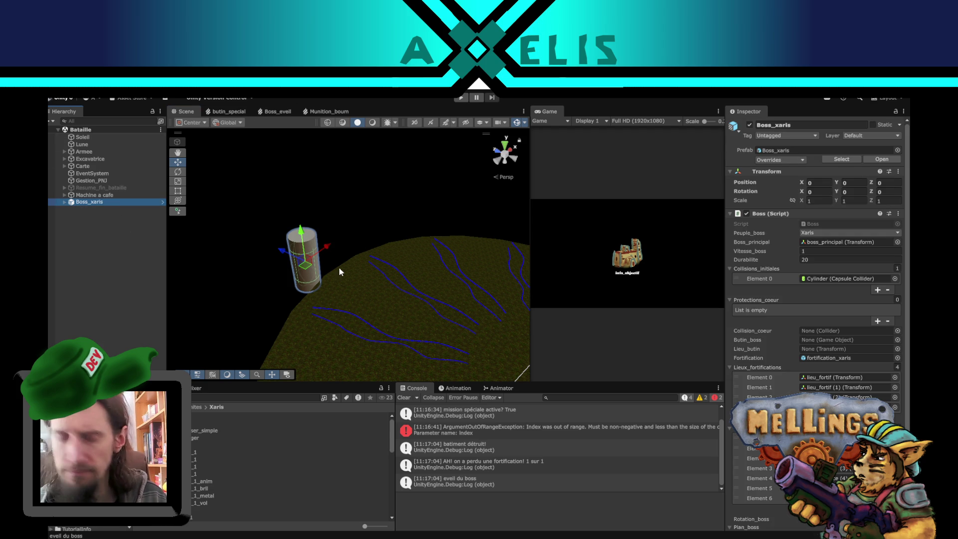
Delete Boss_xaris from Bataille, then load the Intro scene and enter play mode
key(Delete)
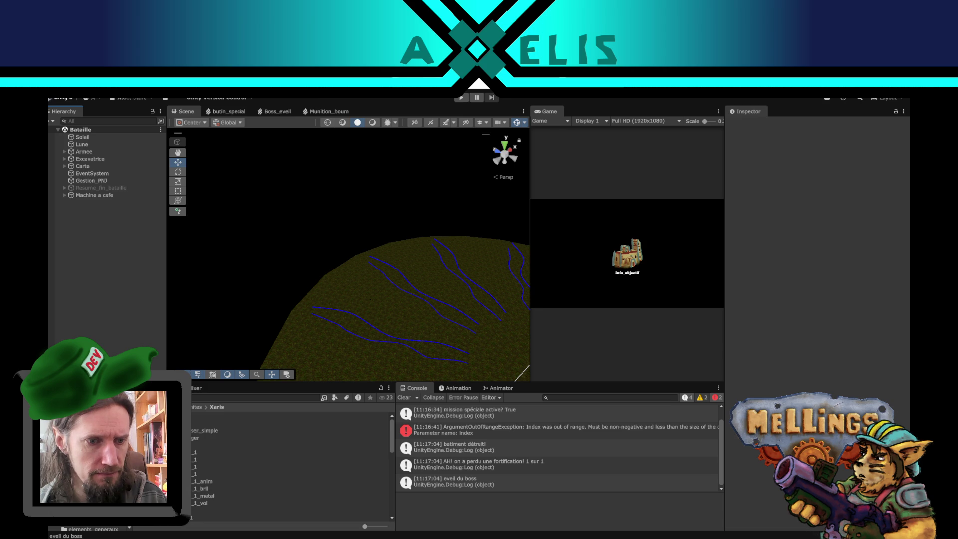
double_click(219, 444)
click(460, 98)
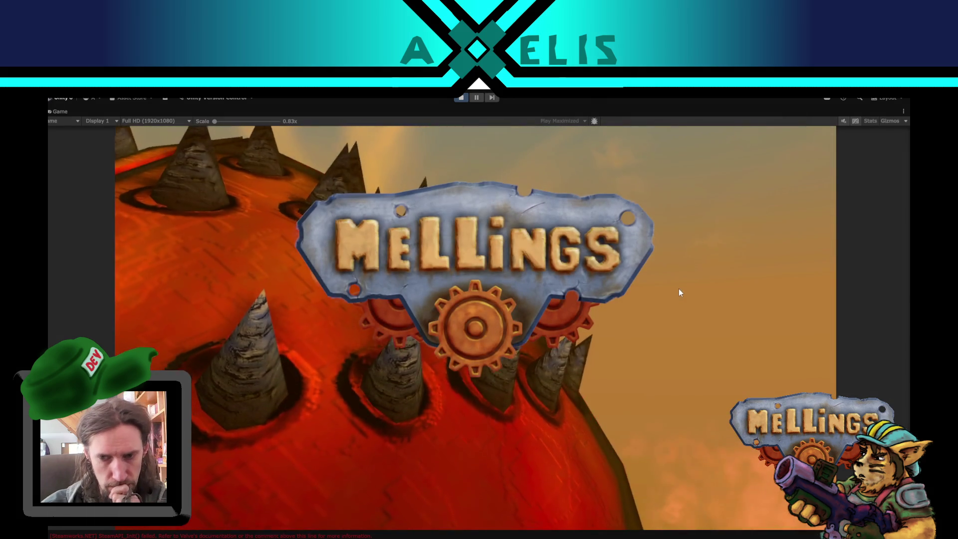
Choose Démarrer, then Lancement, start Mission Spéciale and move the player forward
click(751, 169)
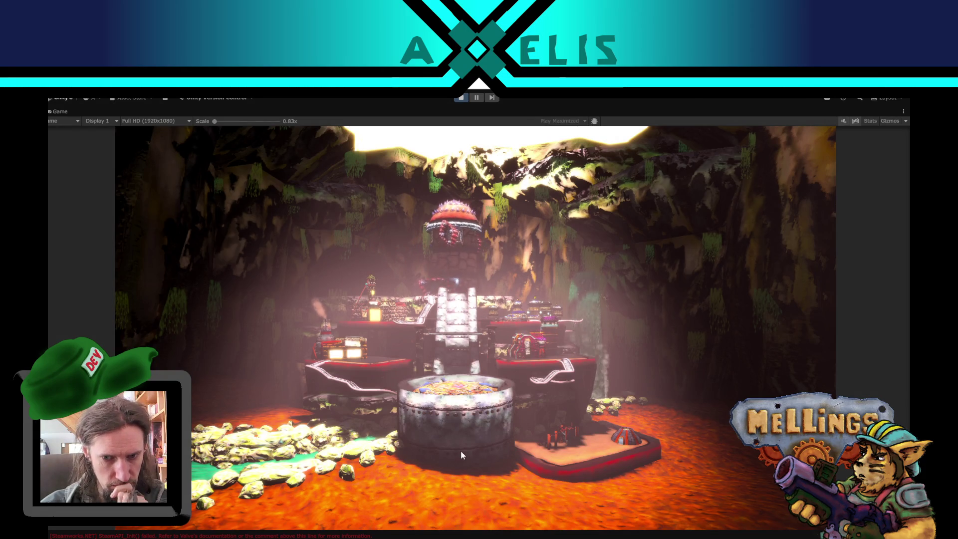
click(452, 465)
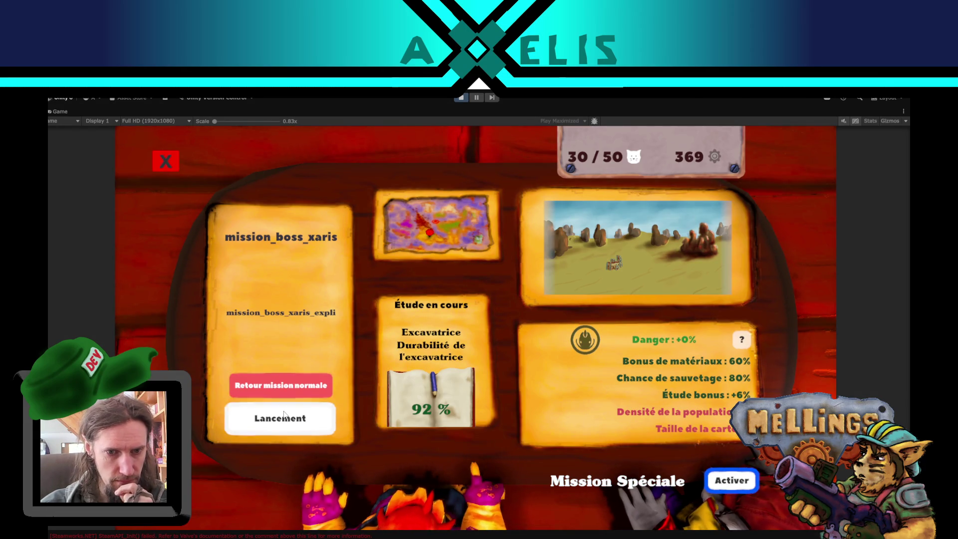
click(280, 418)
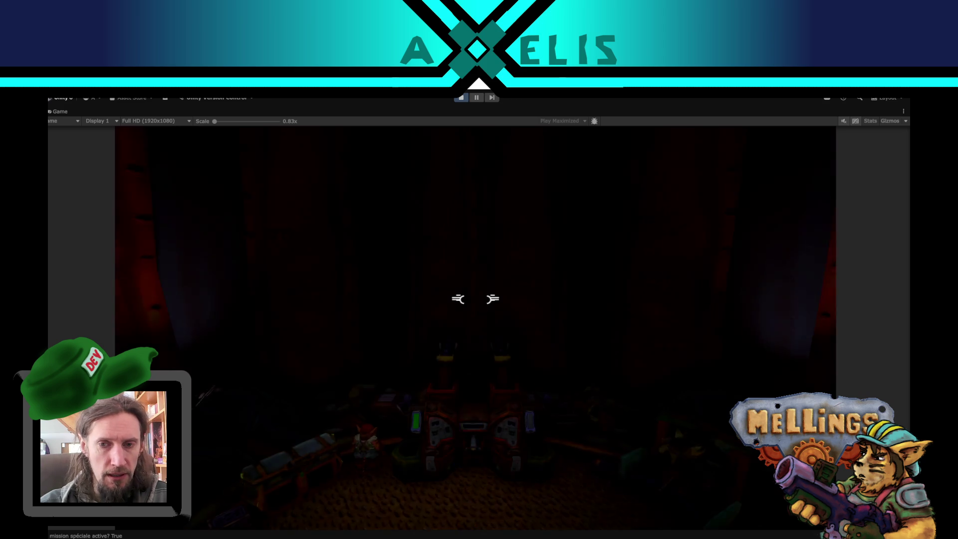
key(w)
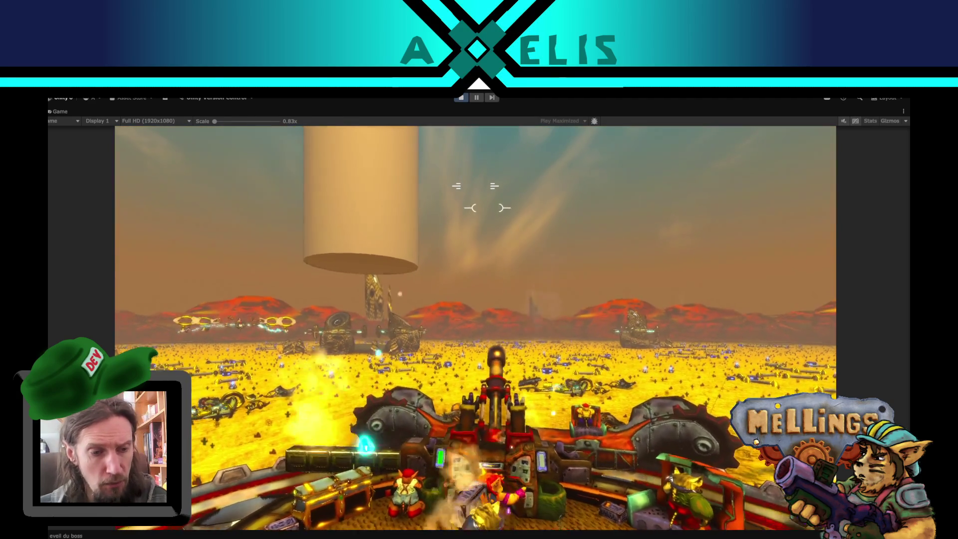
Pause the boss mission with Escape and stop play mode
key(Escape)
click(466, 101)
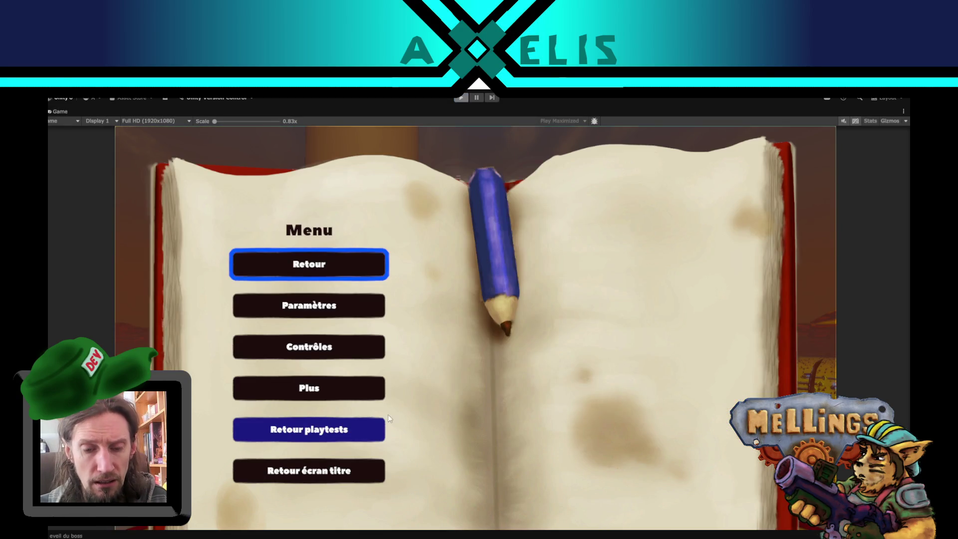
key(alt+Tab)
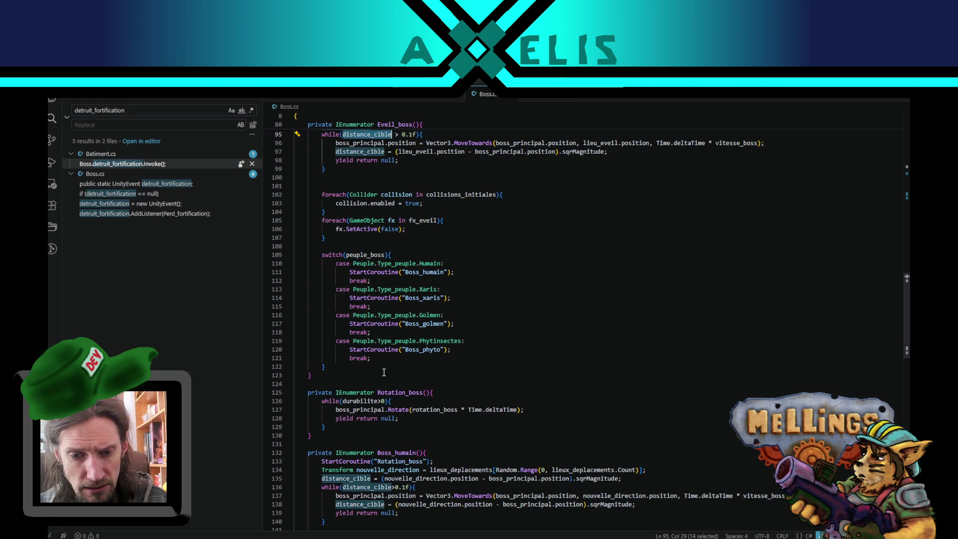
Locate and select the StartCoroutine call that launches Boss_xaris
scroll(383, 373, down, 3)
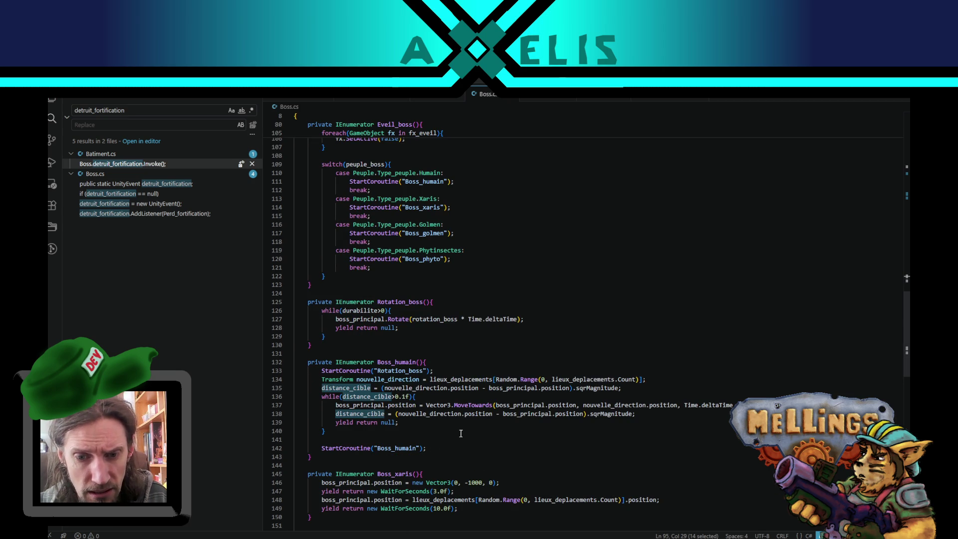
scroll(461, 433, down, 5)
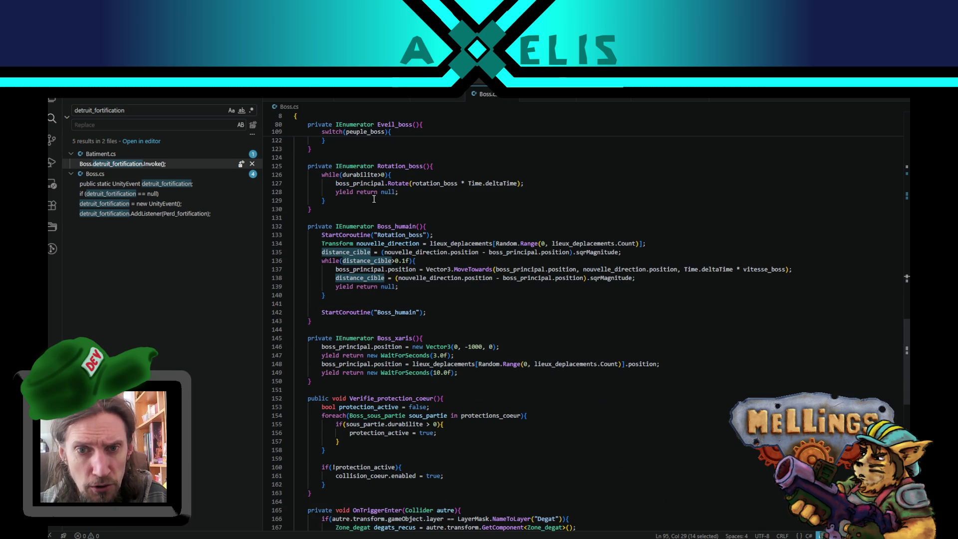
double_click(384, 339)
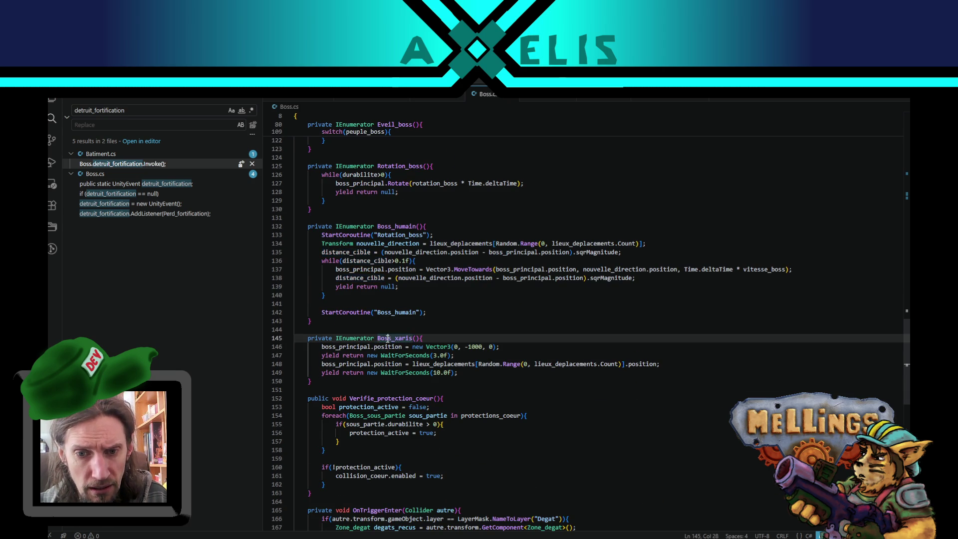
scroll(385, 329, up, 7)
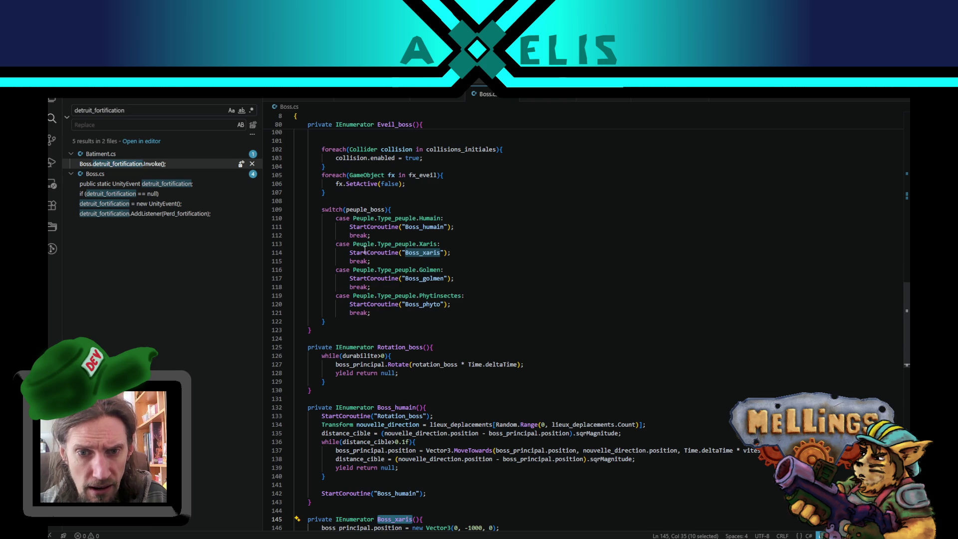
double_click(365, 252)
key(shift+End)
Add a new line after Boss_xaris's final wait for the restart call, then return to Unity
scroll(423, 346, down, 5)
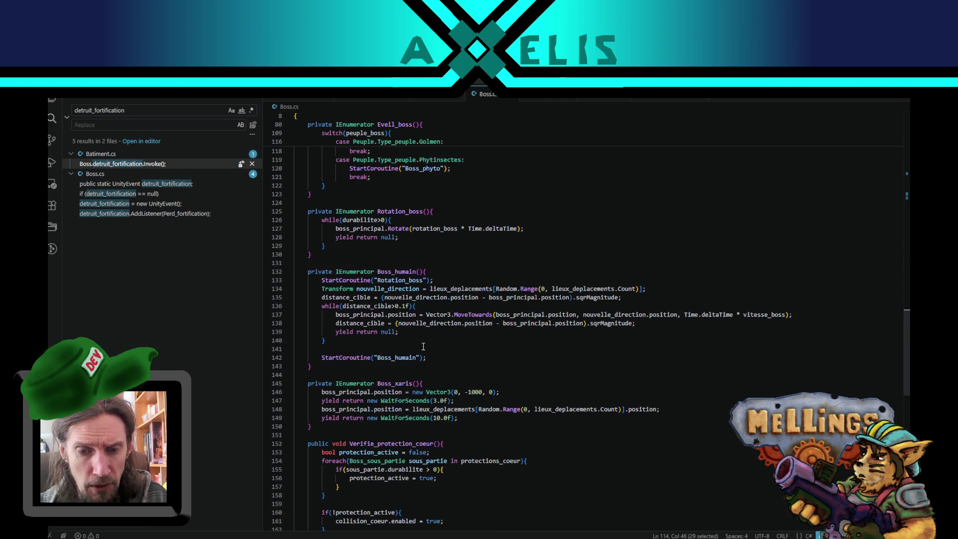
click(466, 415)
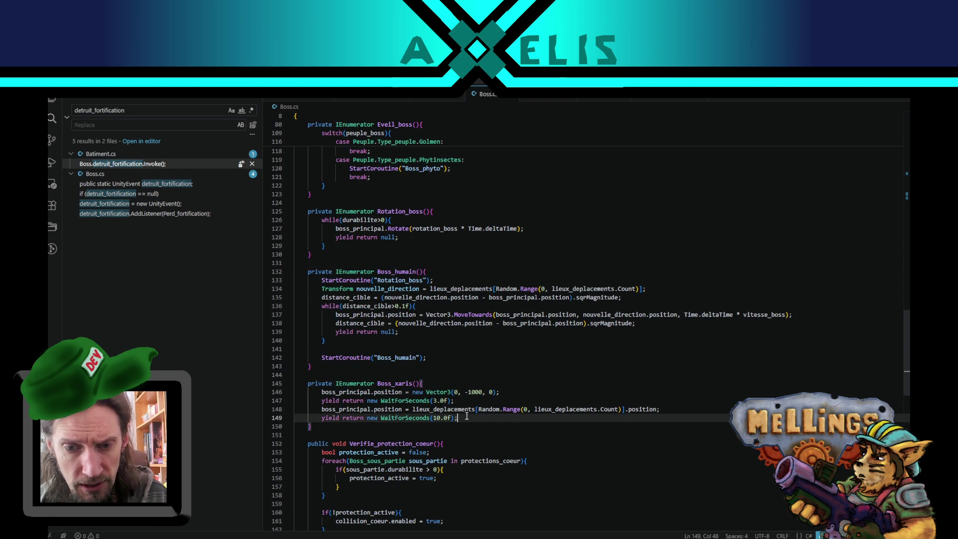
scroll(478, 419, down, 3)
key(Return)
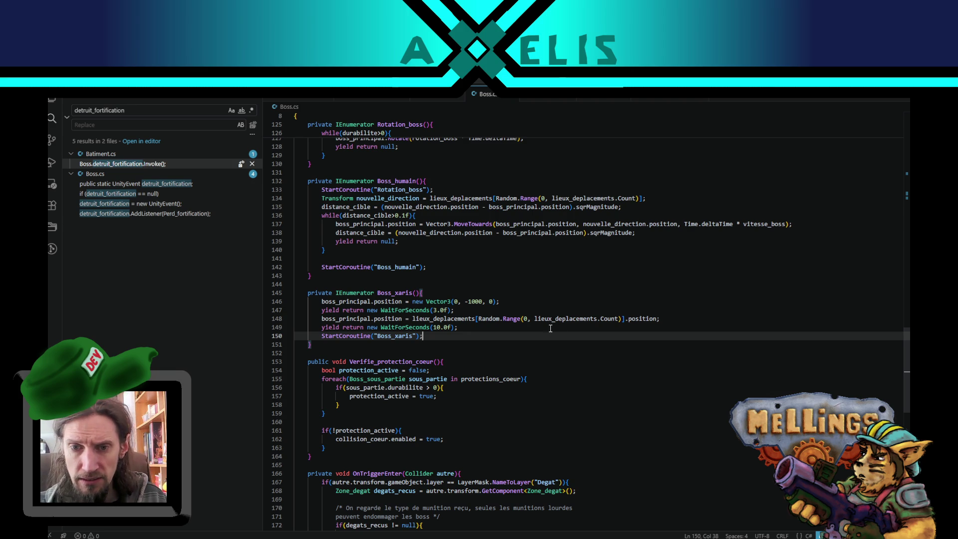
scroll(482, 323, up, 1)
double_click(400, 333)
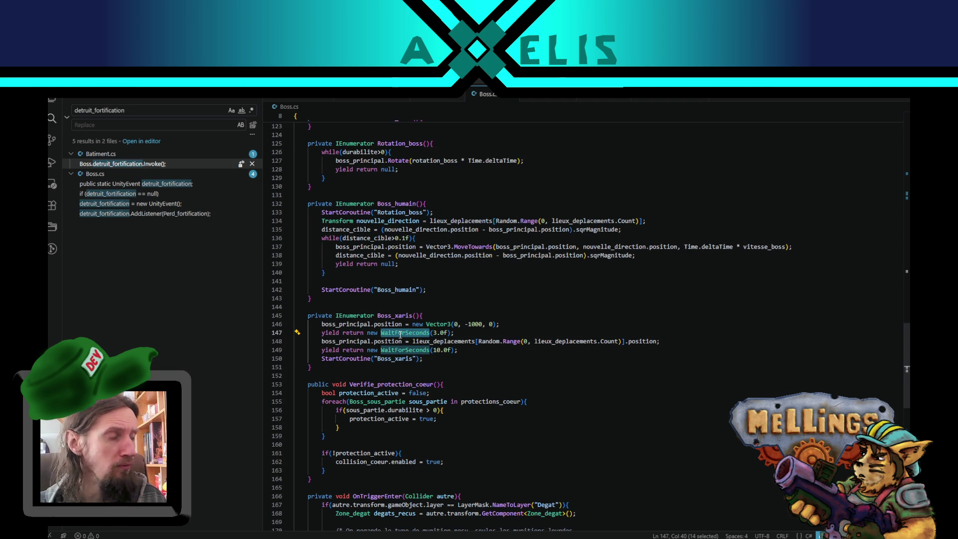
double_click(439, 339)
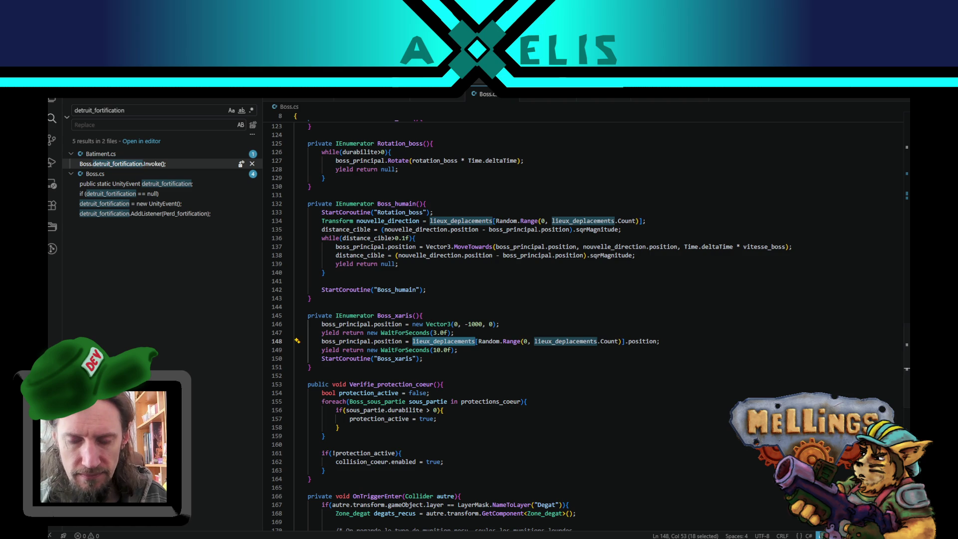
click(449, 499)
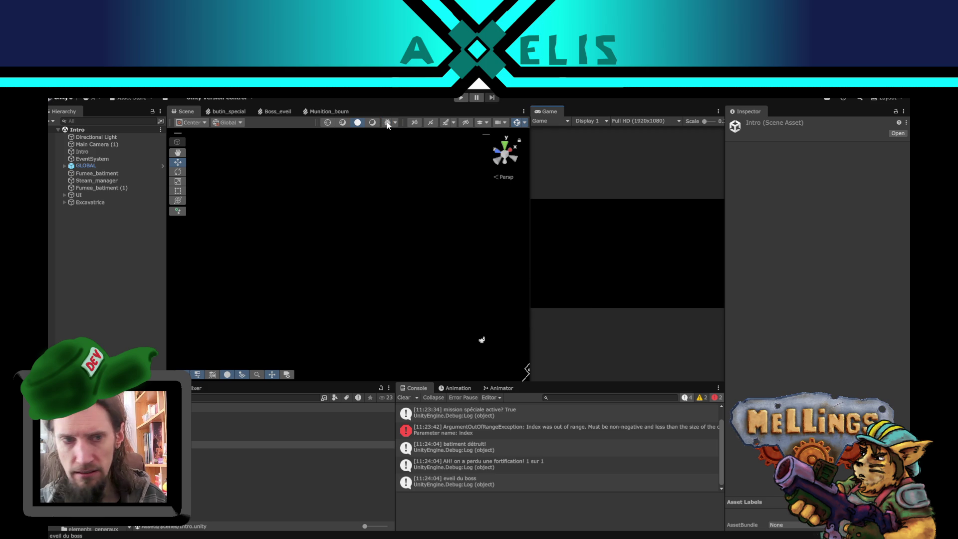
Enter play mode, choose Démarrer and Lancer, activate the special mission, and launch mission_boss_xaris
click(459, 98)
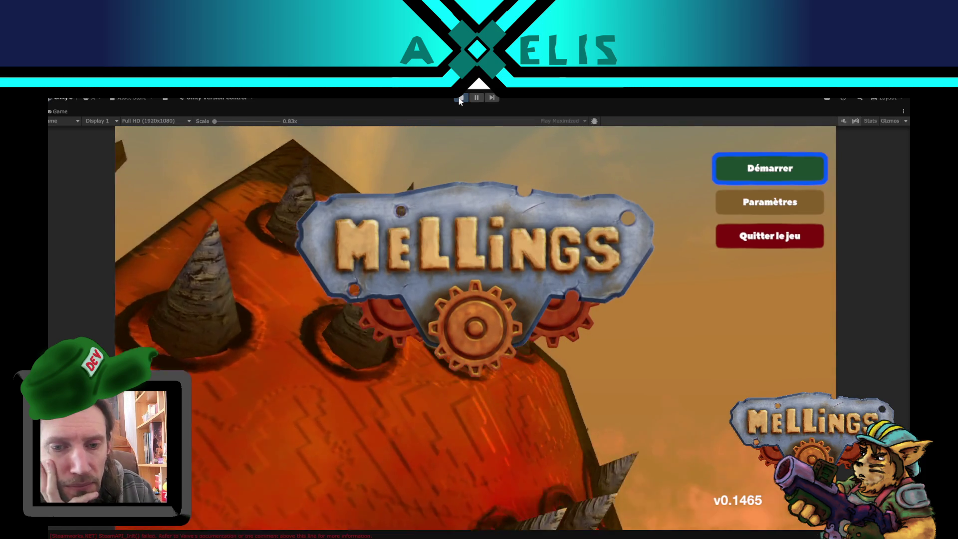
click(761, 169)
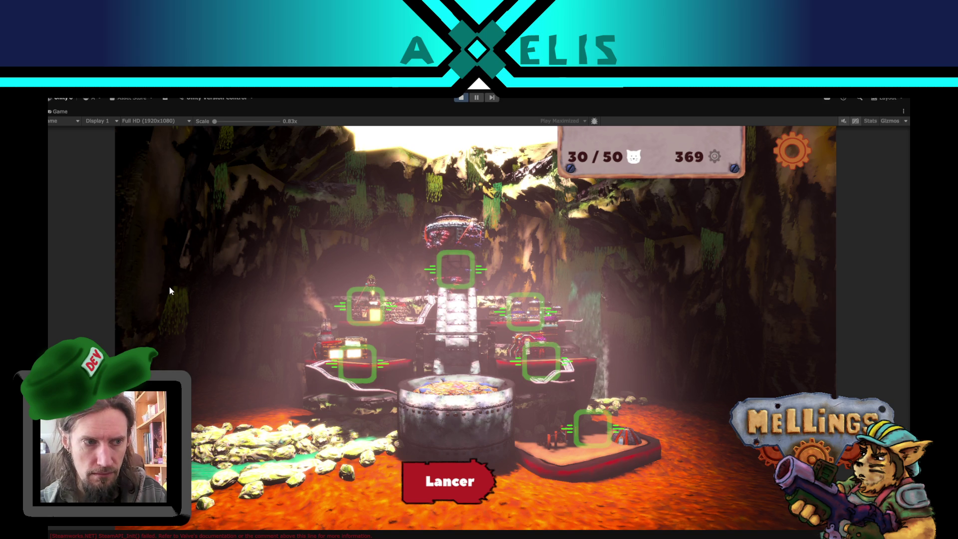
click(463, 482)
click(731, 480)
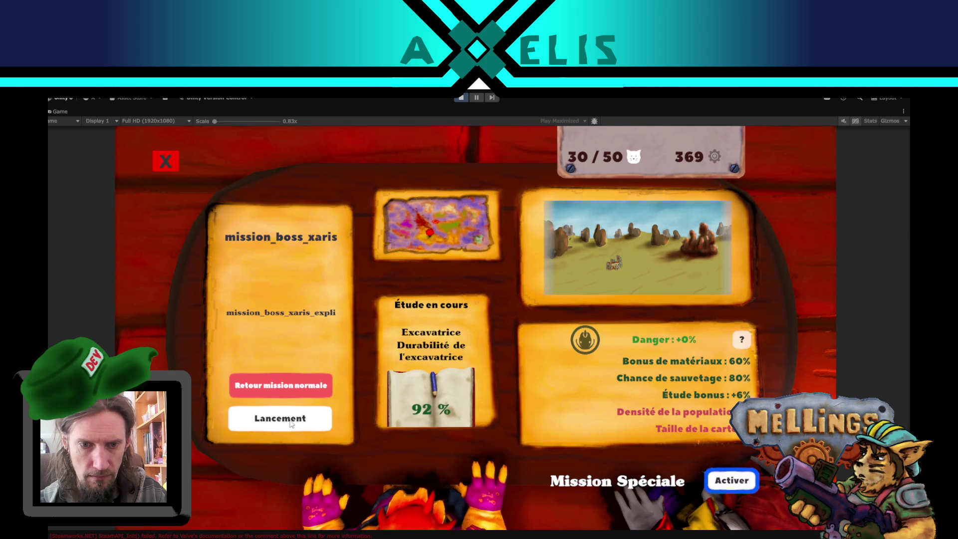
click(280, 419)
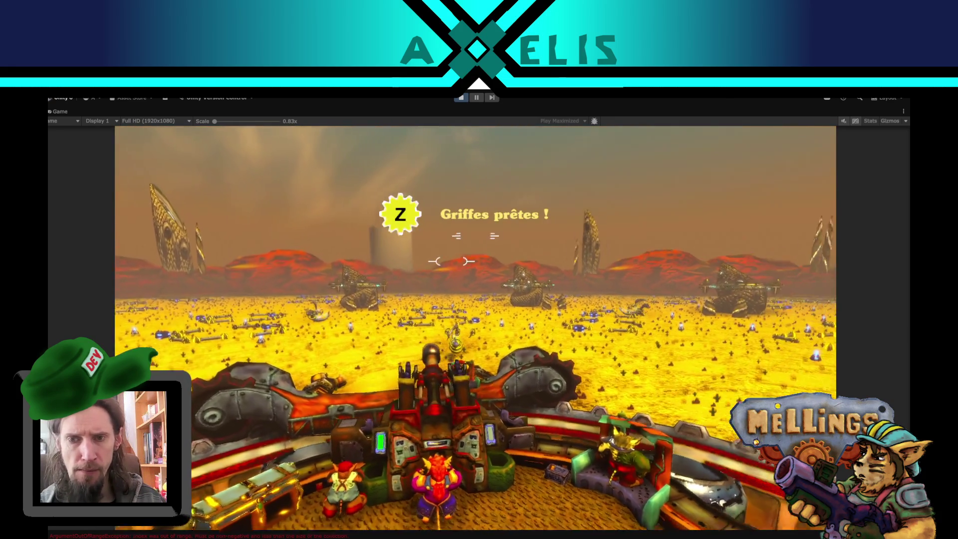
Ready the claws with Z, fire the turret twice, and pause once the boss cylinder arrives
key(z)
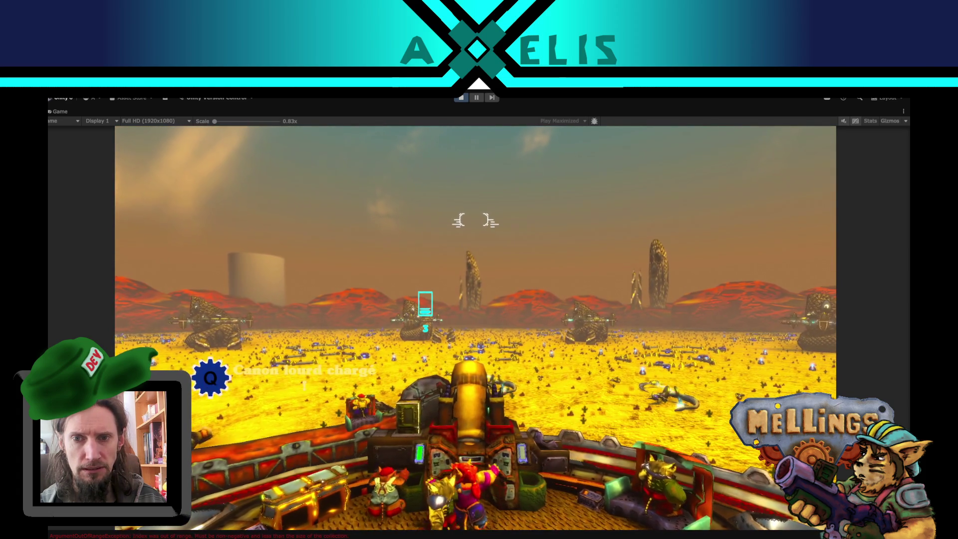
click(475, 219)
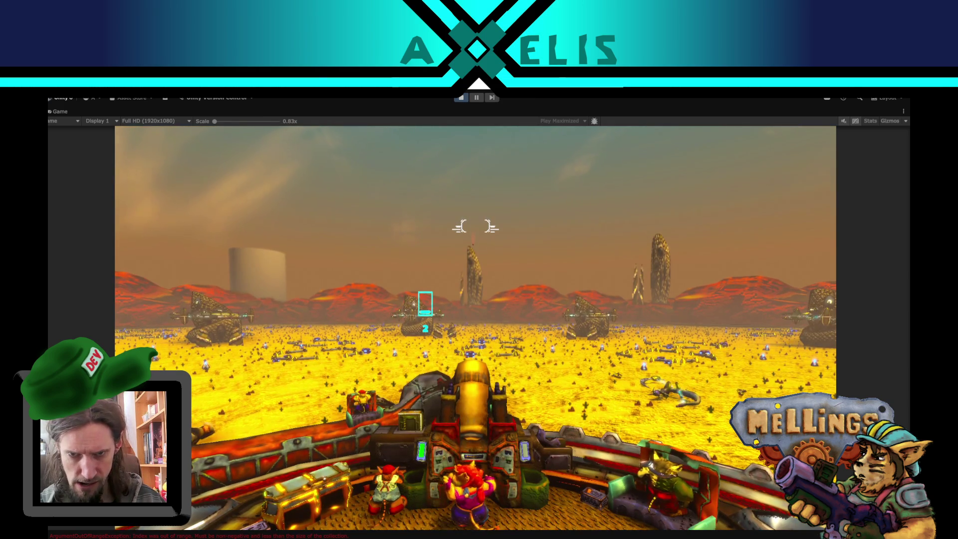
click(475, 227)
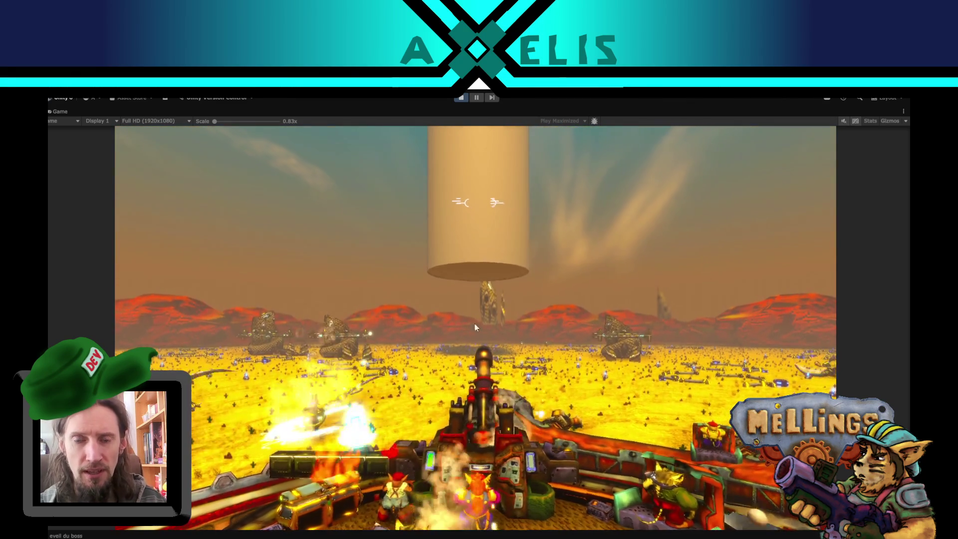
key(Escape)
Stop play mode, widen the Game view, and frame the boss and camera in the Scene view
click(462, 98)
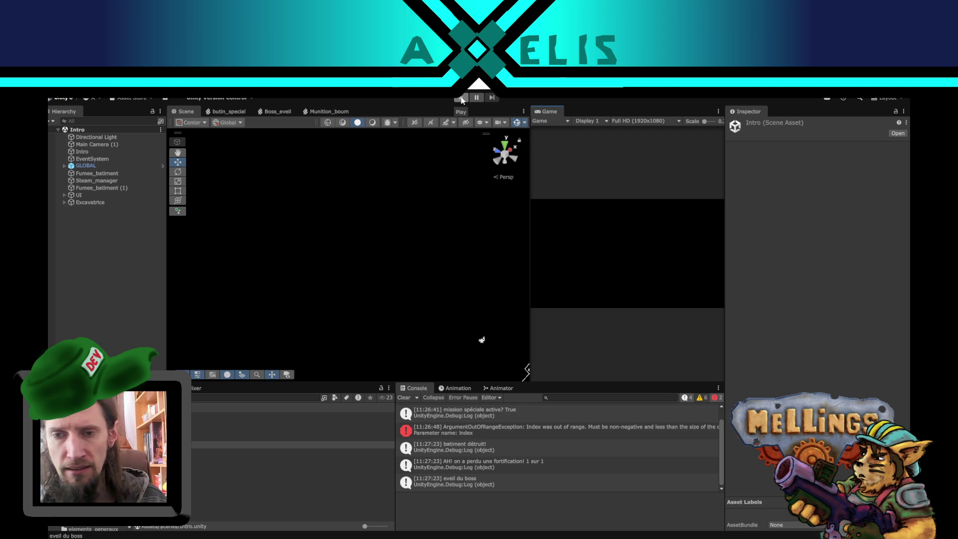
drag(529, 293, 462, 297)
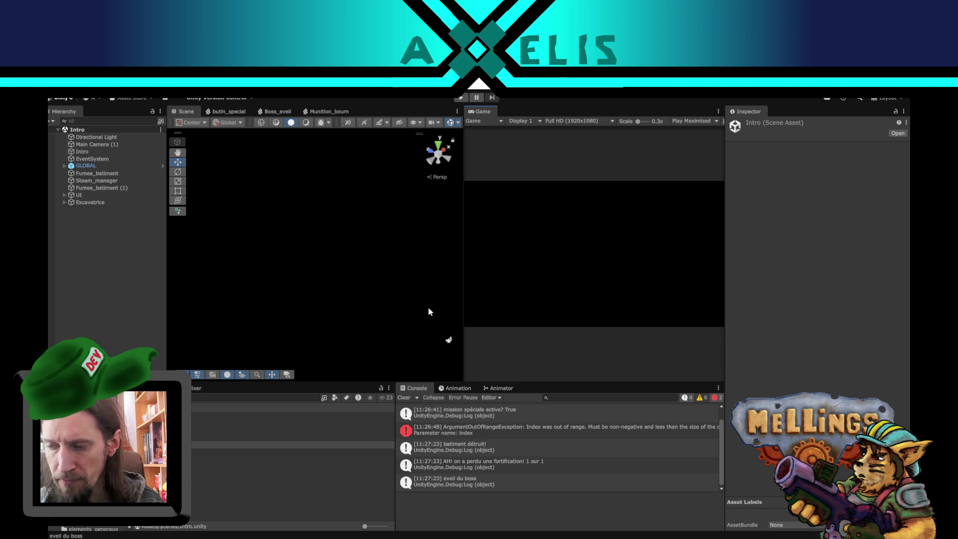
drag(402, 281, 357, 256)
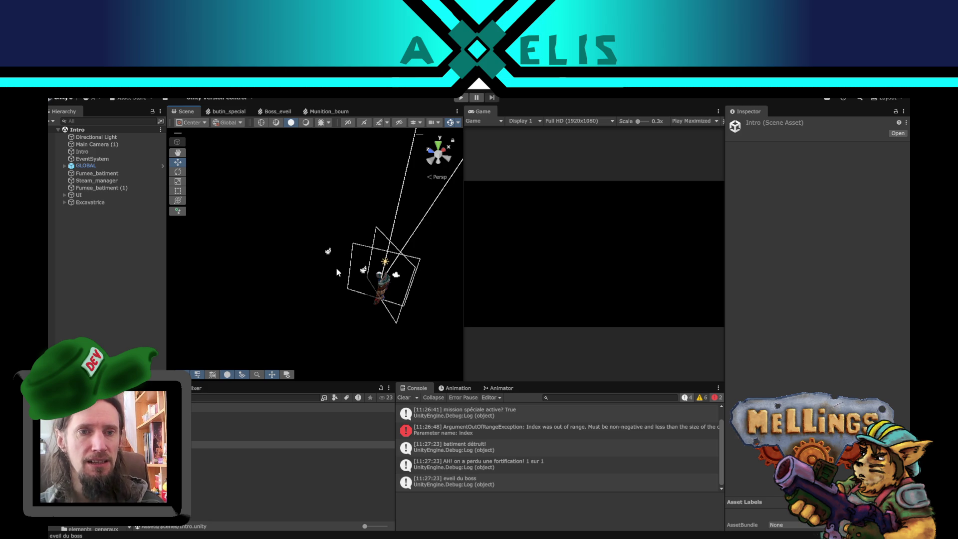
mouse_move(342, 291)
mouse_down()
mouse_move(382, 244)
mouse_move(335, 282)
mouse_up()
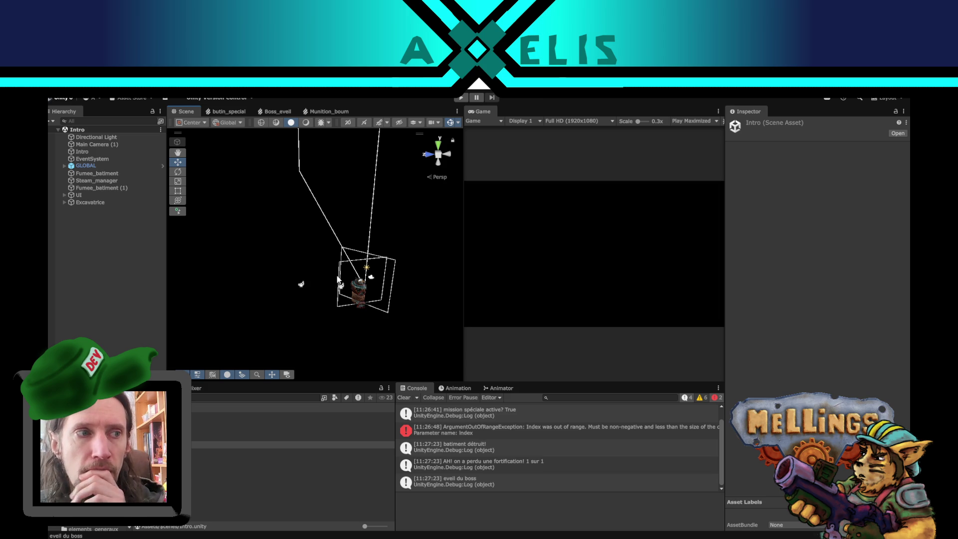
drag(337, 274, 313, 266)
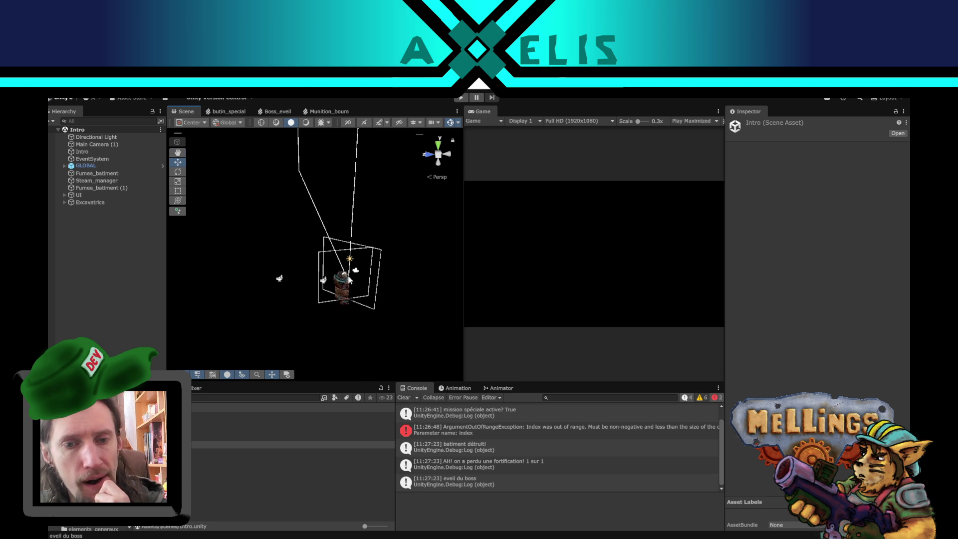
drag(349, 281, 328, 261)
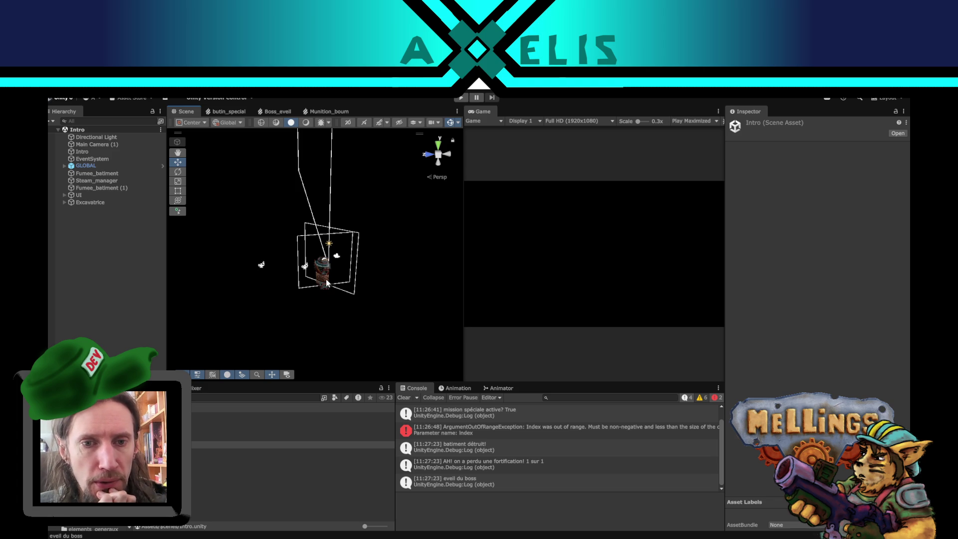
Inspect the excavatrice, reorient the view, and show the ArgumentOutOfRangeException stack trace
click(327, 280)
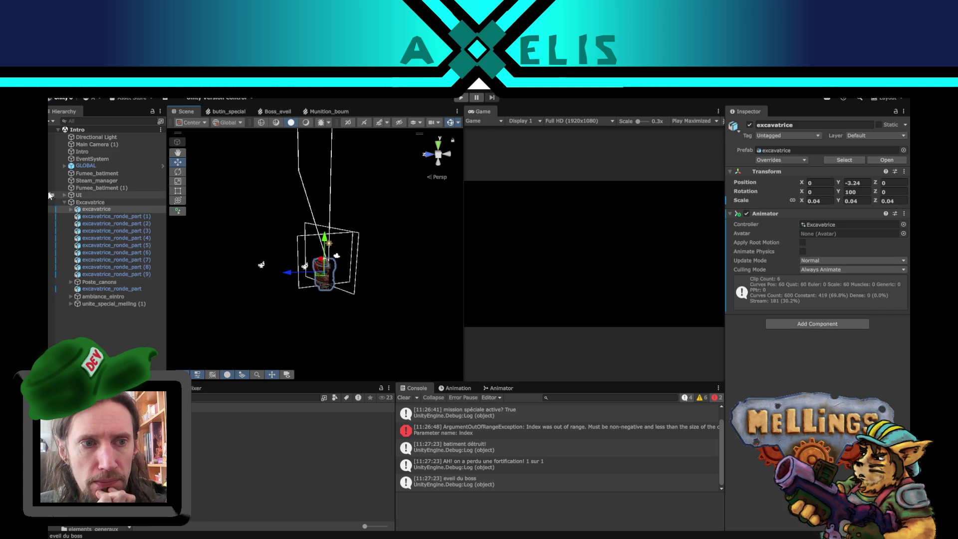
click(65, 202)
click(85, 279)
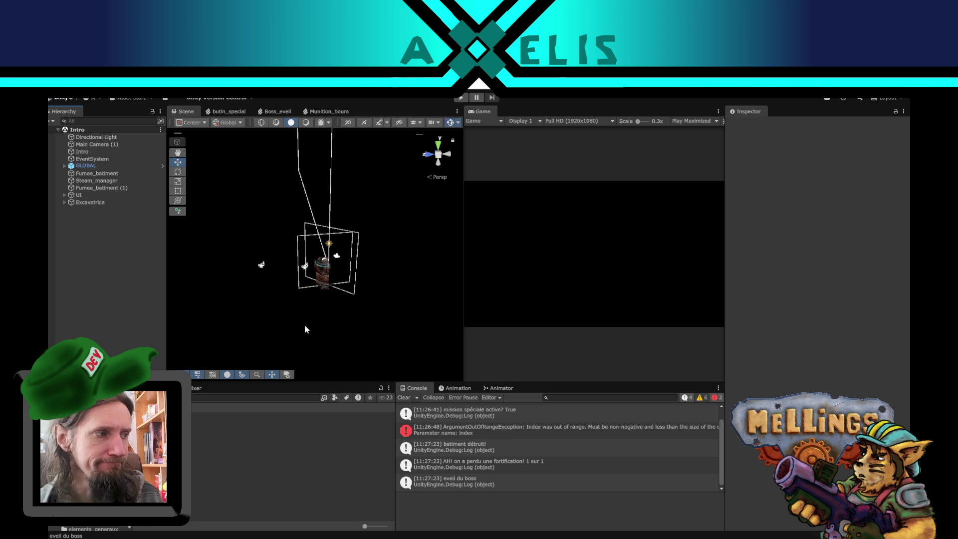
drag(306, 278, 357, 276)
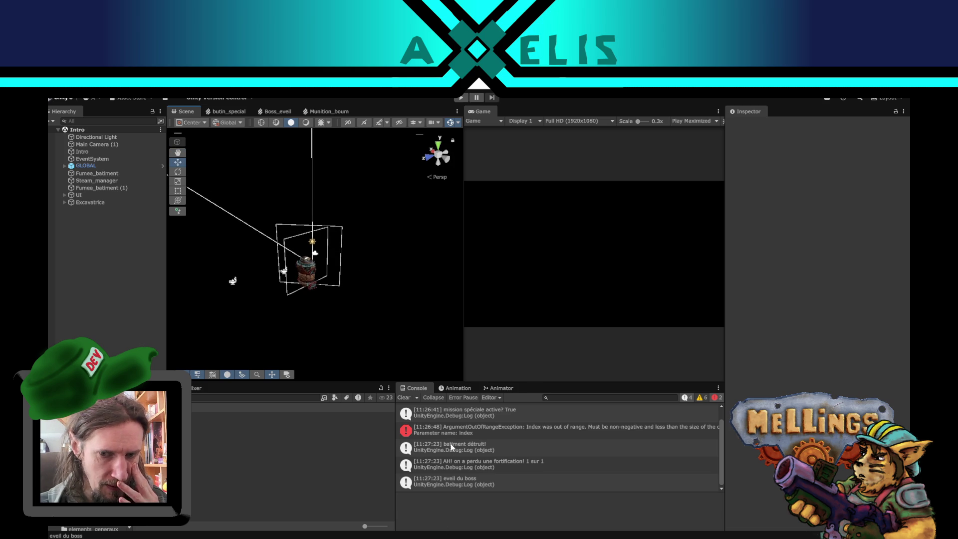
click(497, 435)
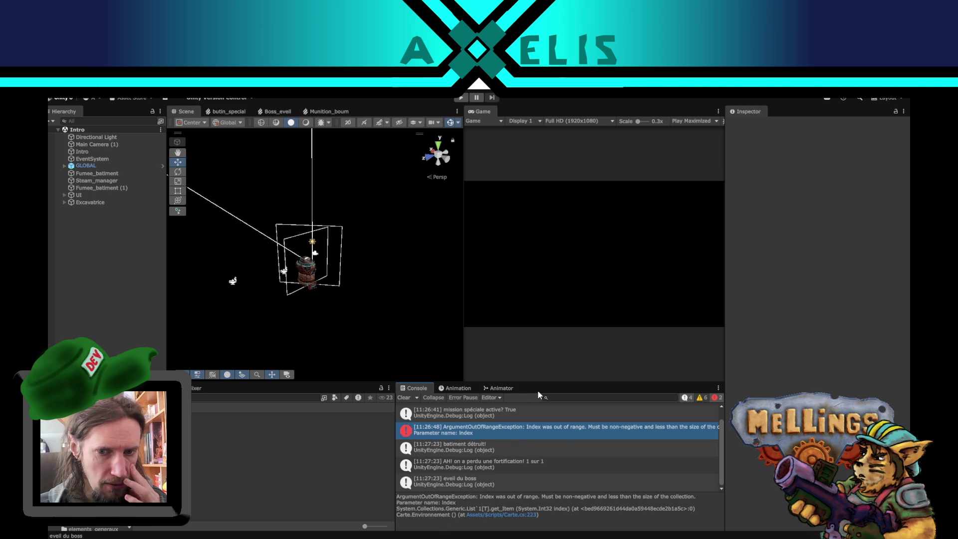
scroll(510, 443, up, 1)
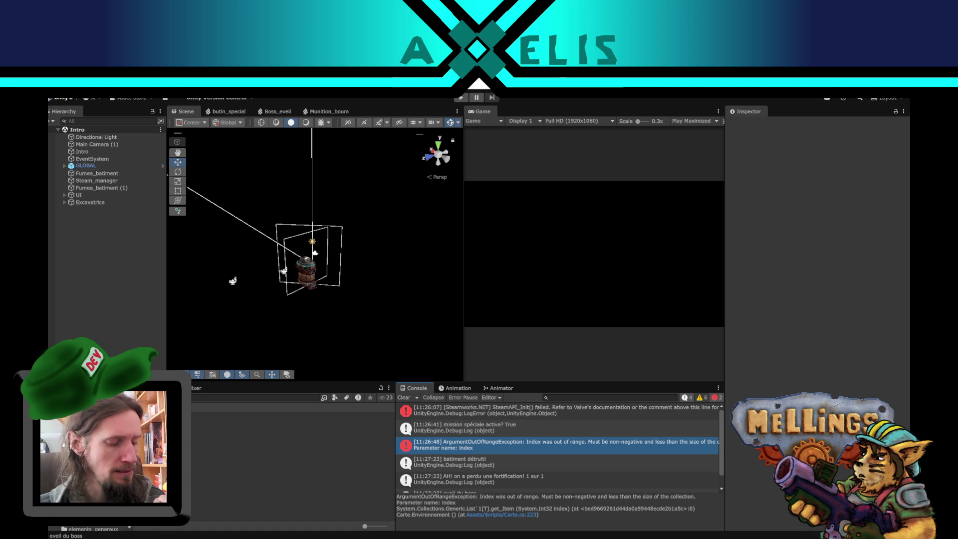
drag(228, 299, 251, 285)
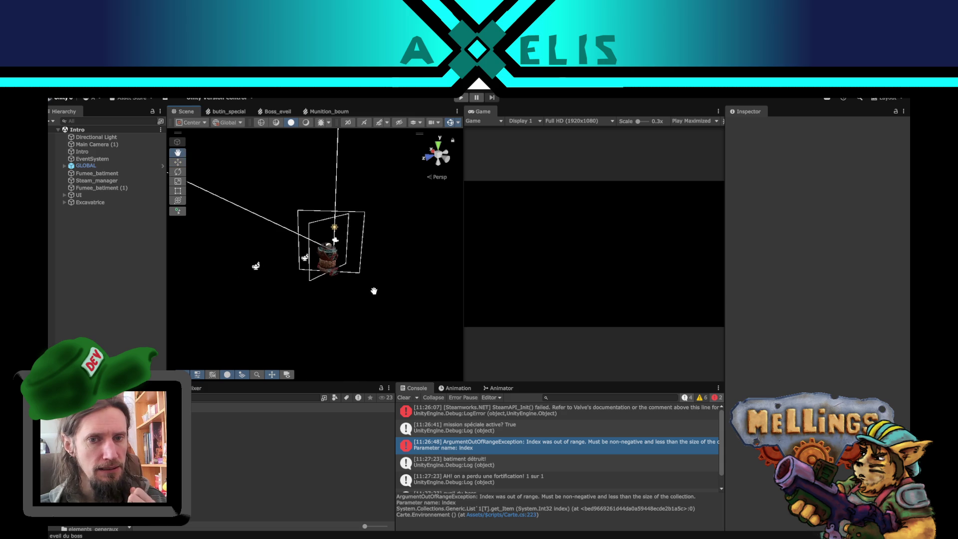
click(234, 300)
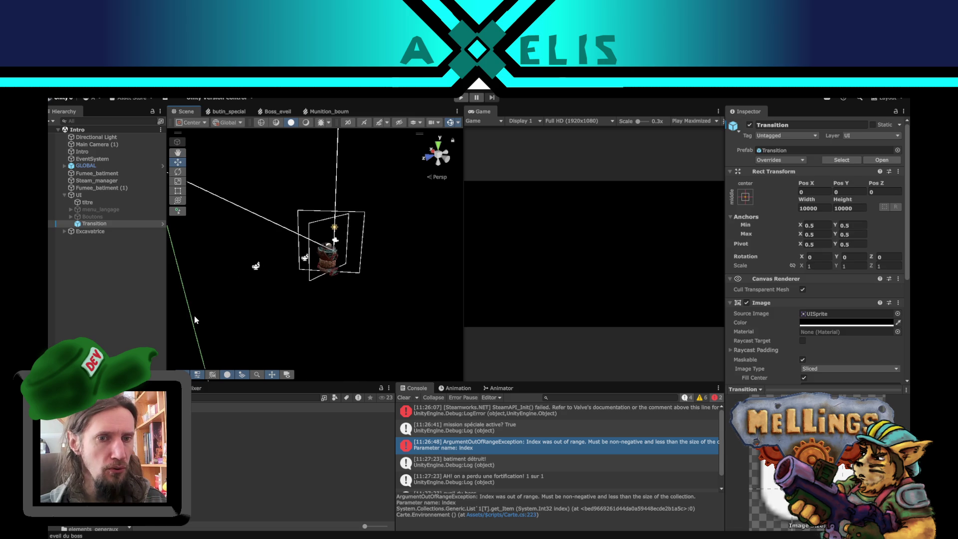
click(238, 313)
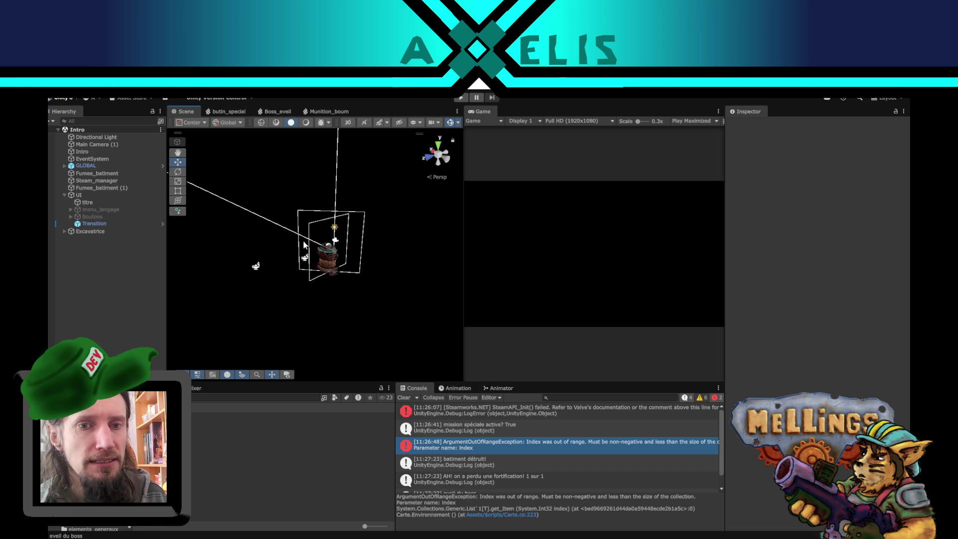
scroll(317, 299, up, 5)
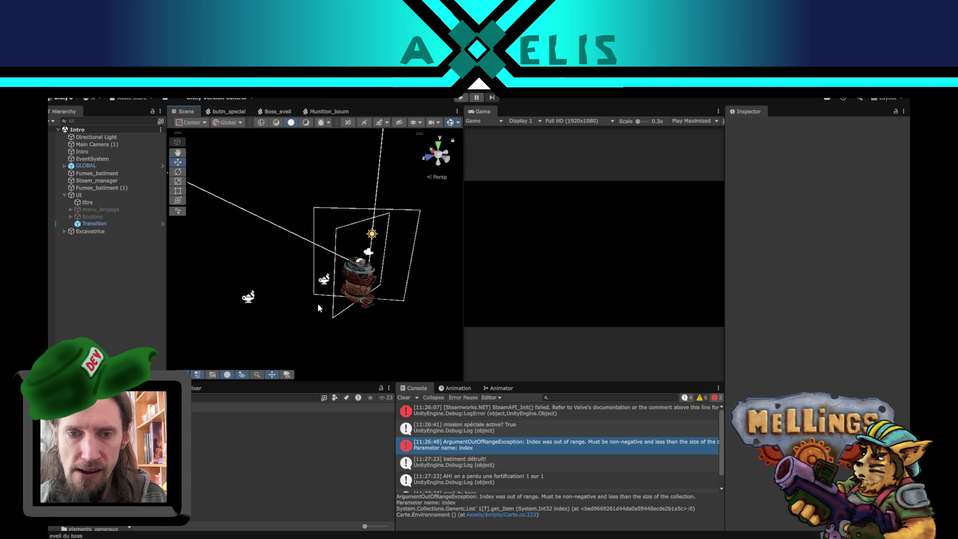
scroll(318, 306, up, 2)
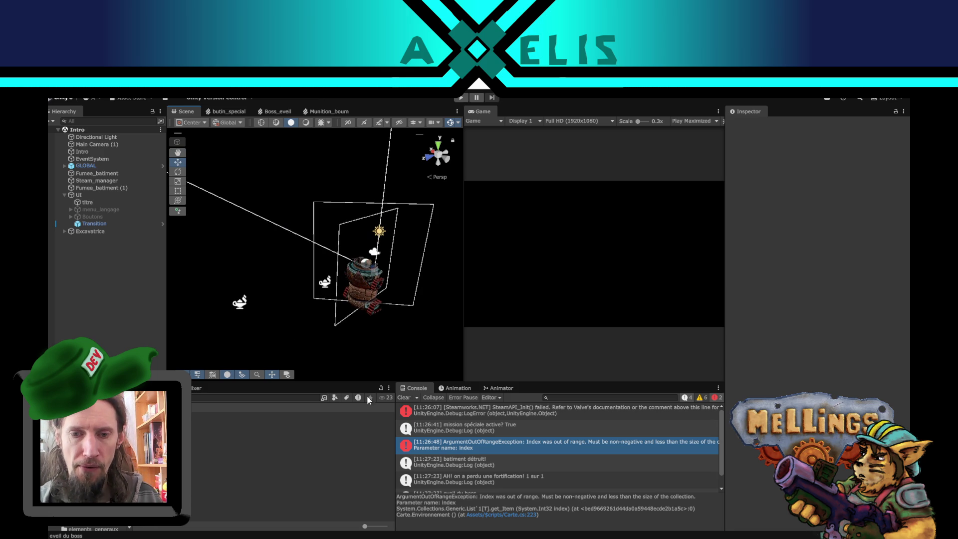
scroll(429, 431, down, 1)
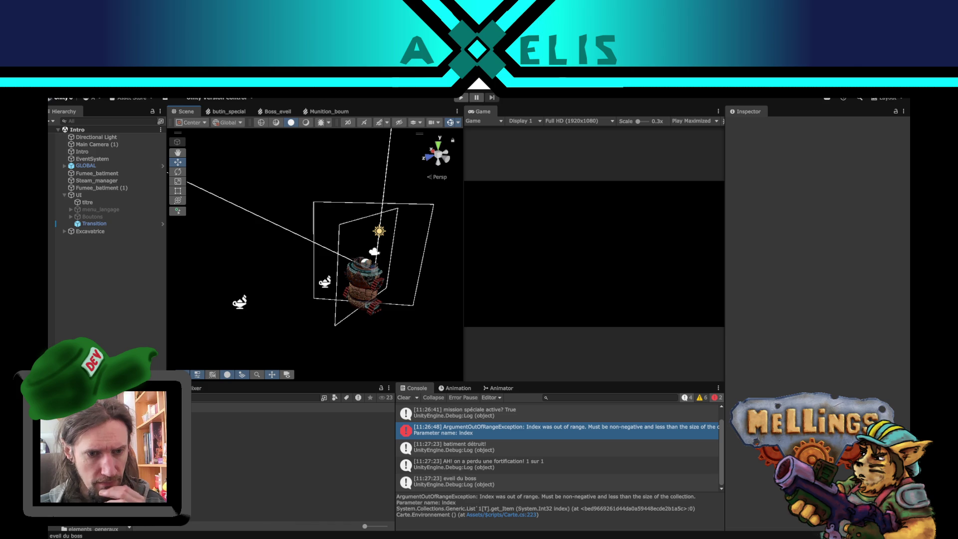
key(alt+Tab)
Duplicate the Boss_humain coroutine directly below the original, separated by a blank line
scroll(377, 368, up, 2)
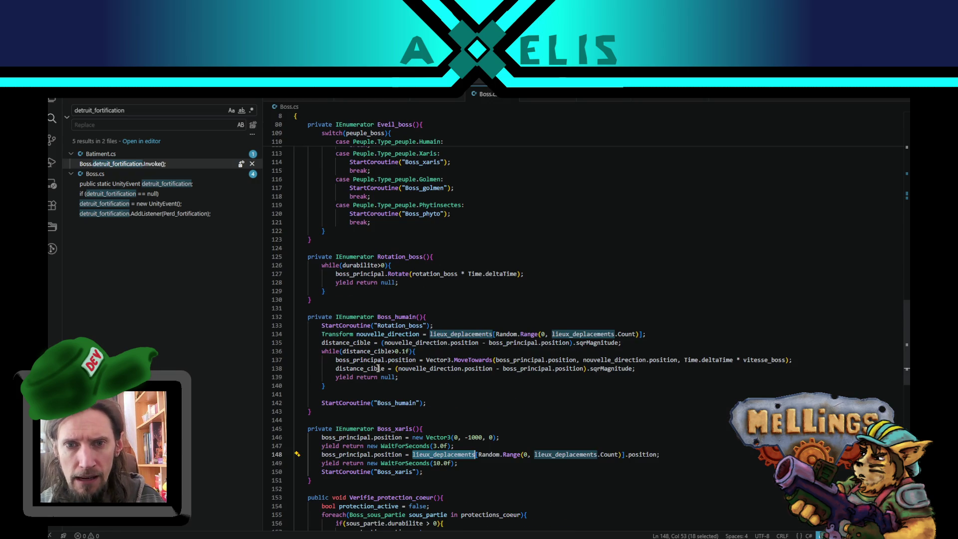
click(412, 187)
double_click(412, 187)
scroll(405, 350, down, 2)
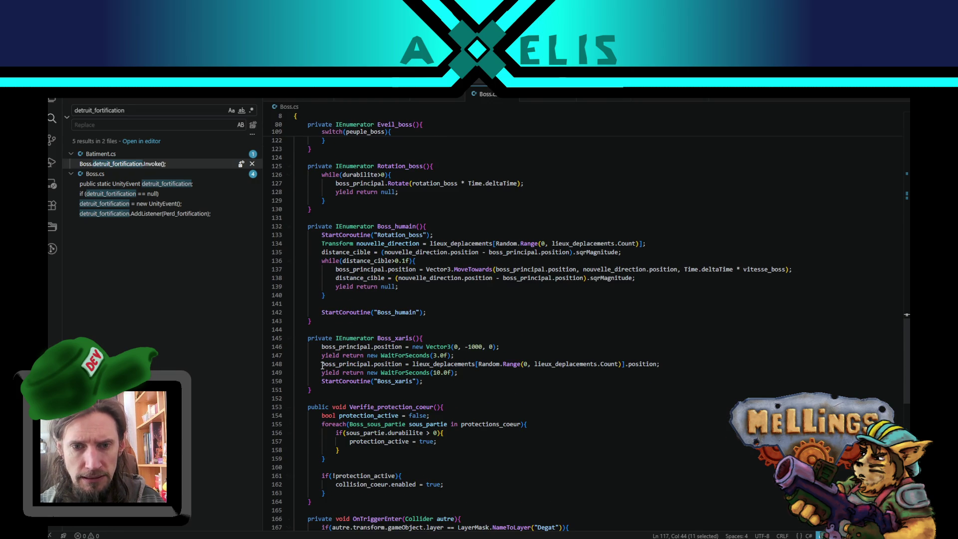
scroll(313, 362, down, 1)
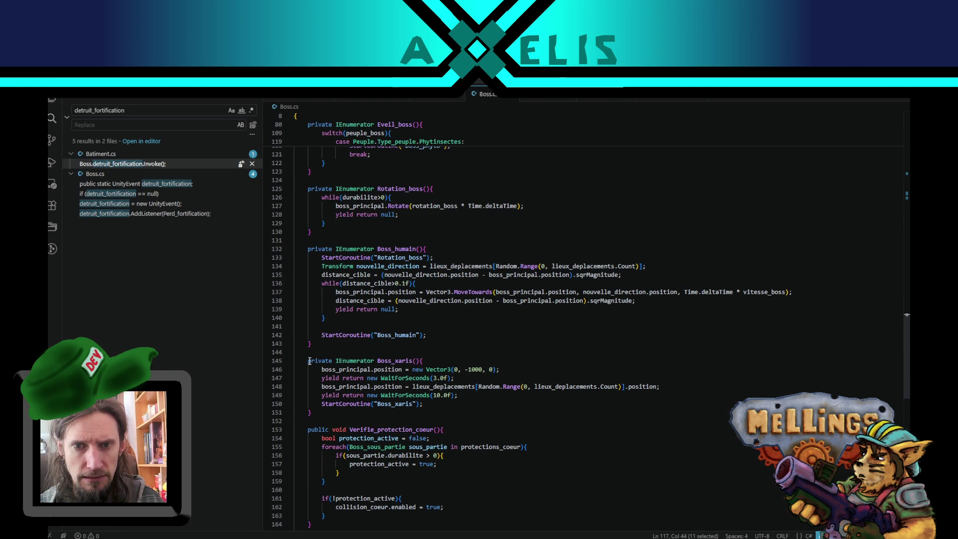
click(353, 283)
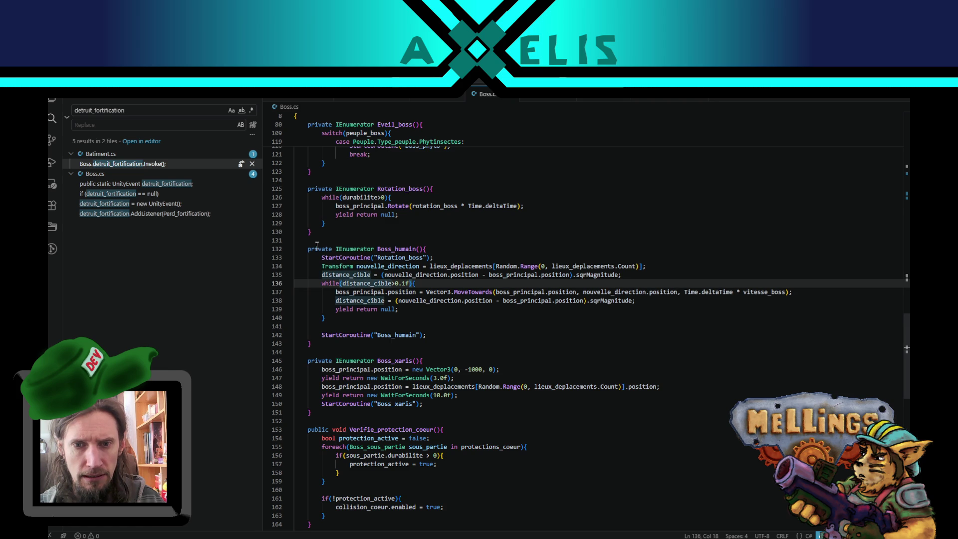
drag(318, 248, 314, 325)
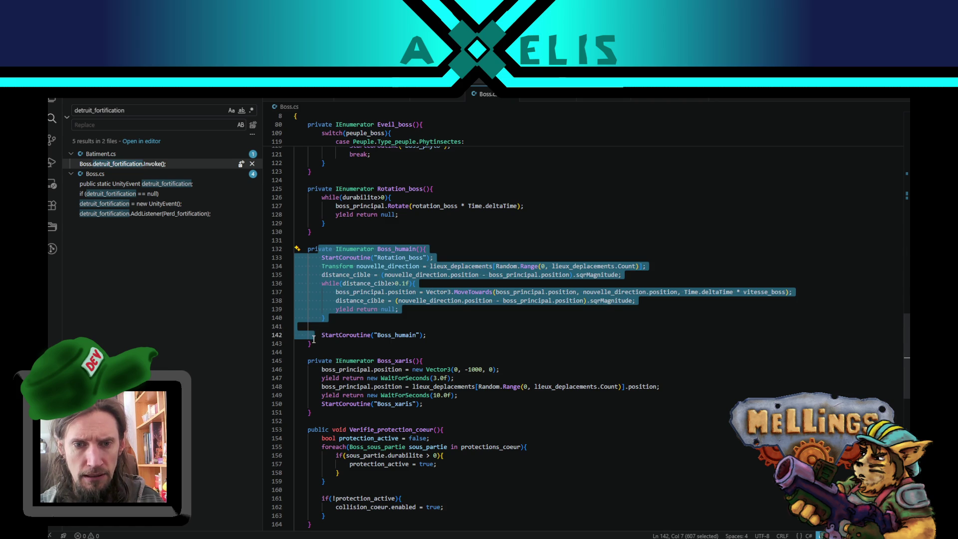
shift+click(370, 343)
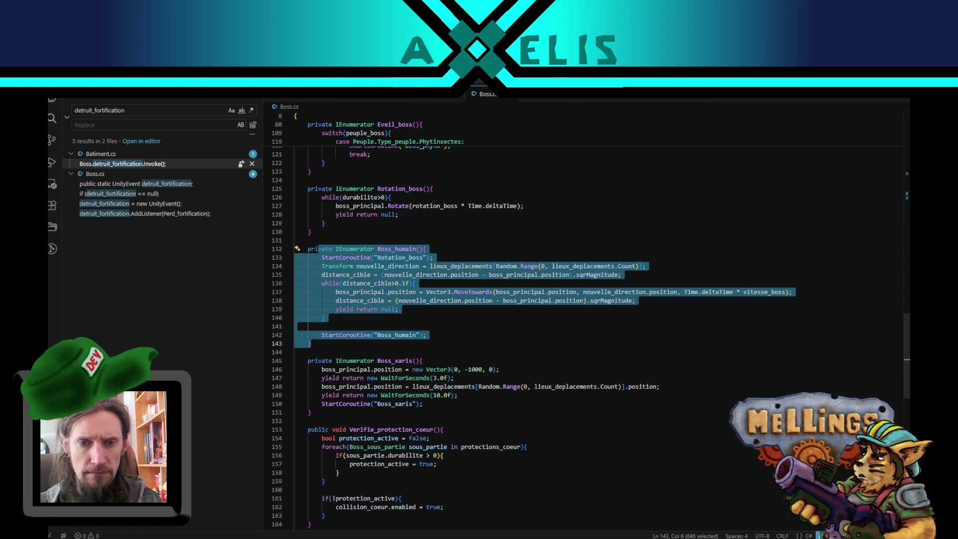
key(shift+alt+Down)
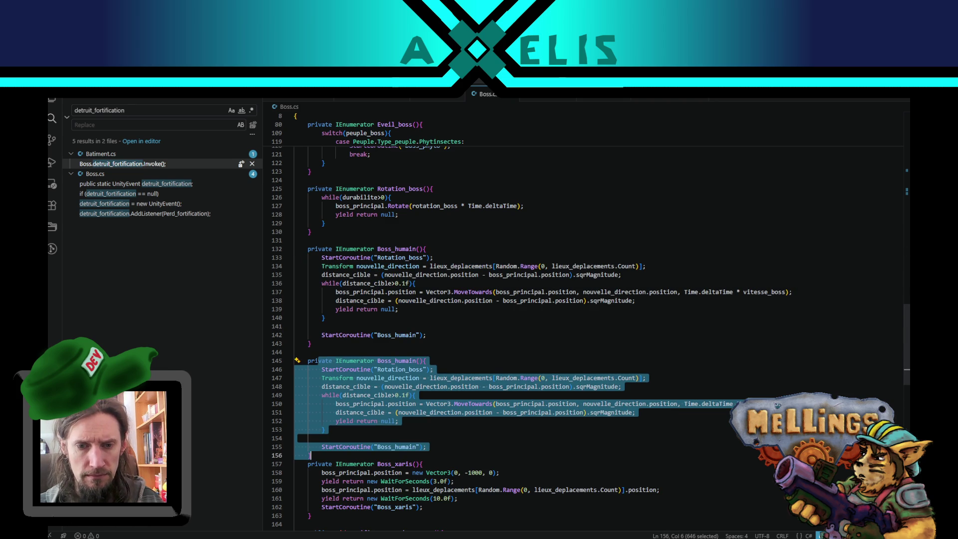
click(310, 343)
scroll(690, 284, down, 5)
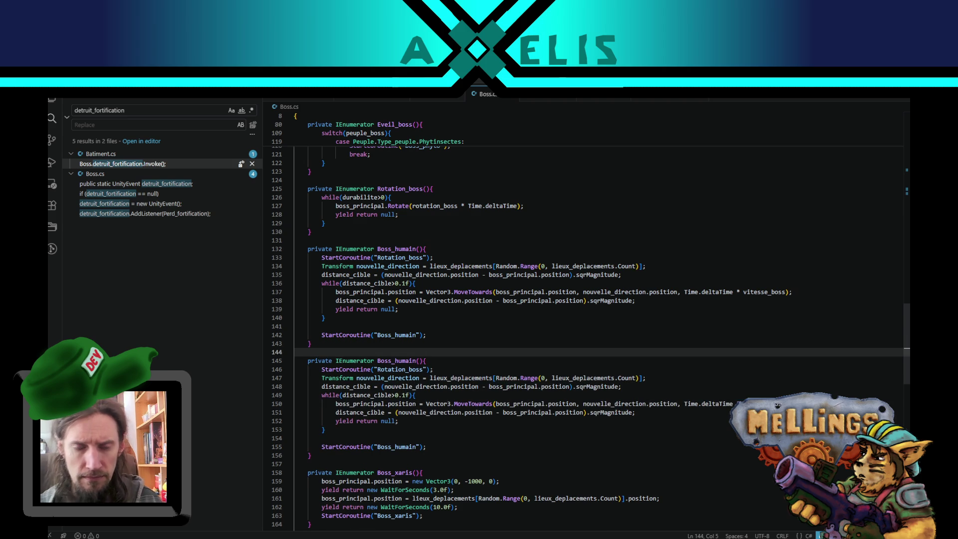
key(Return)
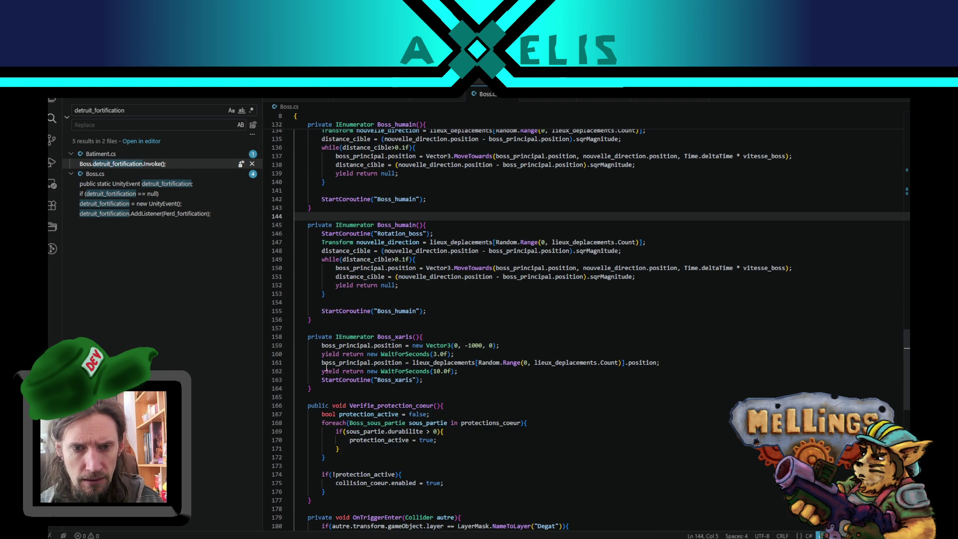
Move the Boss_xaris coroutine above the duplicated copy
drag(311, 388, 320, 339)
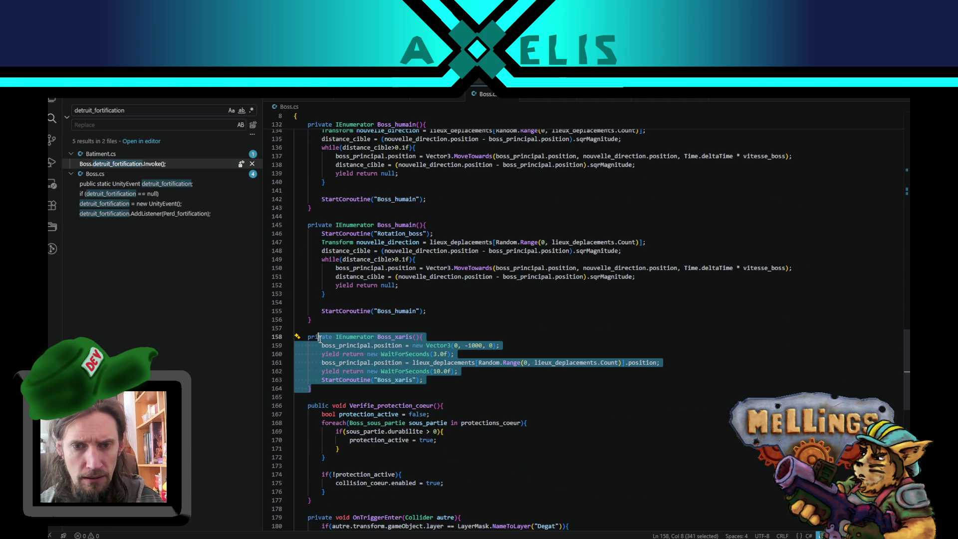
key(alt+Up)
key(alt+Up)
key(alt+Up)
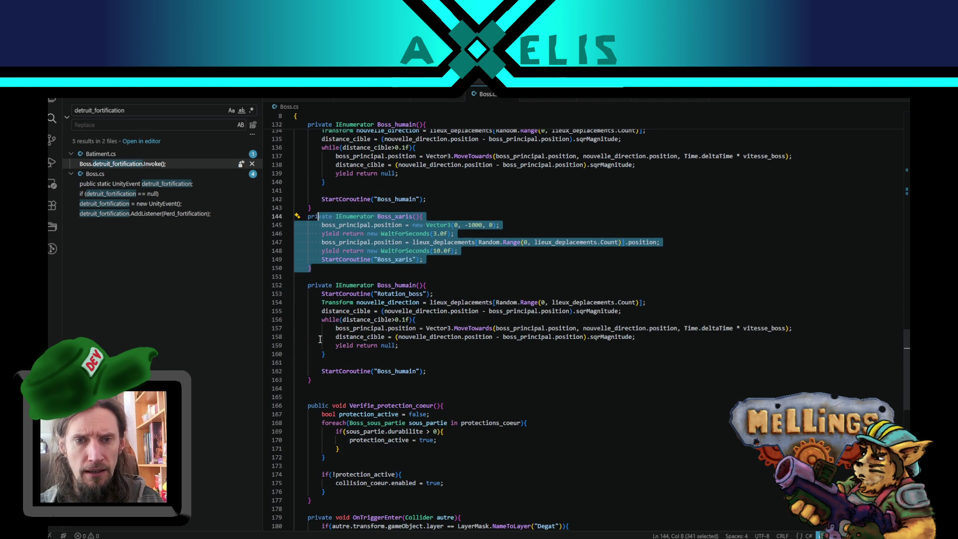
key(Right)
key(Return)
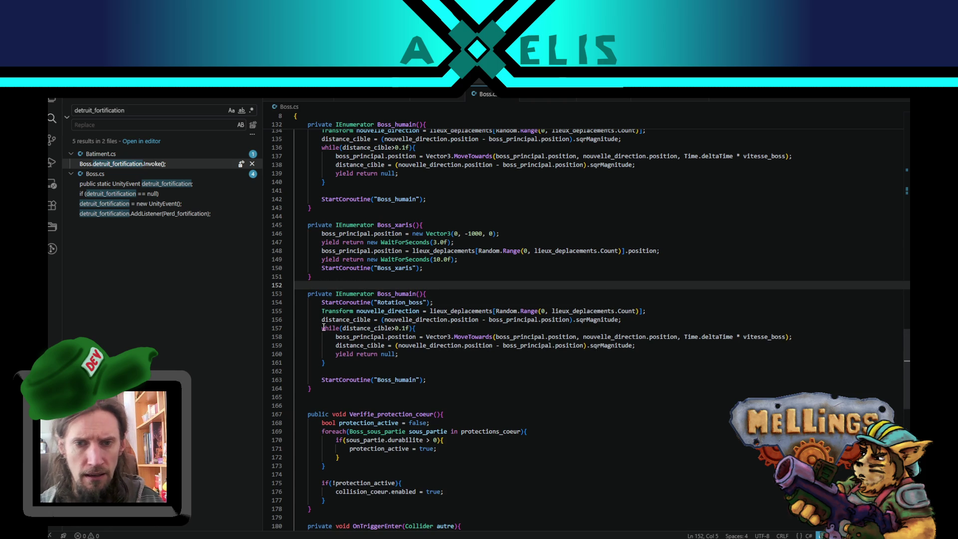
Rename the duplicated coroutine to Boss_golmen
scroll(394, 300, up, 8)
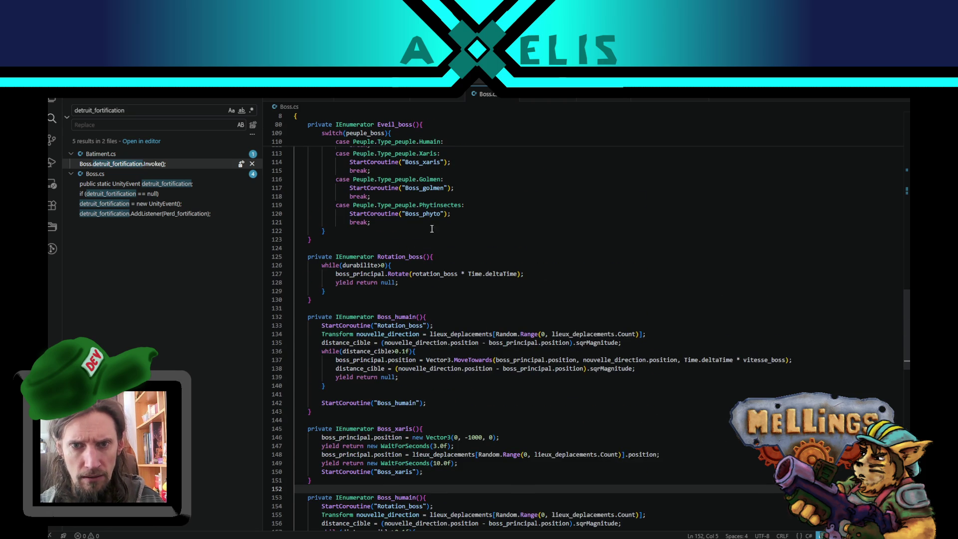
double_click(419, 189)
key(ctrl+c)
scroll(393, 360, down, 3)
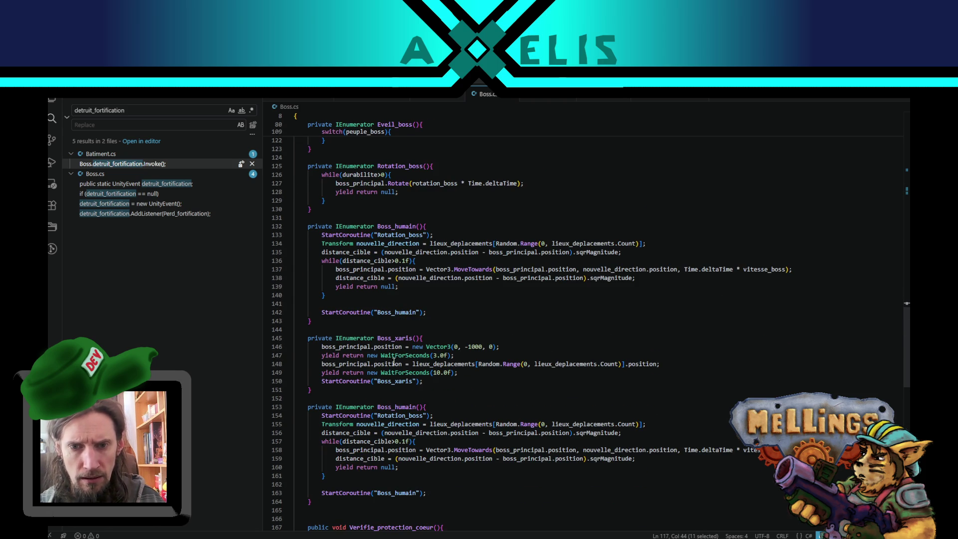
double_click(399, 407)
key(ctrl+v)
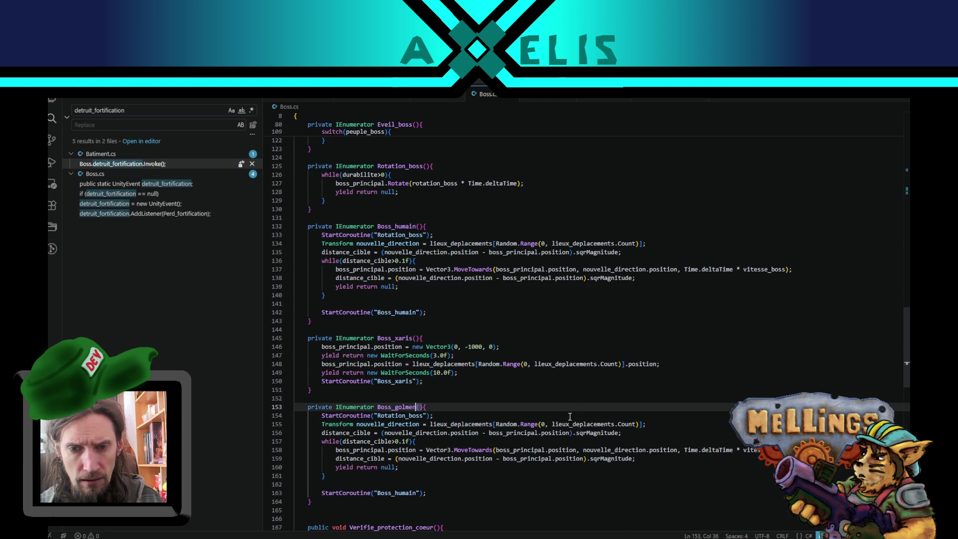
Delete the Rotation_boss start line from Boss_golmen and check the distance_cible and boss_principal uses
scroll(436, 363, down, 4)
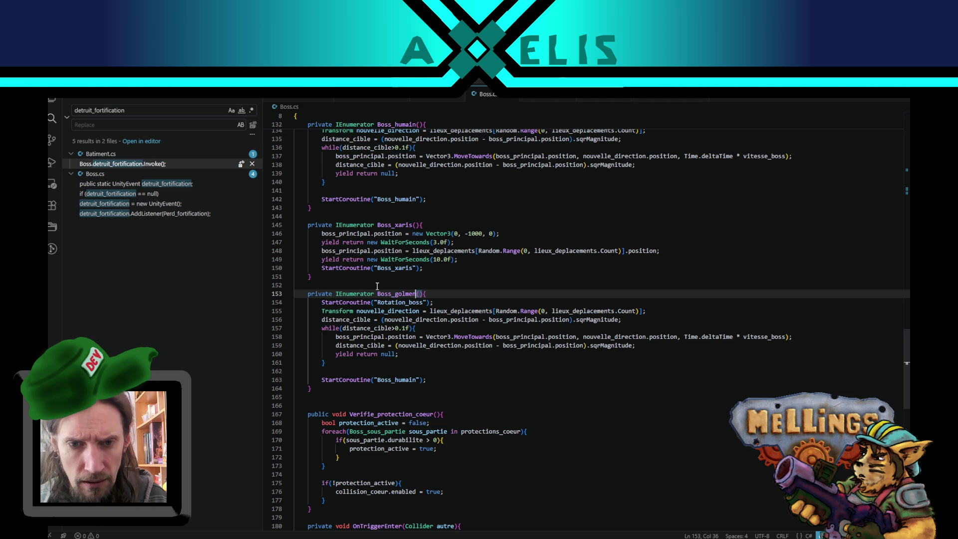
drag(442, 302, 440, 297)
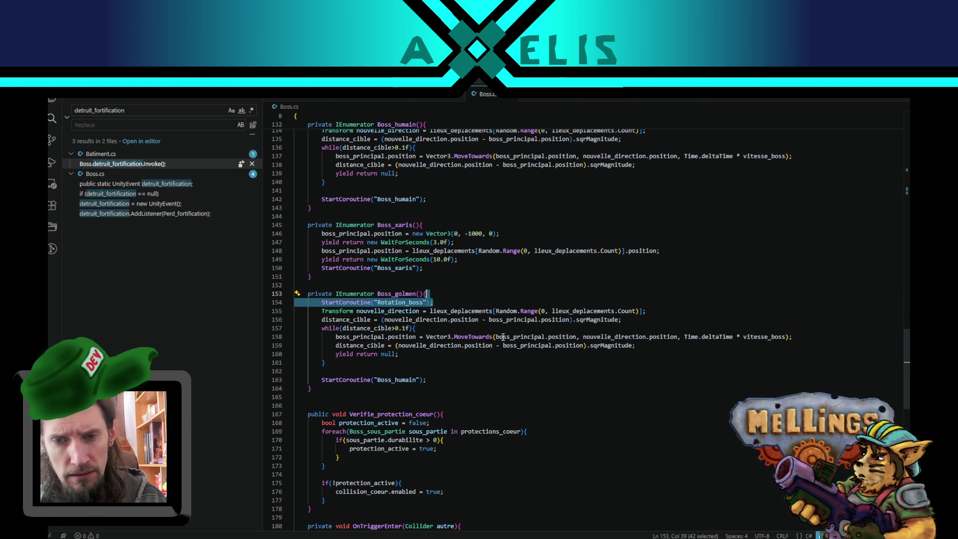
key(BackSpace)
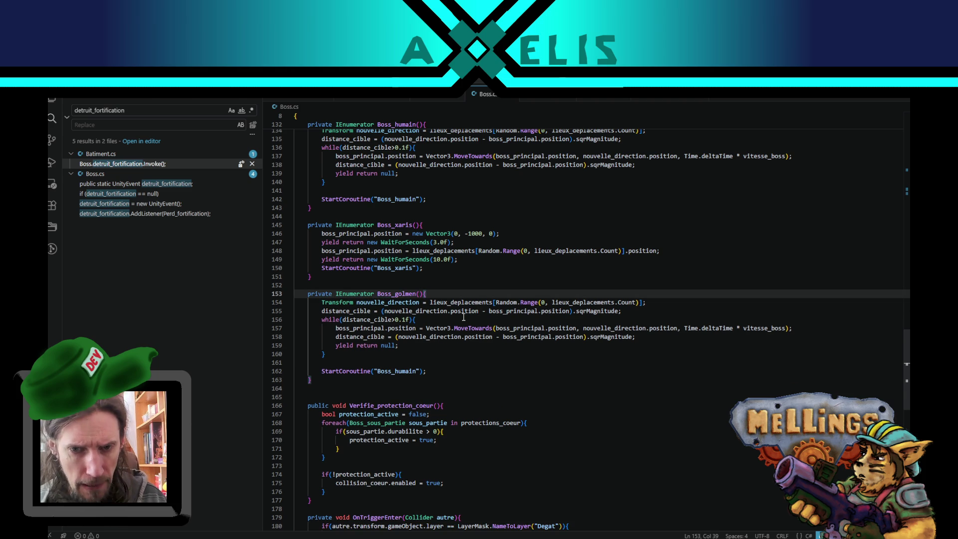
double_click(359, 319)
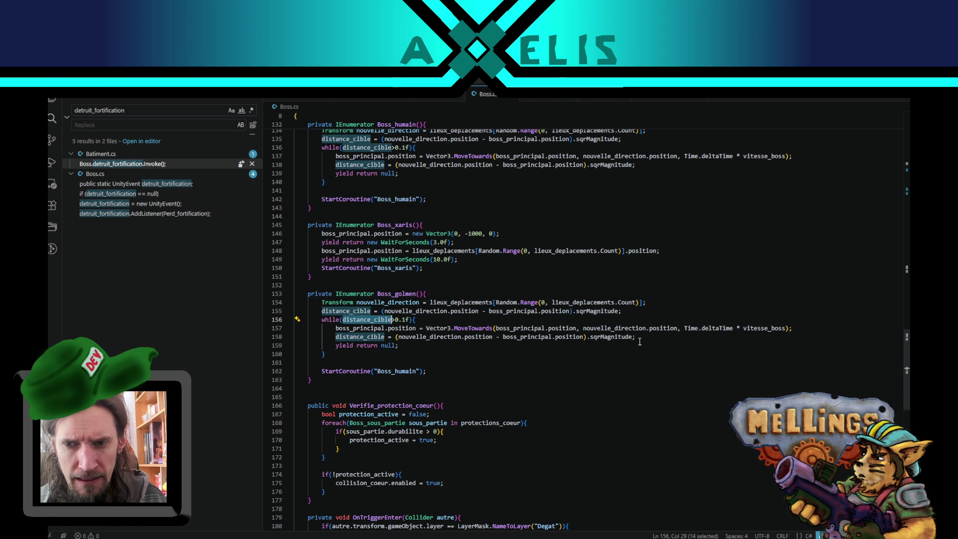
double_click(359, 328)
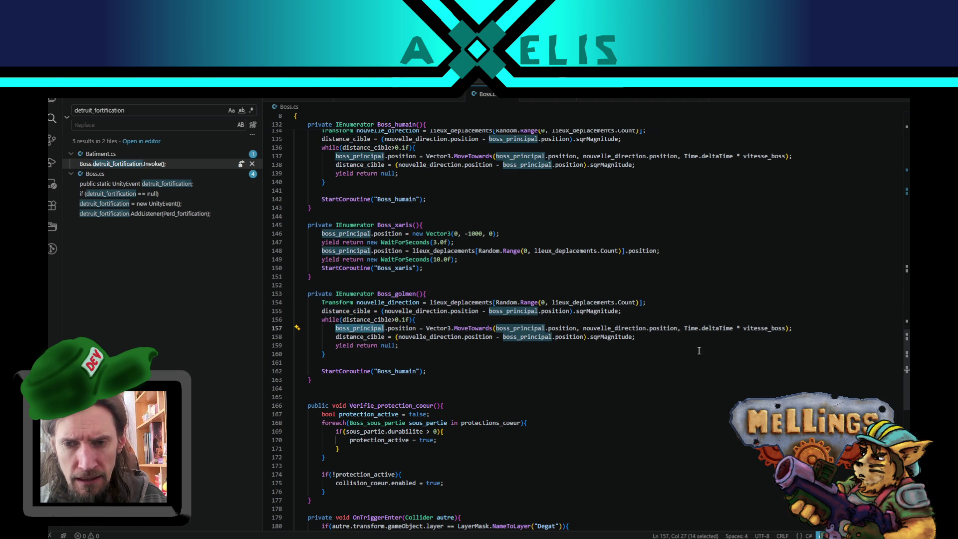
Add an empty boss_principal.LookAt() call after the MoveTowards line in Boss_golmen
click(798, 328)
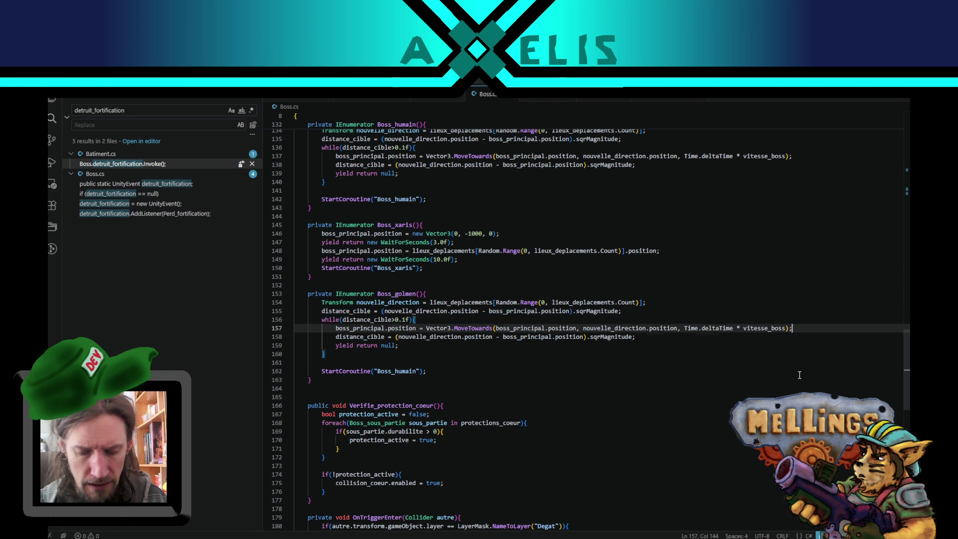
key(Return)
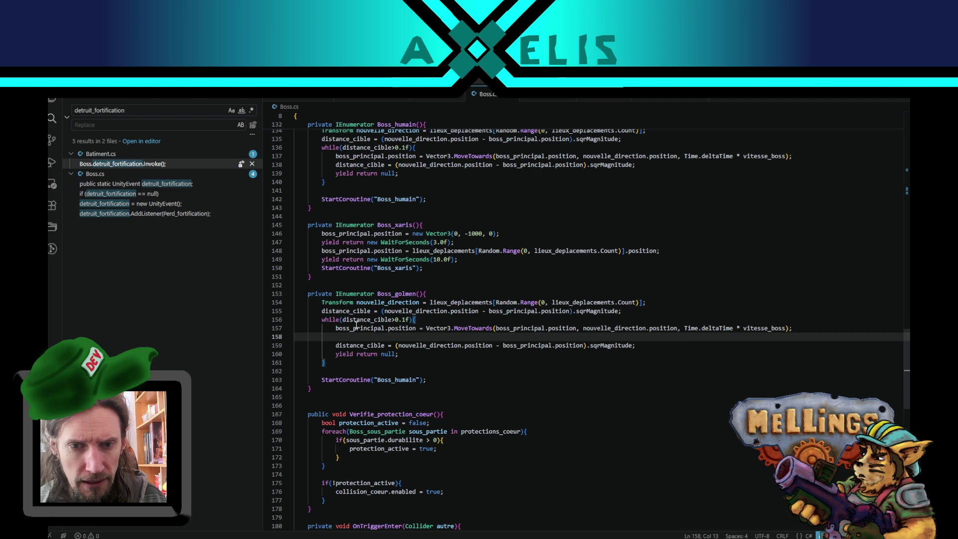
double_click(357, 328)
key(ctrl+c)
click(355, 337)
key(ctrl+v)
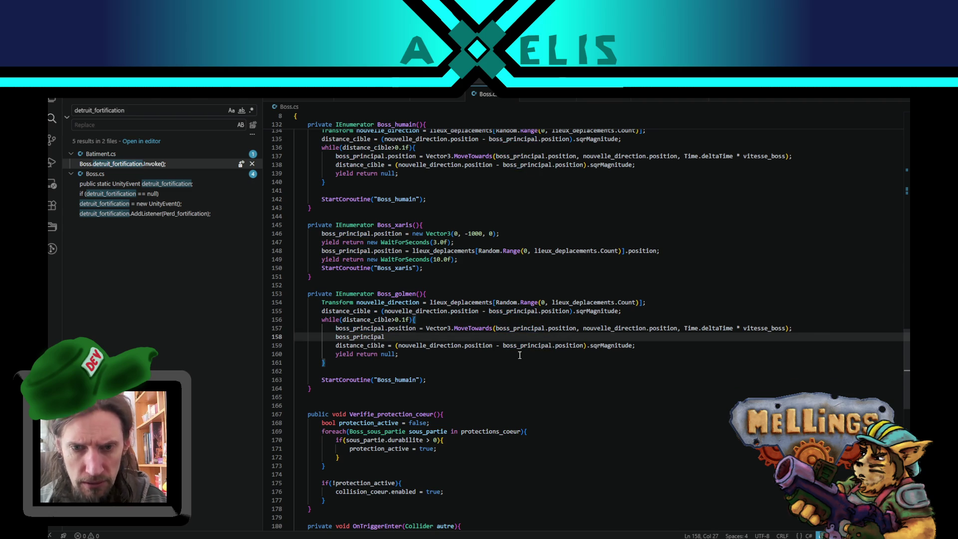
text(.)
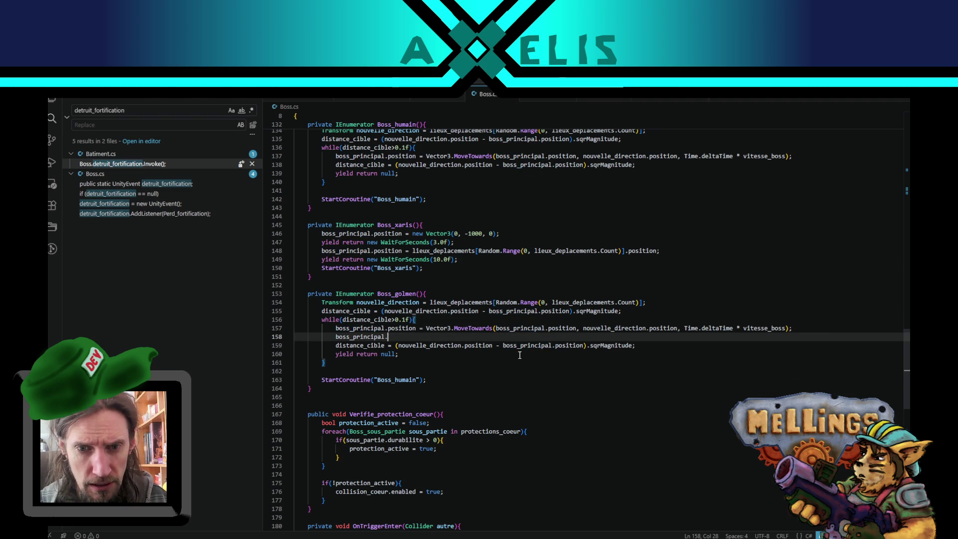
text(Lo)
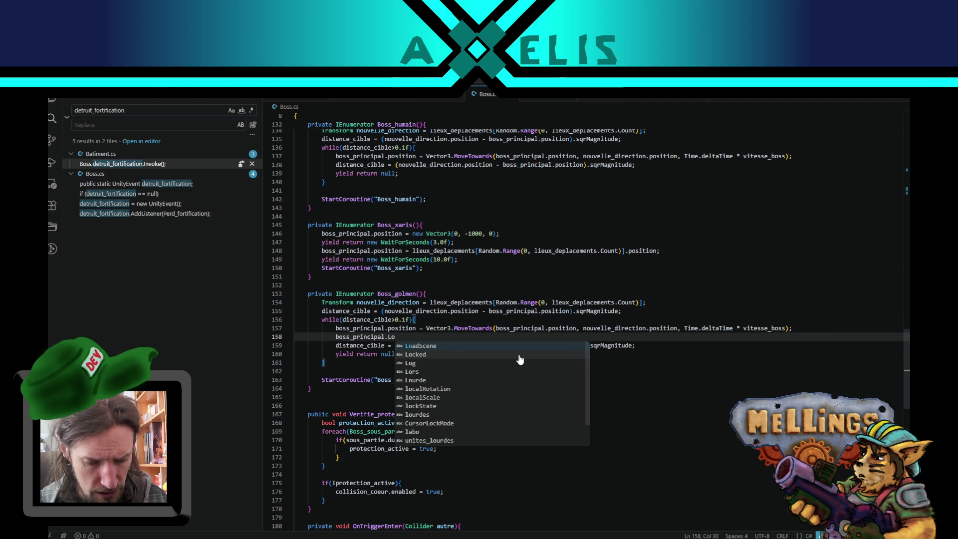
text(cal)
key(Return)
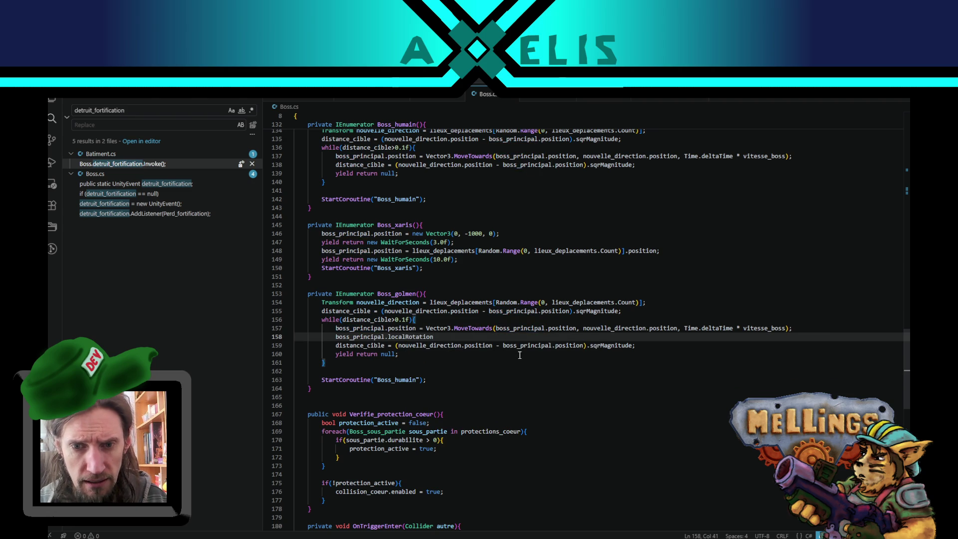
key(ctrl+z)
key(BackSpace)
key(BackSpace)
key(BackSpace)
text(ok)
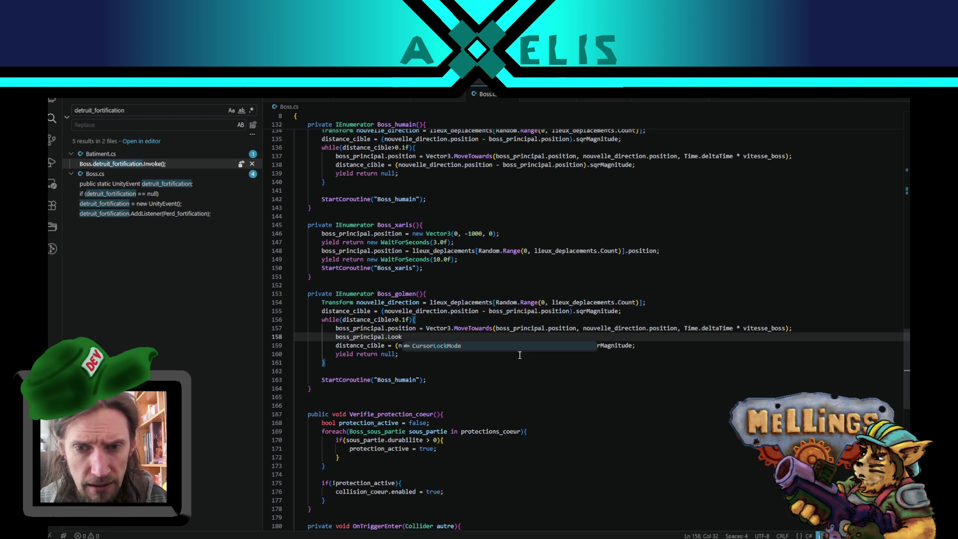
text(At()
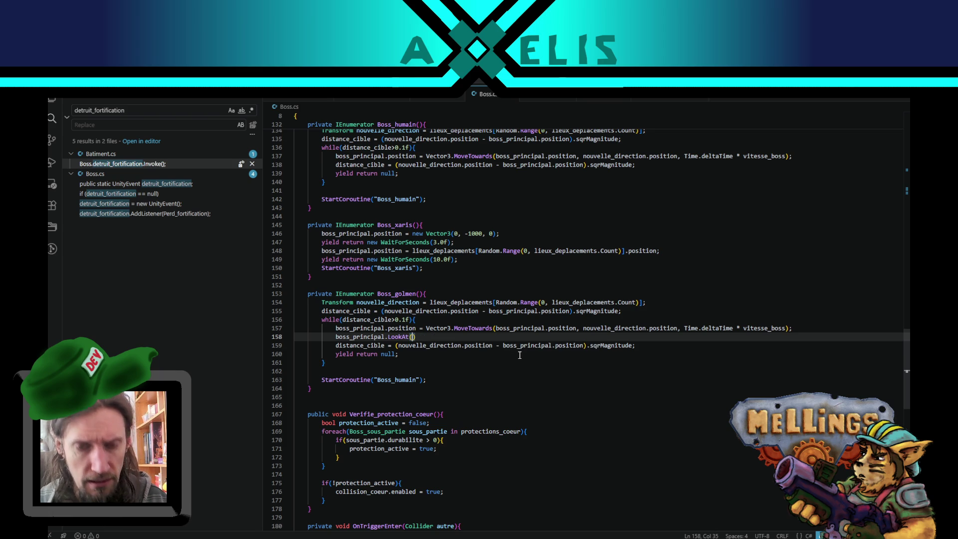
Switch the sidebar from Search to the Explorer file list and scroll back to Boss_golmen
scroll(480, 361, up, 5)
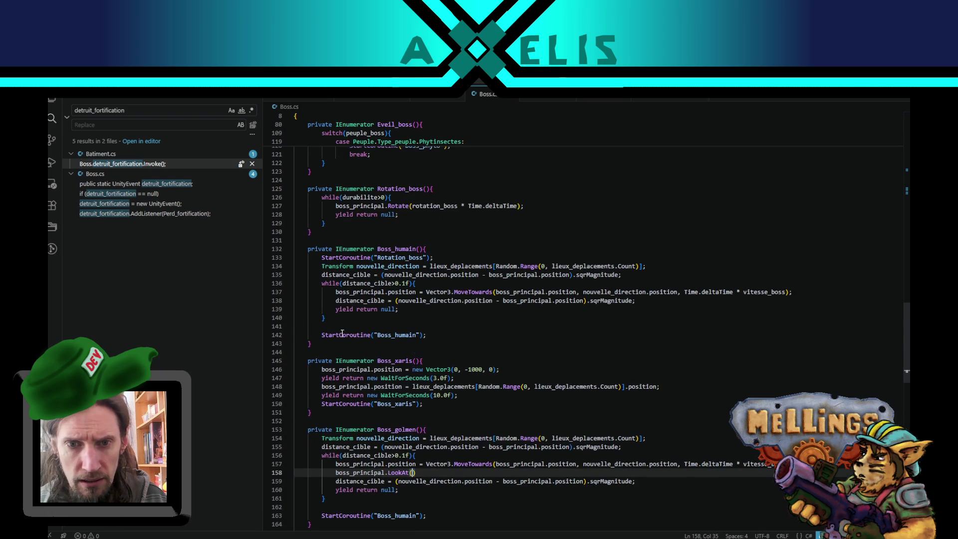
scroll(349, 314, up, 4)
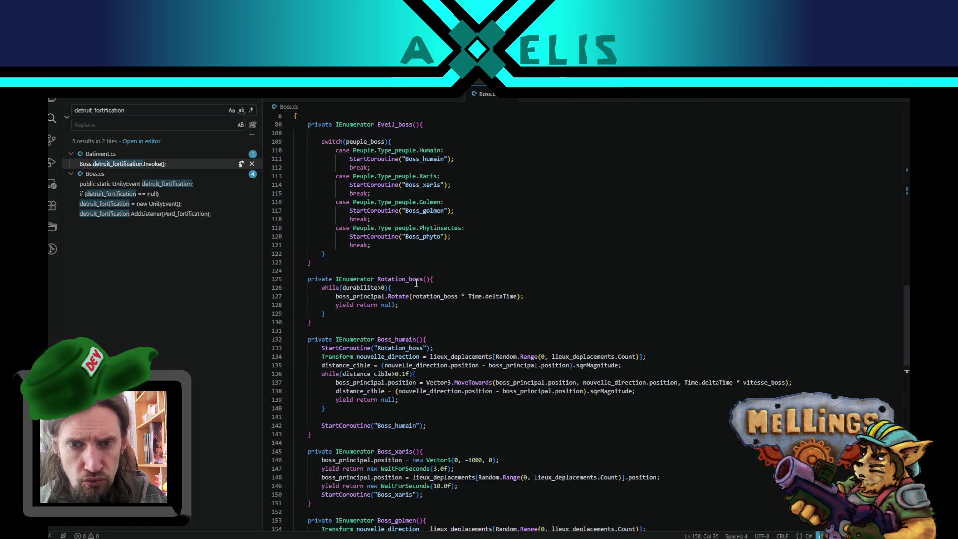
scroll(420, 304, up, 2)
scroll(419, 304, down, 3)
scroll(419, 305, down, 2)
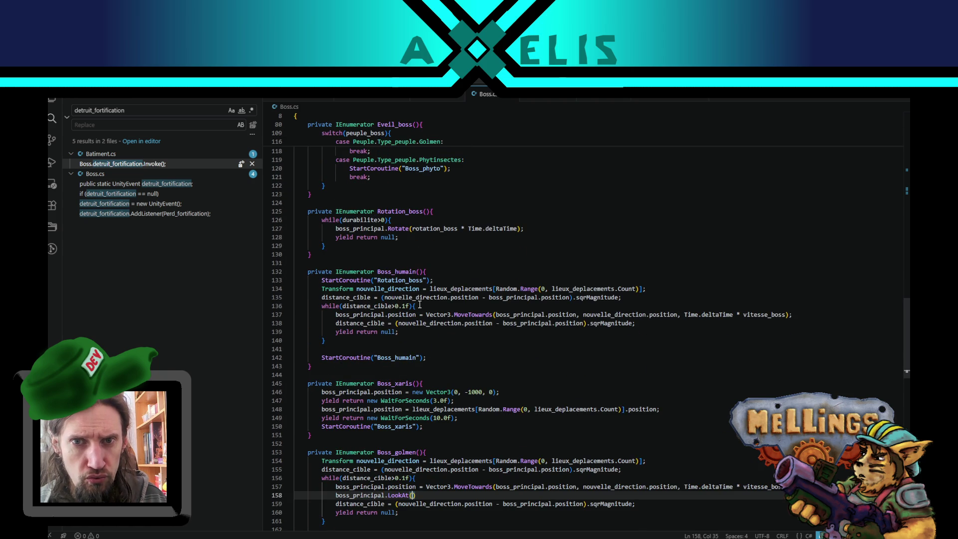
scroll(567, 259, up, 4)
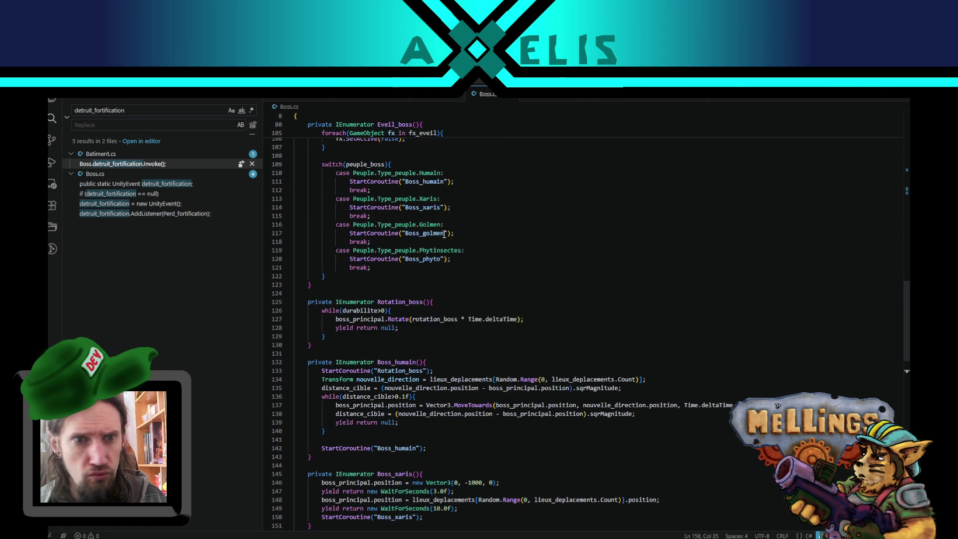
scroll(444, 234, up, 1)
key(ctrl+shift+e)
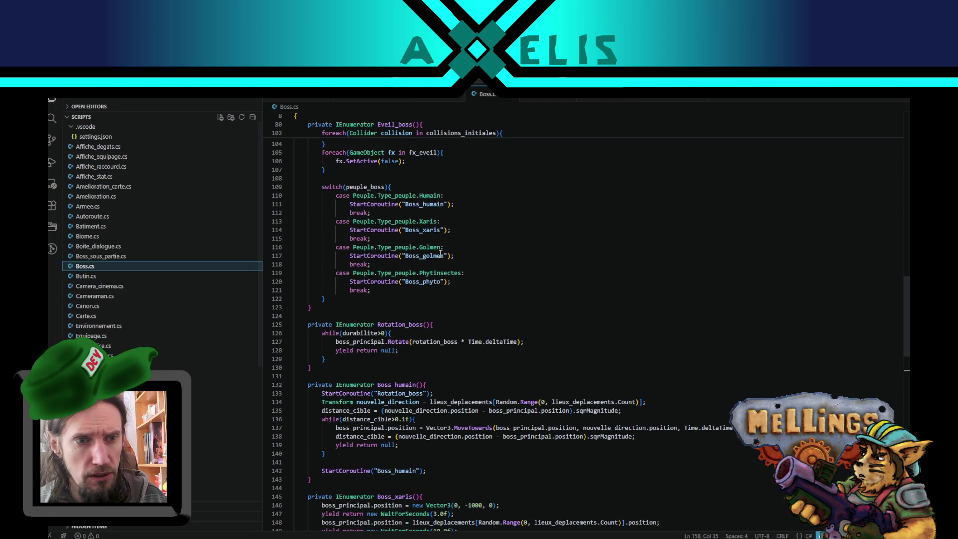
scroll(440, 281, up, 4)
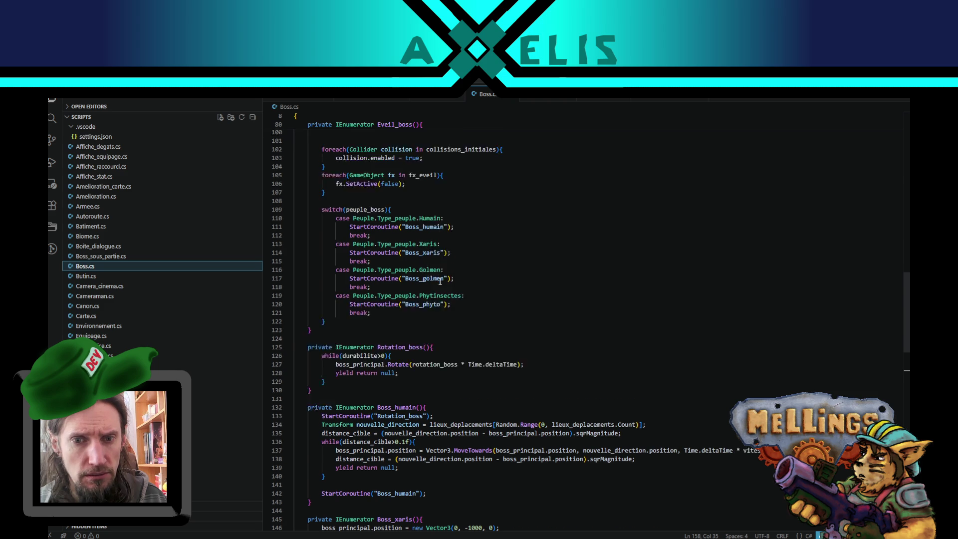
scroll(436, 285, down, 5)
scroll(435, 288, down, 12)
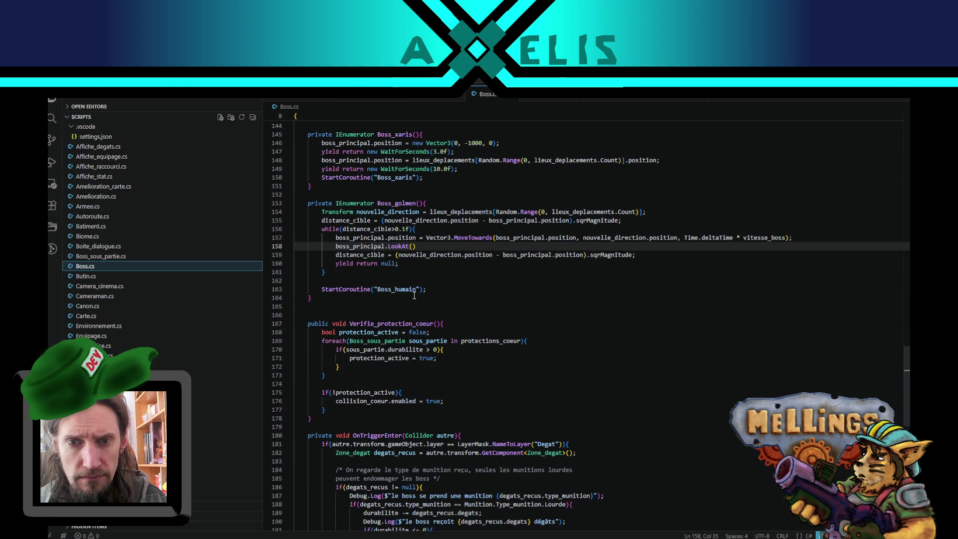
scroll(491, 331, up, 3)
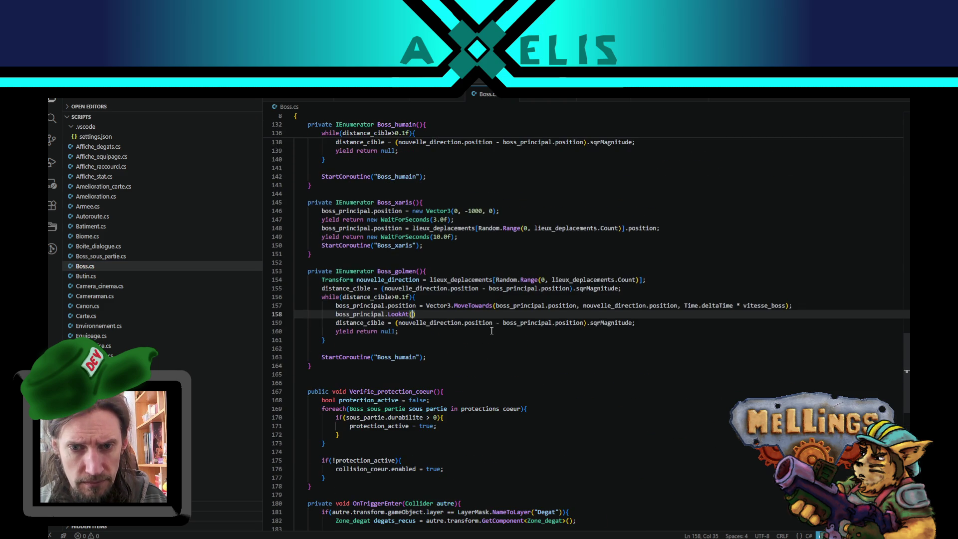
scroll(491, 331, up, 1)
scroll(398, 326, up, 2)
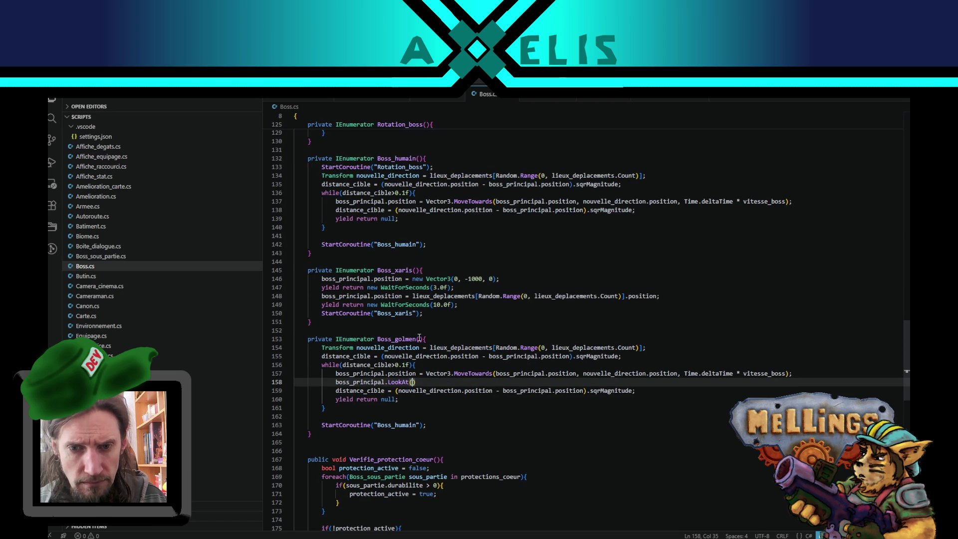
Type a test Vector3 line inside Boss_golmen, then delete it
click(438, 340)
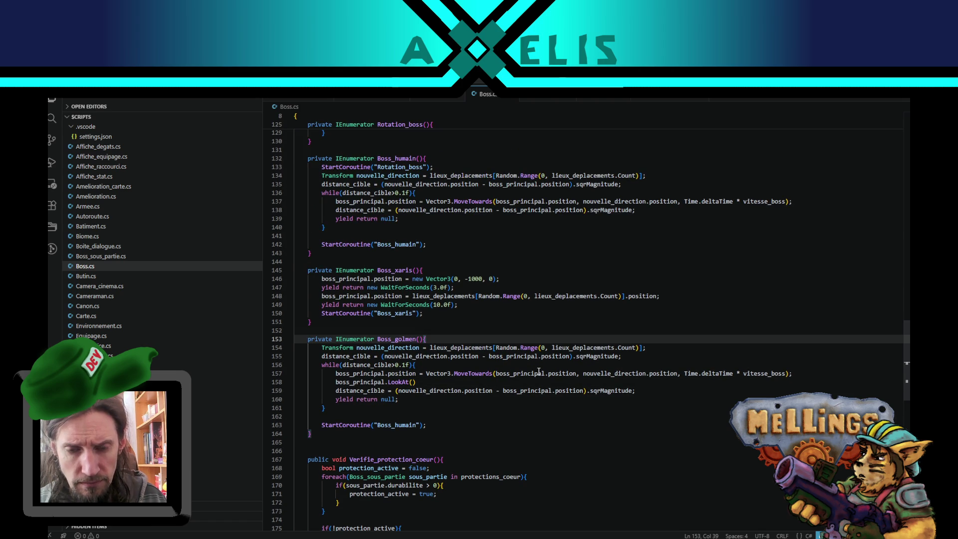
key(Return)
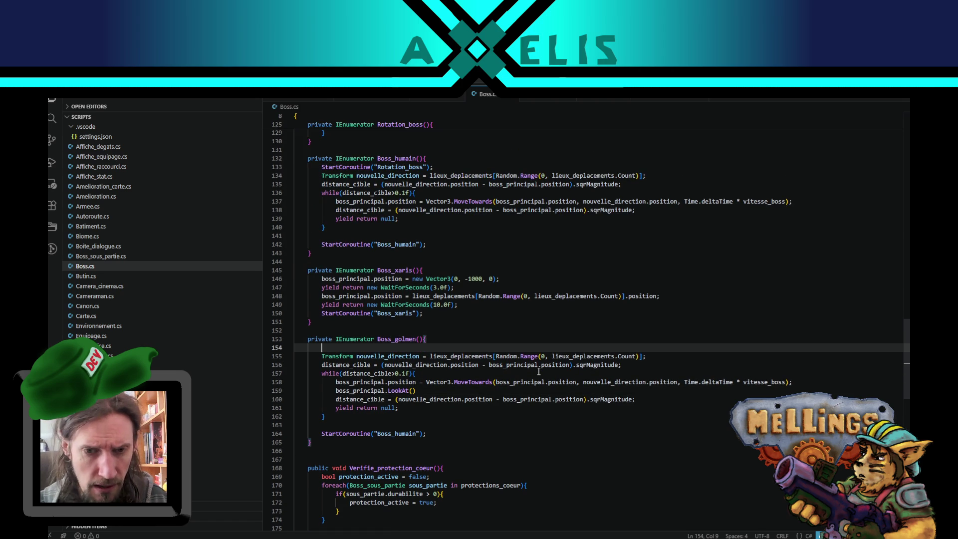
text(Tr)
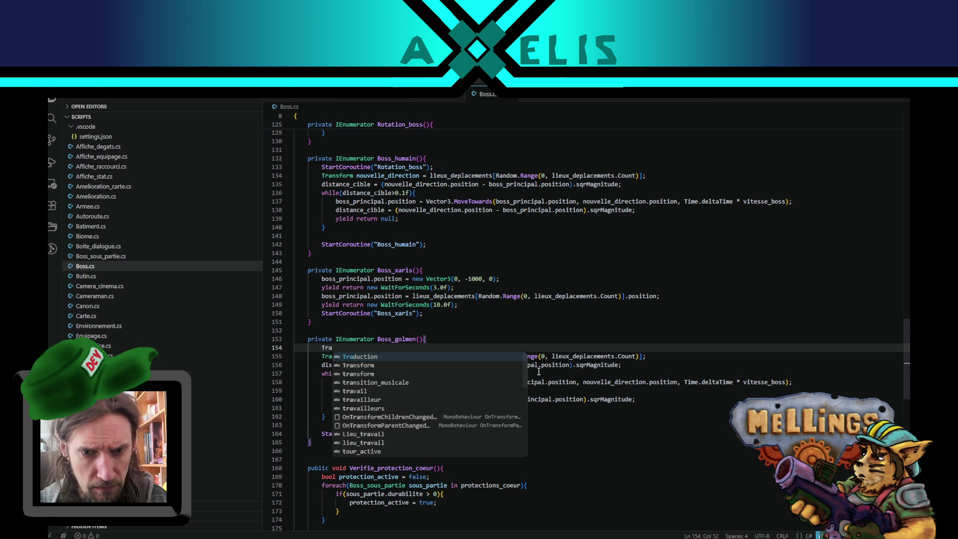
key(BackSpace)
text(ecto)
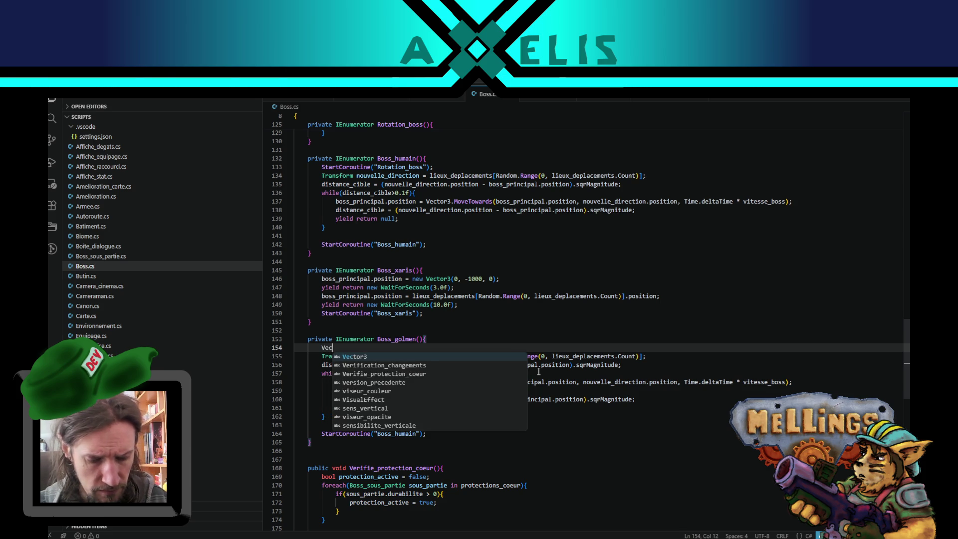
key(Tab)
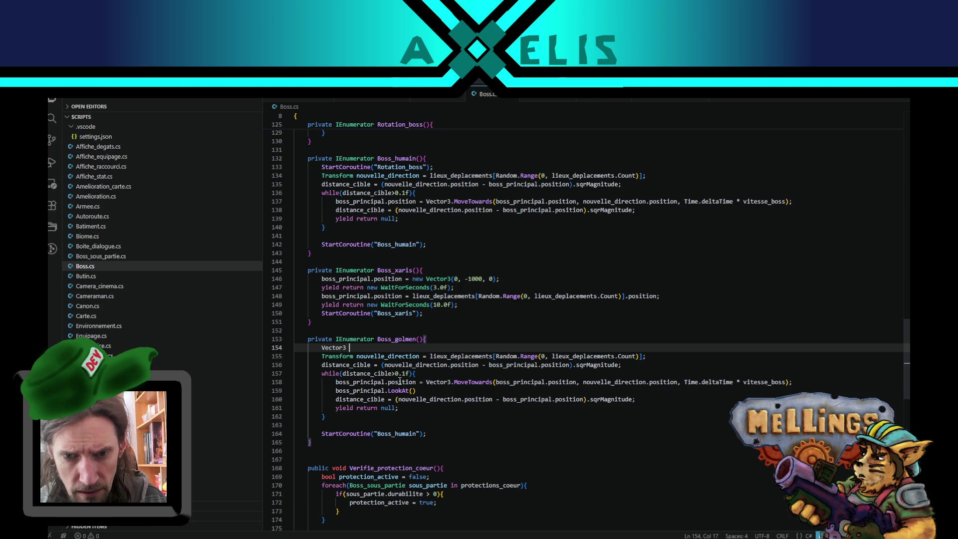
shift+click(318, 348)
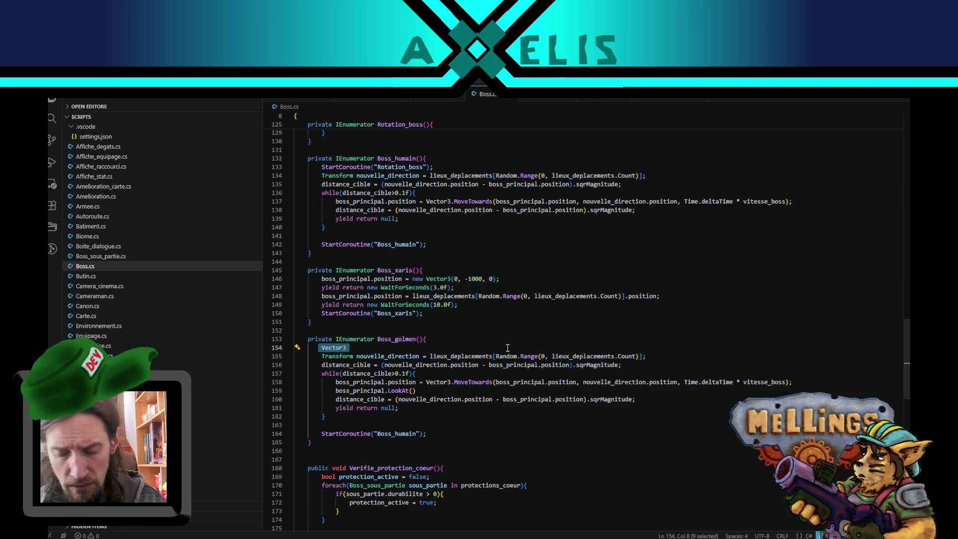
shift+click(451, 337)
key(BackSpace)
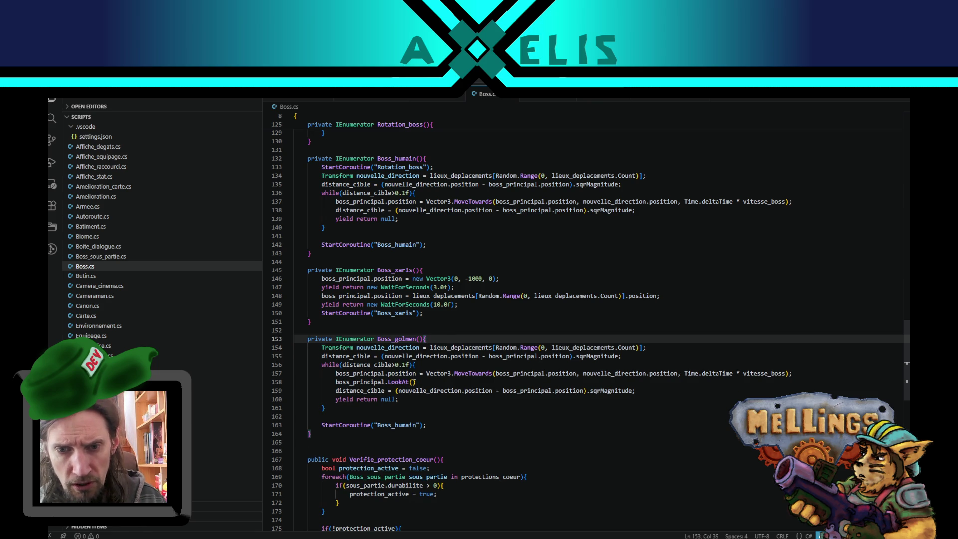
Fill the LookAt call with Vector3.zero and end the line with a semicolon
click(412, 382)
text(Vect)
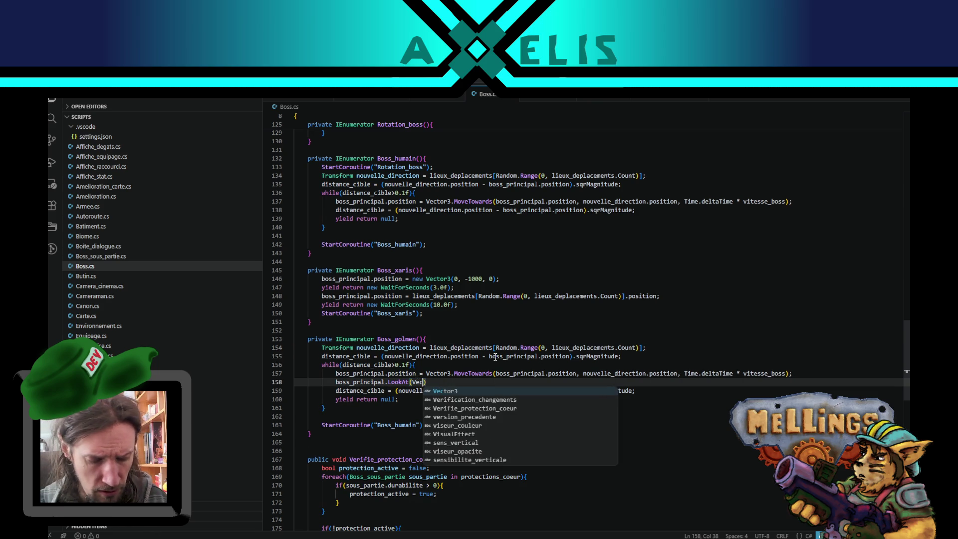
key(Tab)
key(ctrl+Left)
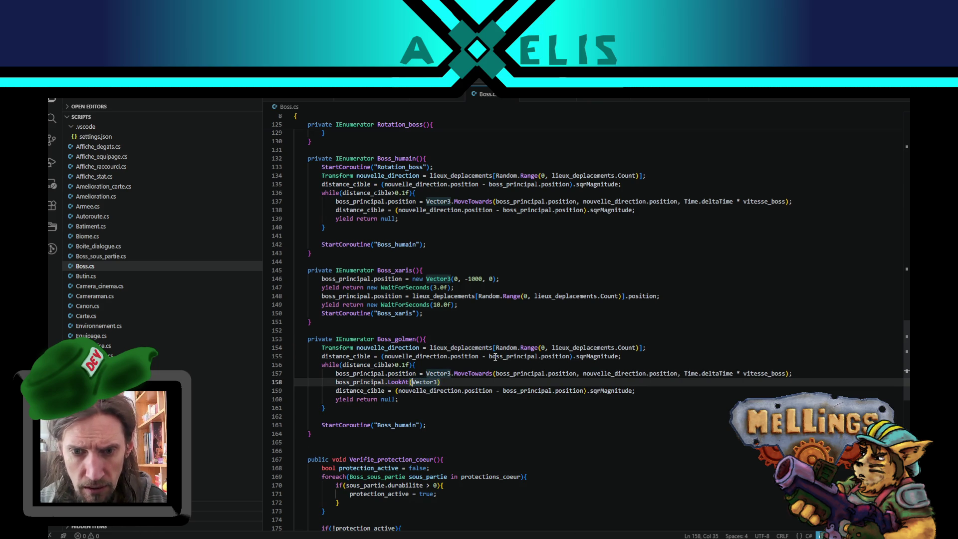
text(new)
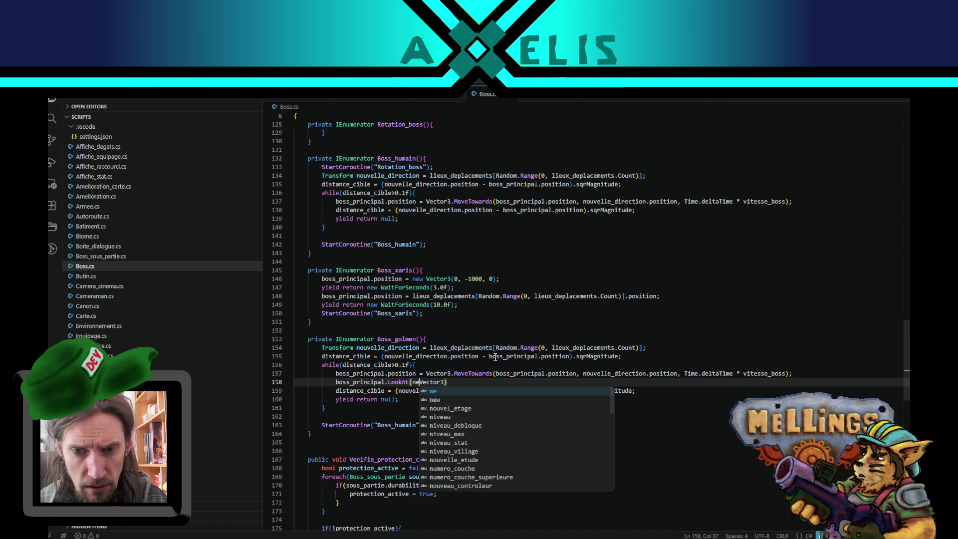
key(ctrl+Right)
text(.ze)
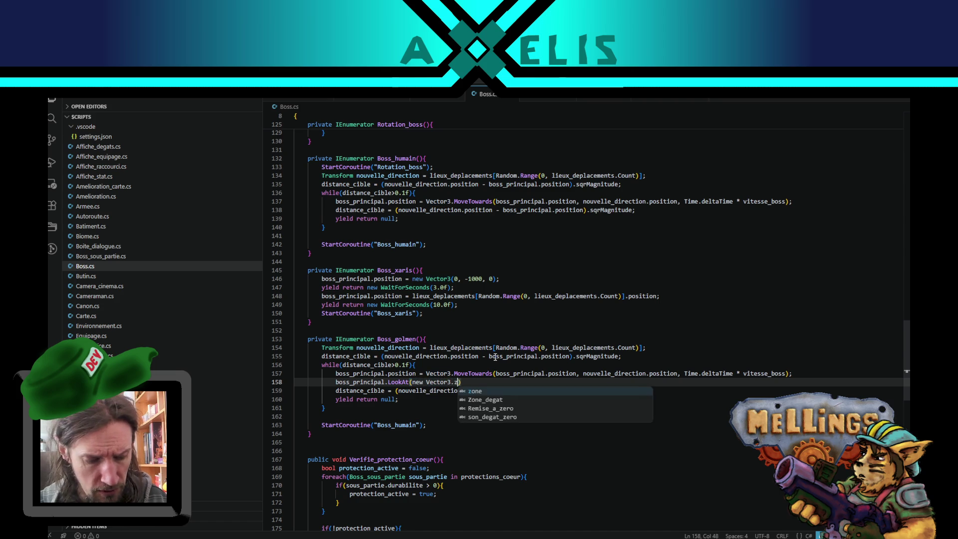
key(Tab)
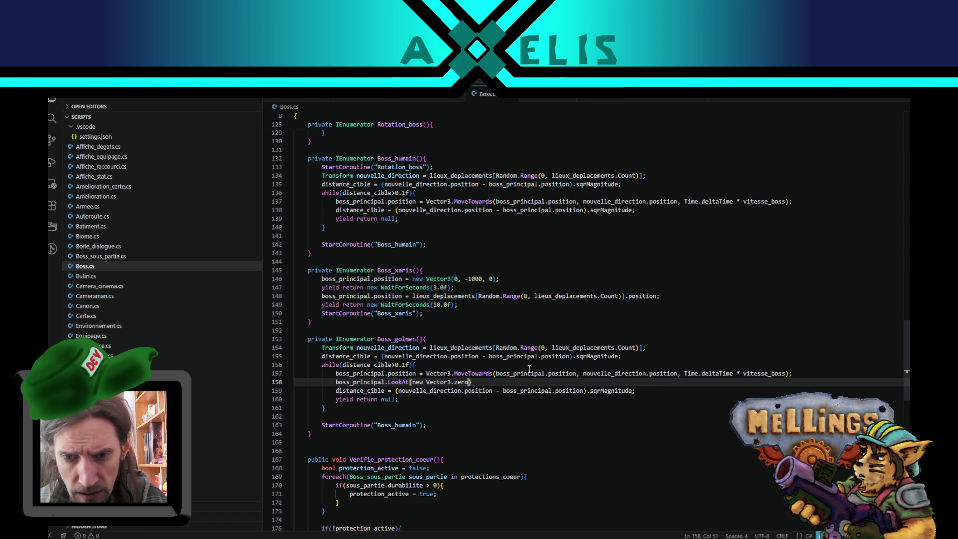
text(;)
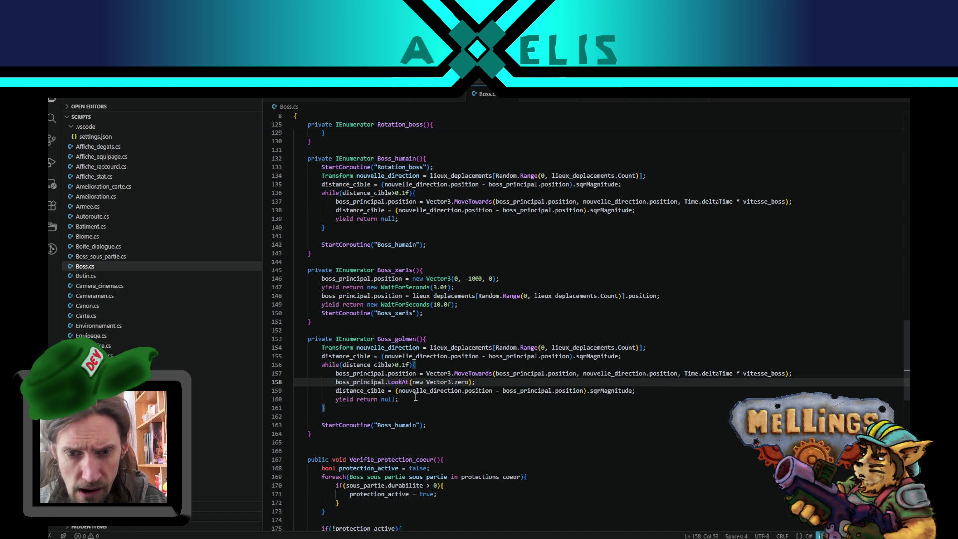
Remove the stray new keyword from the LookAt argument, leaving LookAt(Vector3.zero)
scroll(437, 382, down, 2)
drag(412, 337, 470, 336)
key(BackSpace)
key(ctrl+z)
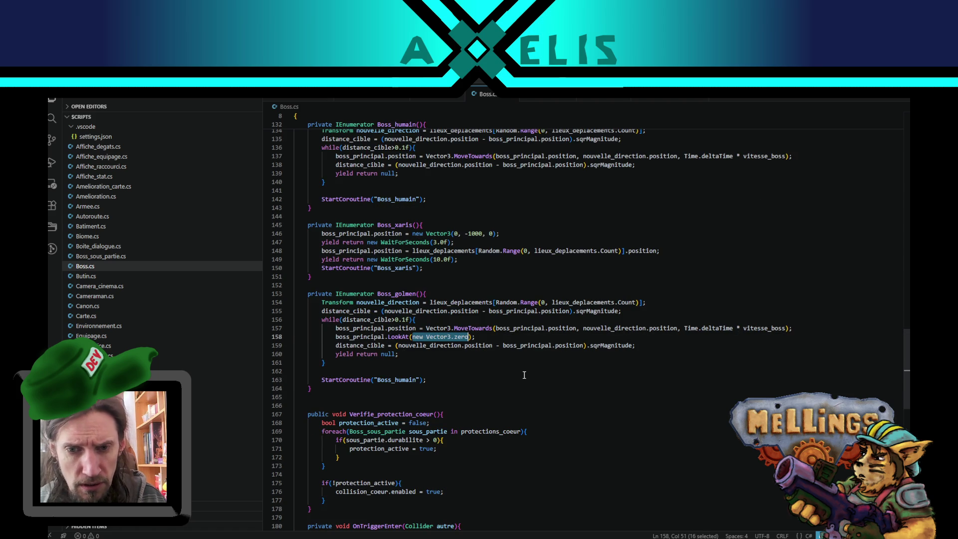
key(BackSpace)
key(Delete)
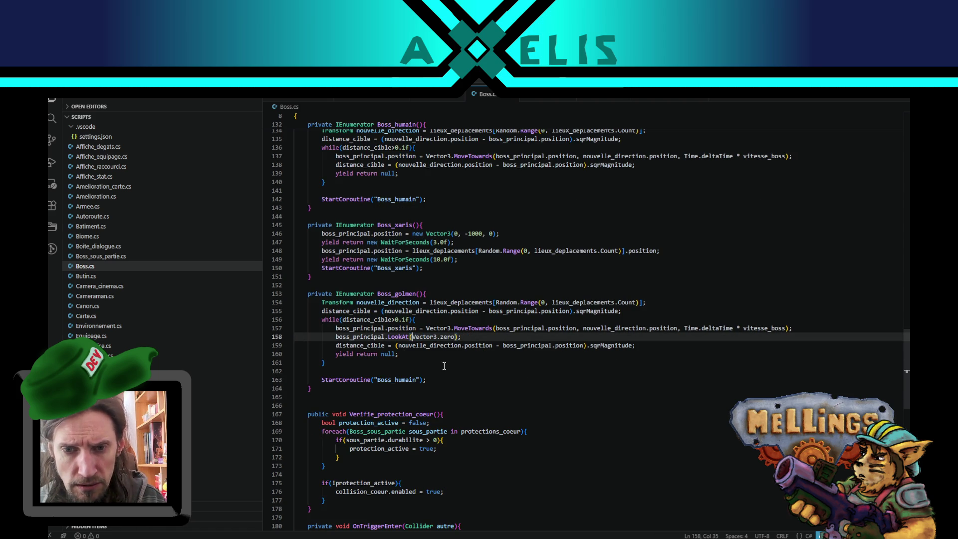
click(447, 320)
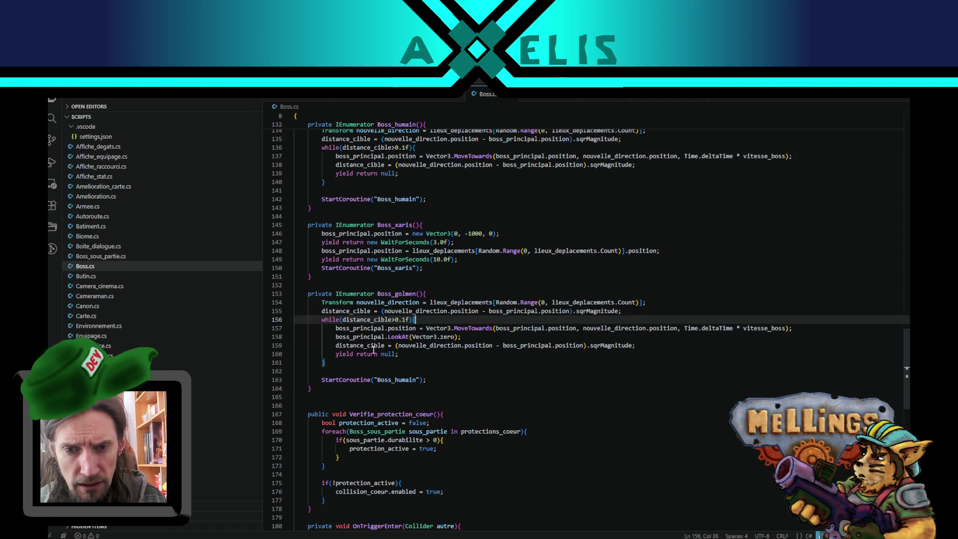
Let Unity recompile the scripts, clear the Console, and return to the code editor
key(alt+Tab)
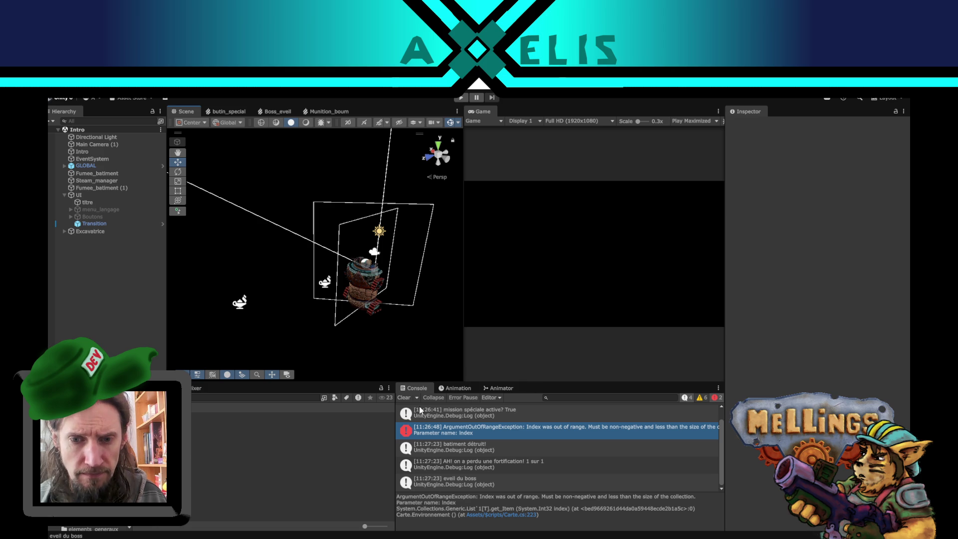
click(404, 398)
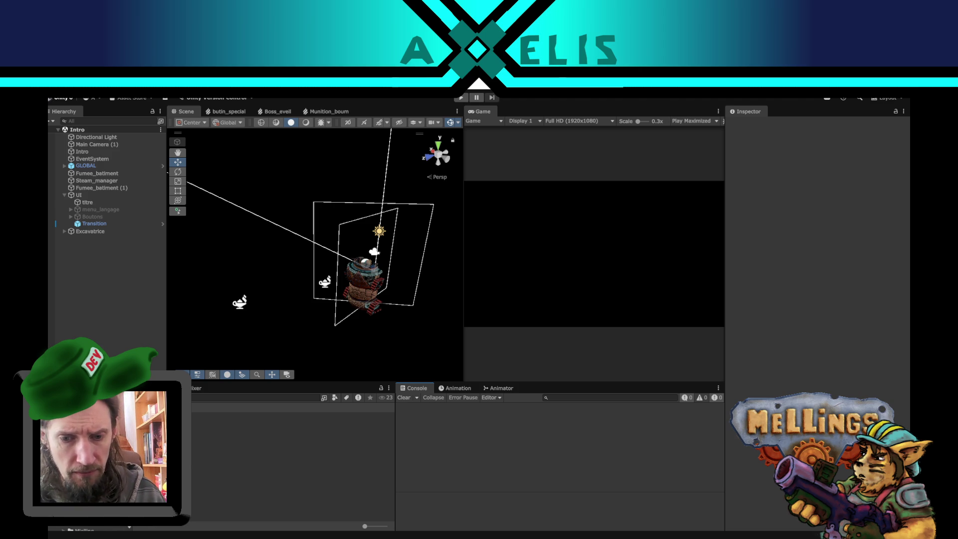
key(alt+Tab)
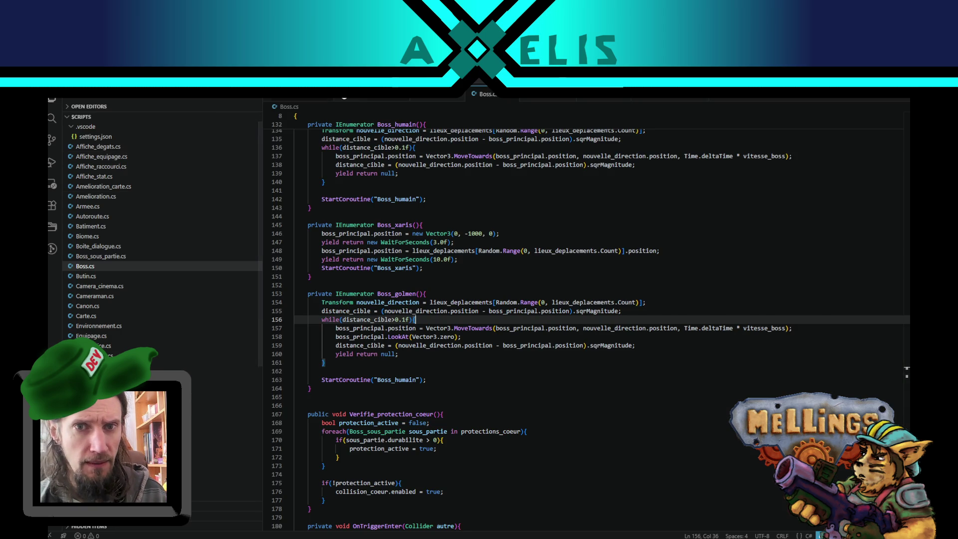
key(ctrl+Tab)
In melling_profil.savg, replace xaris with golmer to set mission_boss_golmer, then return to Unity
click(425, 329)
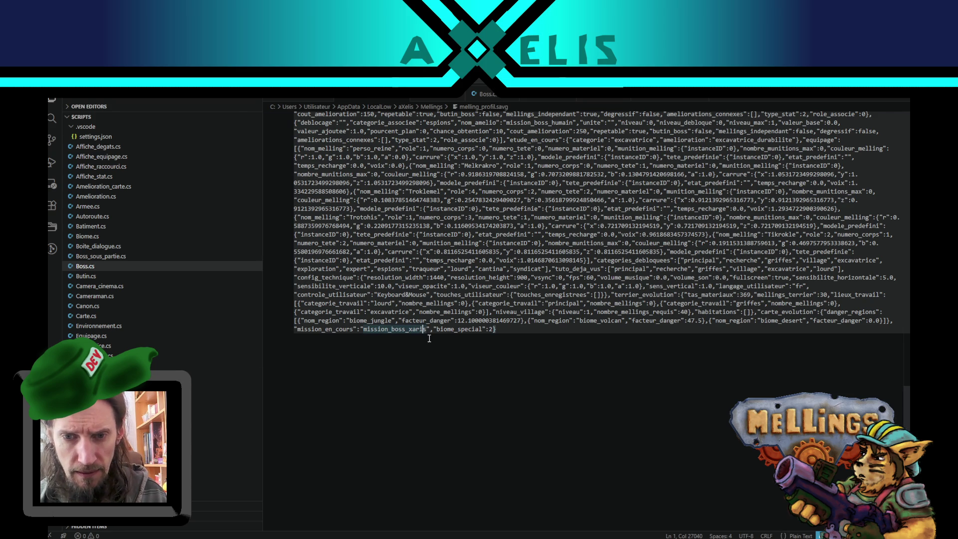
key(BackSpace)
key(BackSpace)
key(BackSpace)
key(Delete)
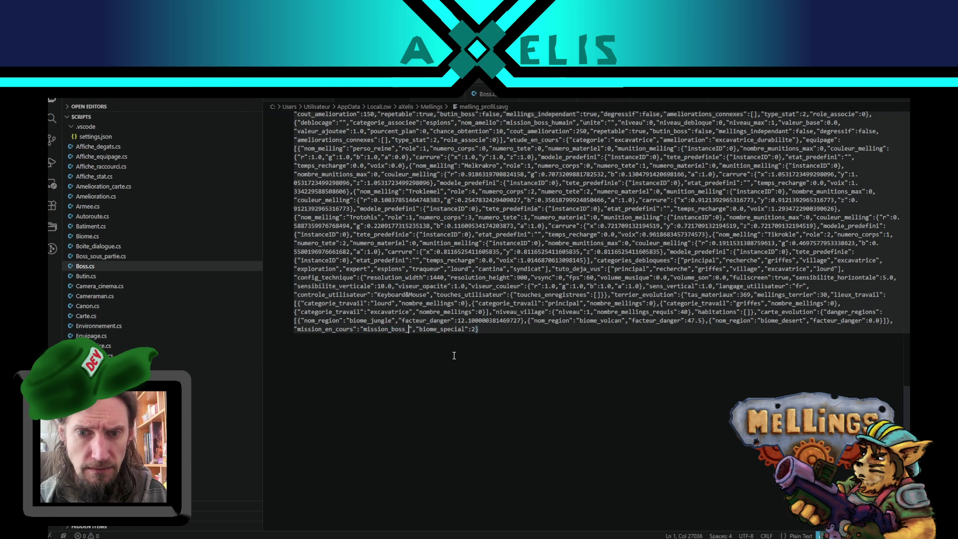
text(golmer)
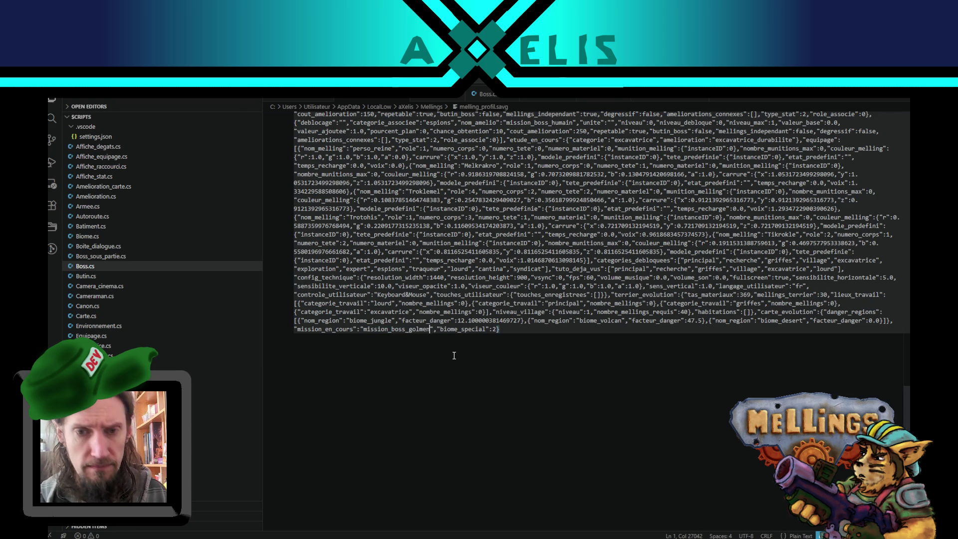
key(alt+Tab)
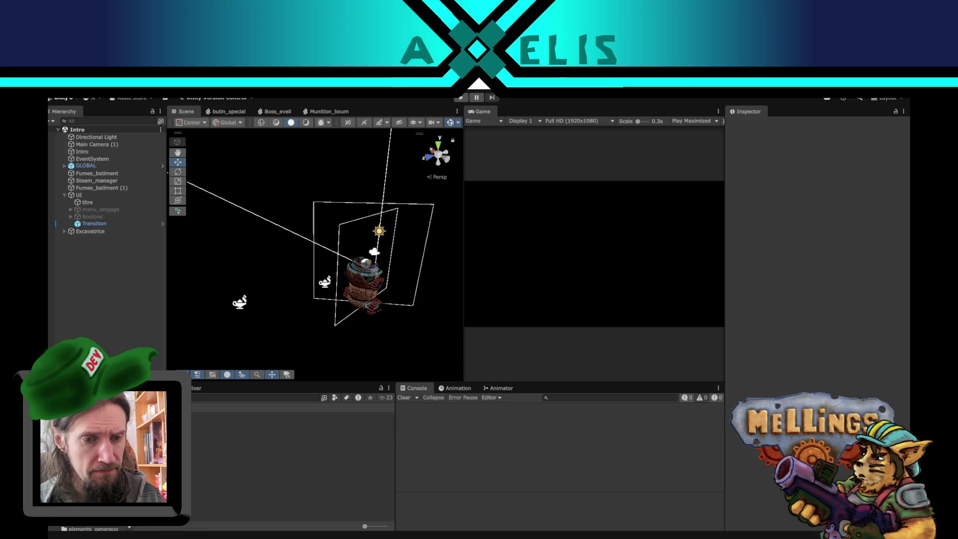
Open the Bataille scene and pan the view across the terrain
double_click(160, 437)
key(q)
mouse_move(300, 274)
mouse_down()
mouse_move(394, 303)
mouse_move(321, 334)
mouse_up()
key(w)
Drag Boss_golmen into the scene, reset its Transform to 0, 0, 0, and open its prefab
click(206, 398)
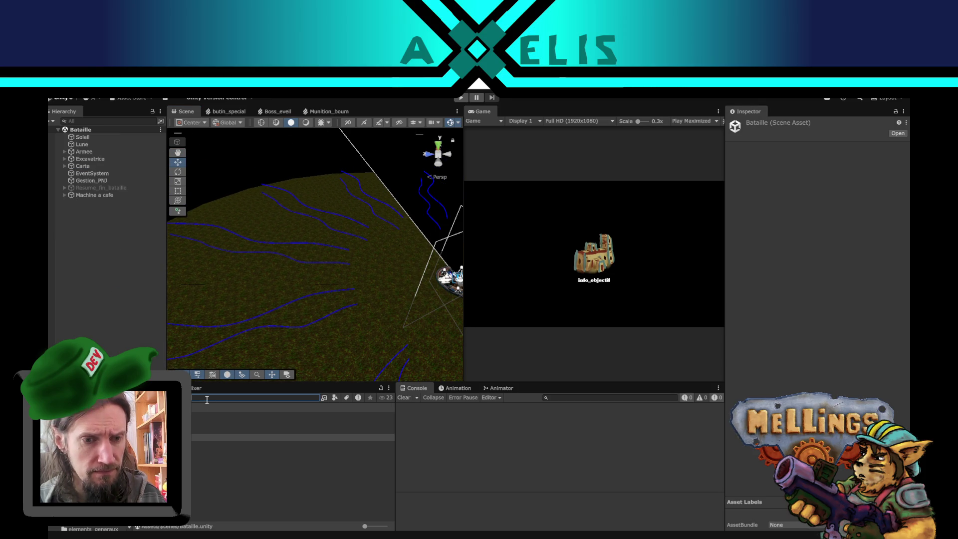
text(boss)
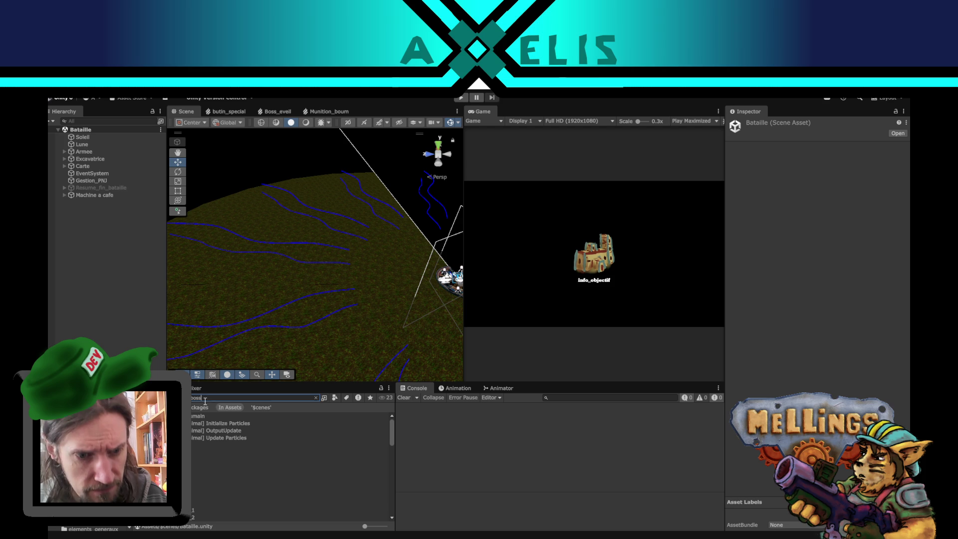
drag(225, 454, 94, 310)
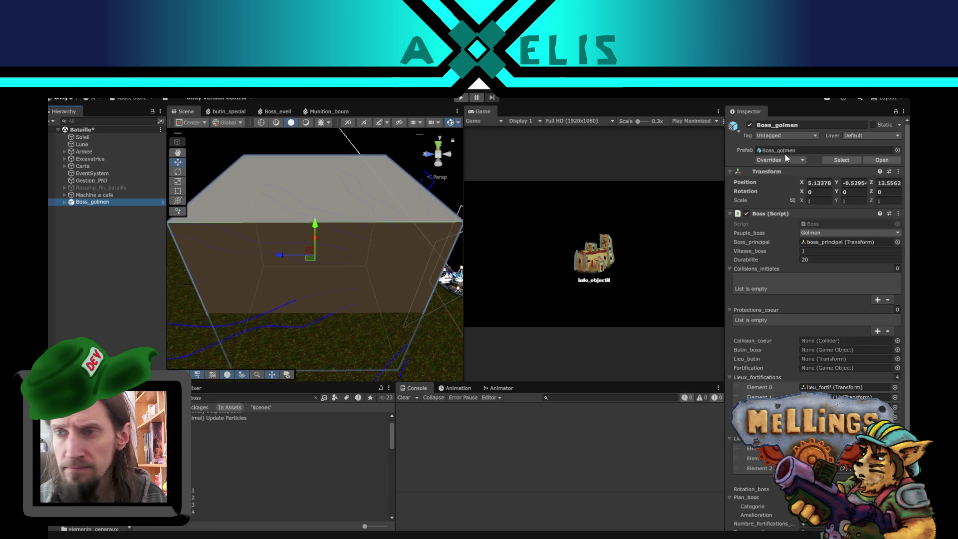
right_click(822, 168)
click(829, 175)
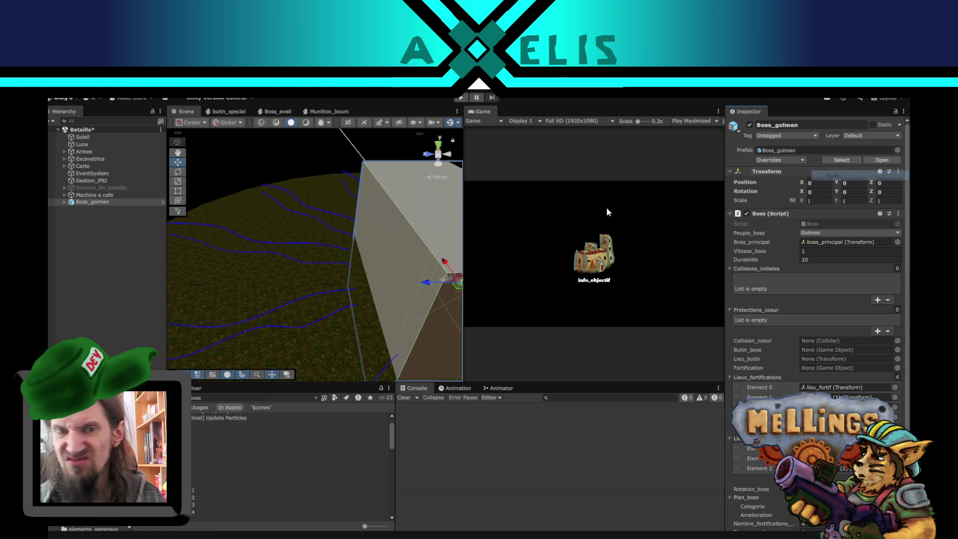
drag(351, 269, 253, 250)
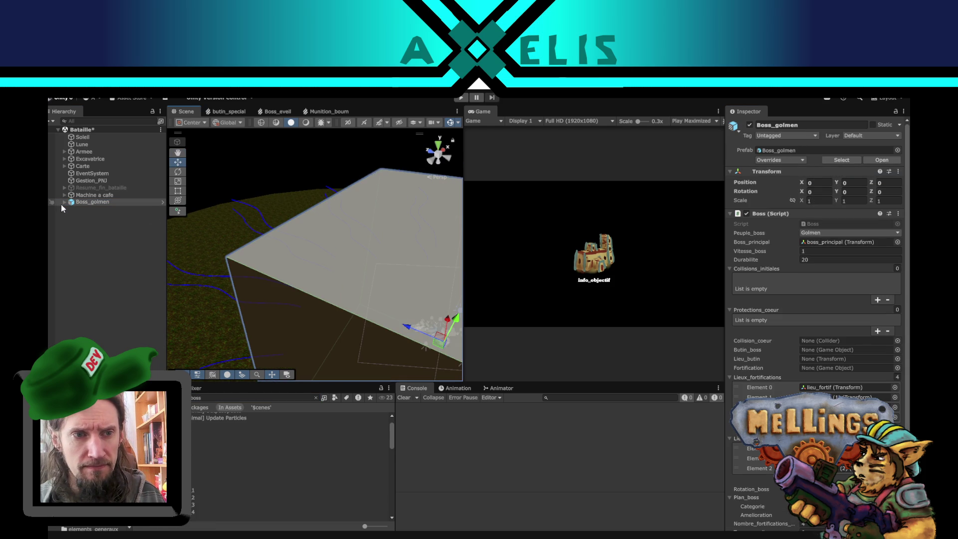
click(162, 202)
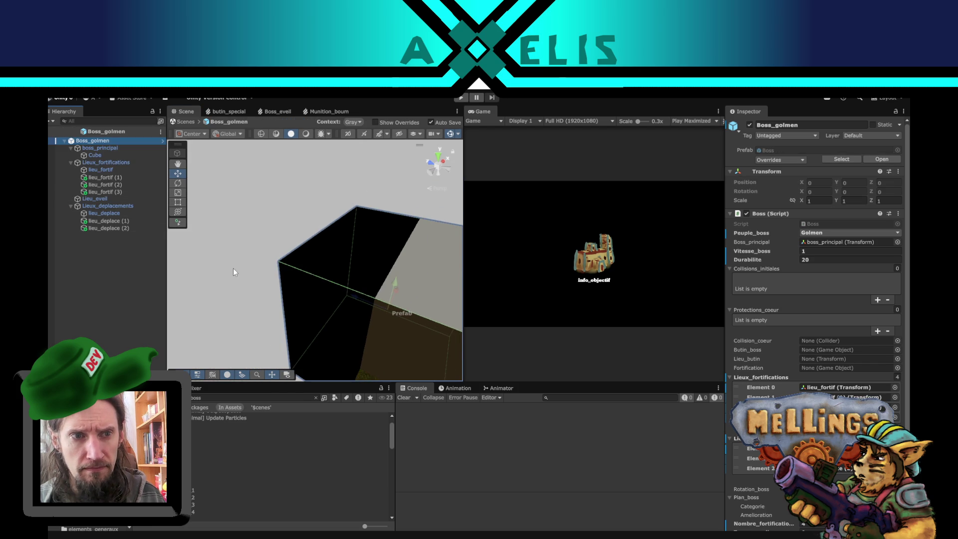
Inspect the lieu_fortif, boss_principal and Boss_golmen root transforms, then reopen the prefab
click(232, 268)
click(98, 172)
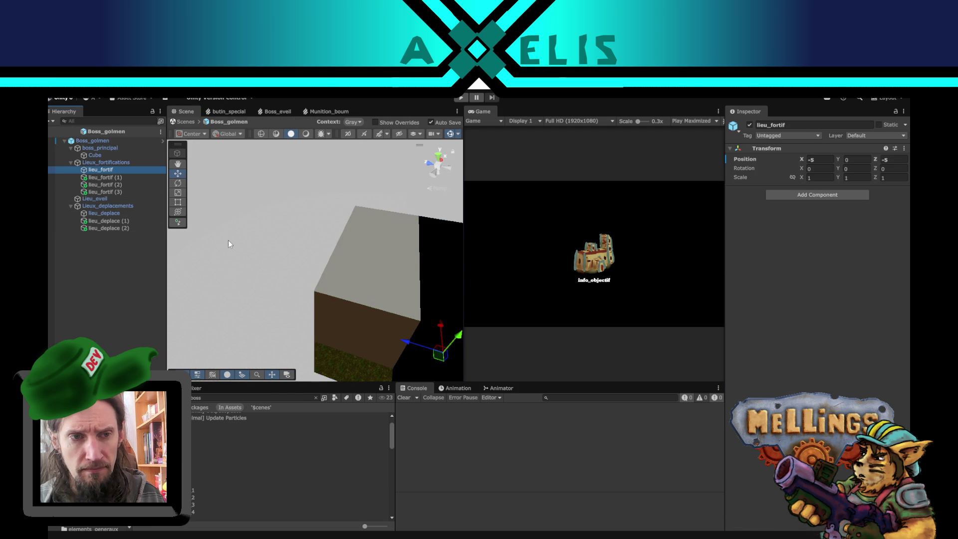
click(103, 147)
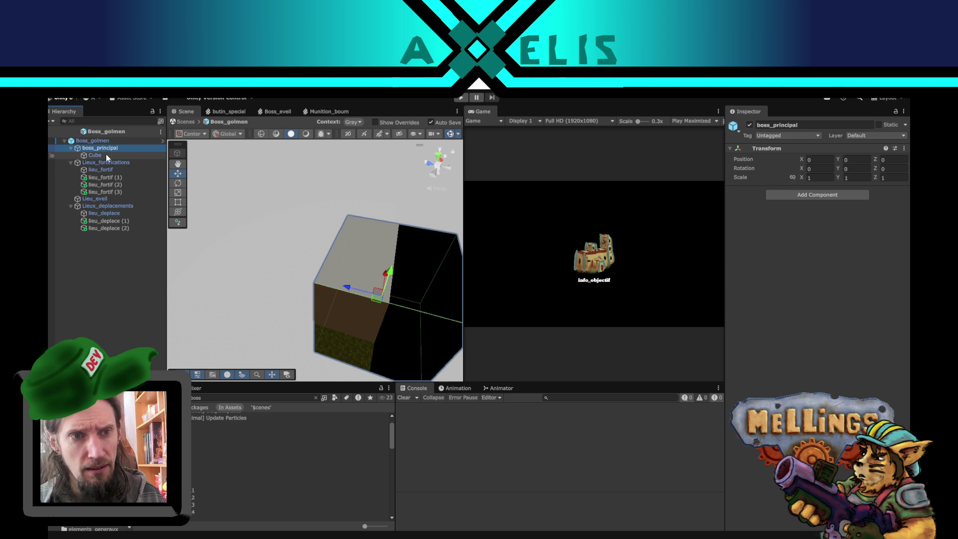
click(105, 142)
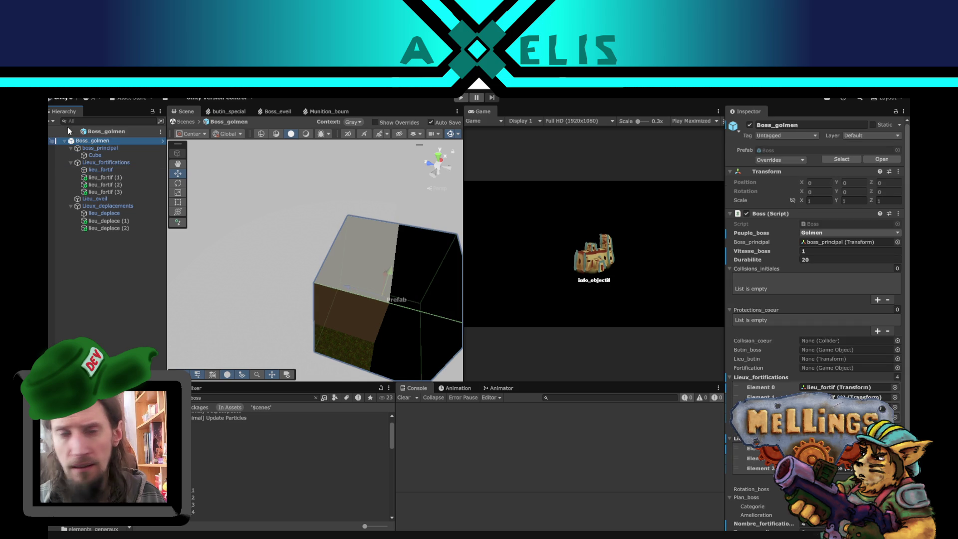
click(57, 142)
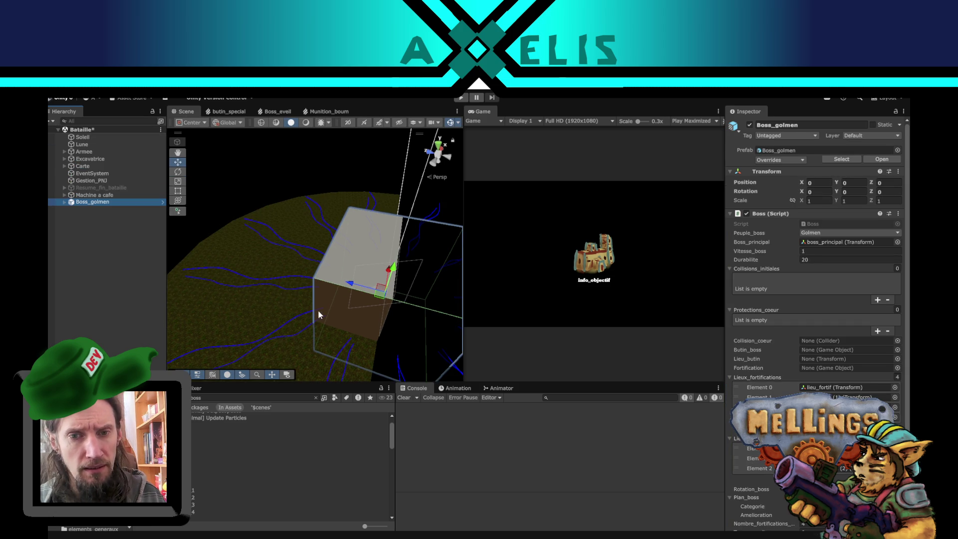
click(63, 202)
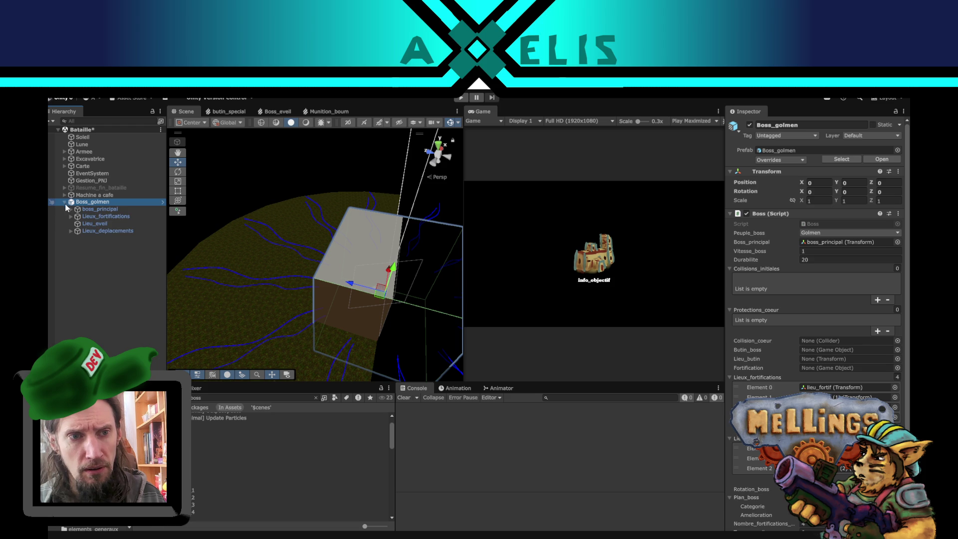
click(163, 202)
Multi-select boss_principal together with lieu_fortif through lieu_fortif (3)
ctrl+click(106, 171)
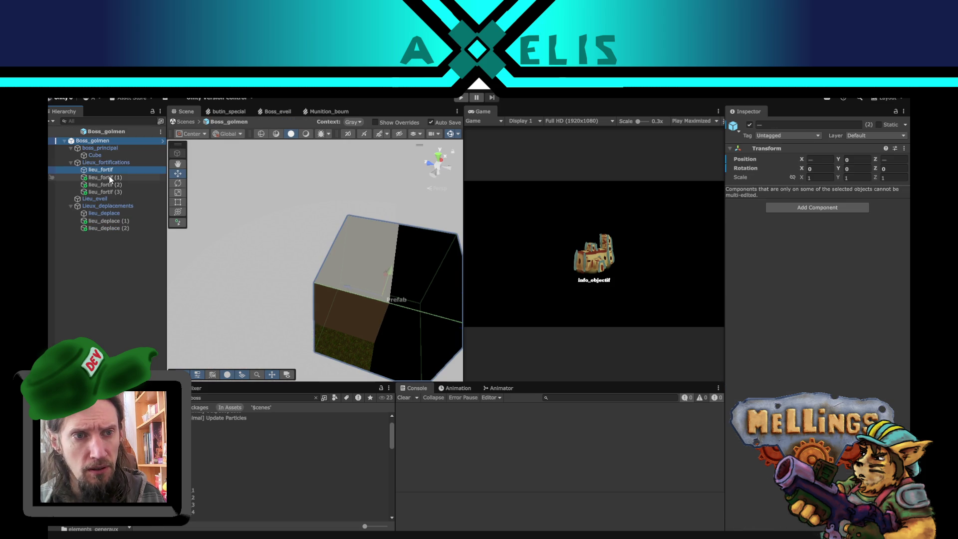
shift+click(109, 185)
ctrl+click(112, 191)
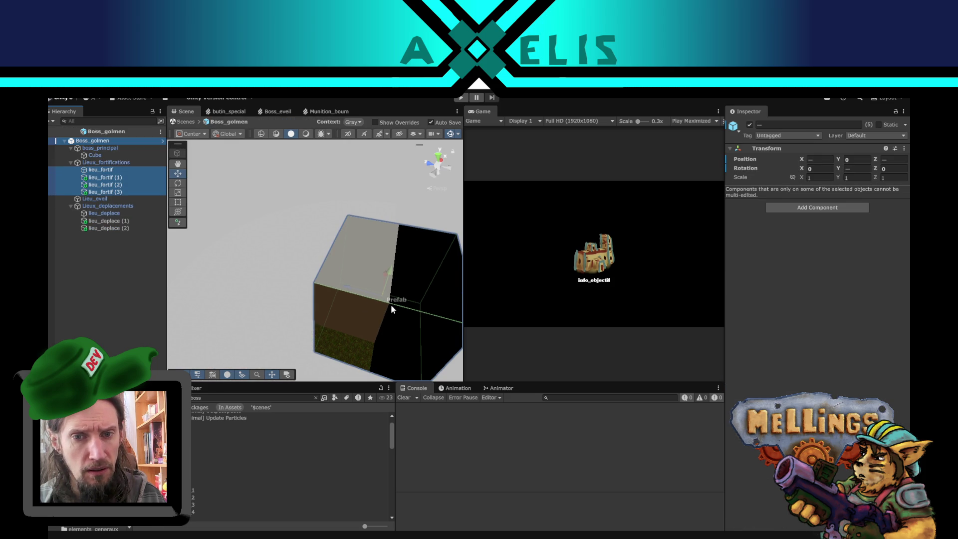
mouse_move(332, 265)
mouse_down()
mouse_move(355, 282)
mouse_move(349, 258)
mouse_move(367, 256)
mouse_up()
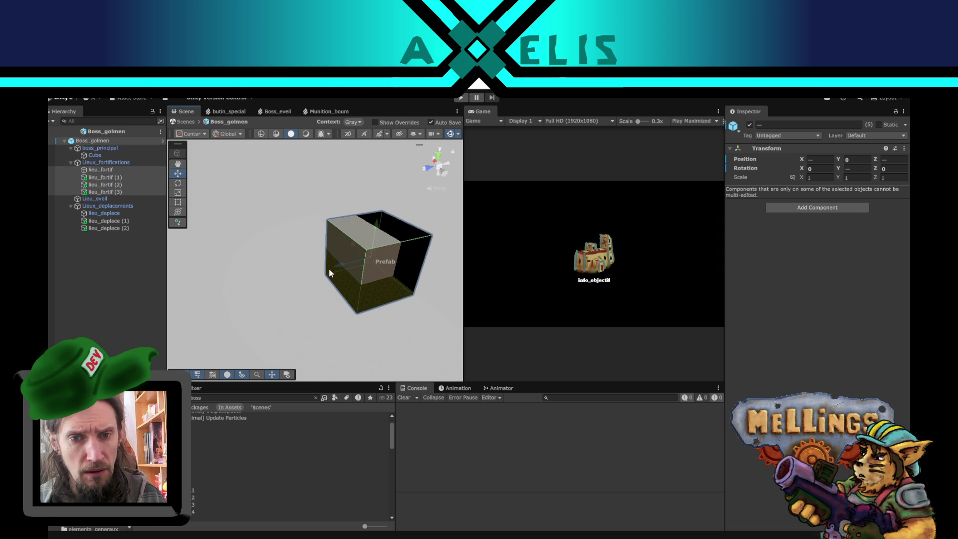
click(96, 153)
click(96, 151)
ctrl+click(102, 171)
ctrl+click(105, 178)
ctrl+click(104, 184)
ctrl+click(104, 192)
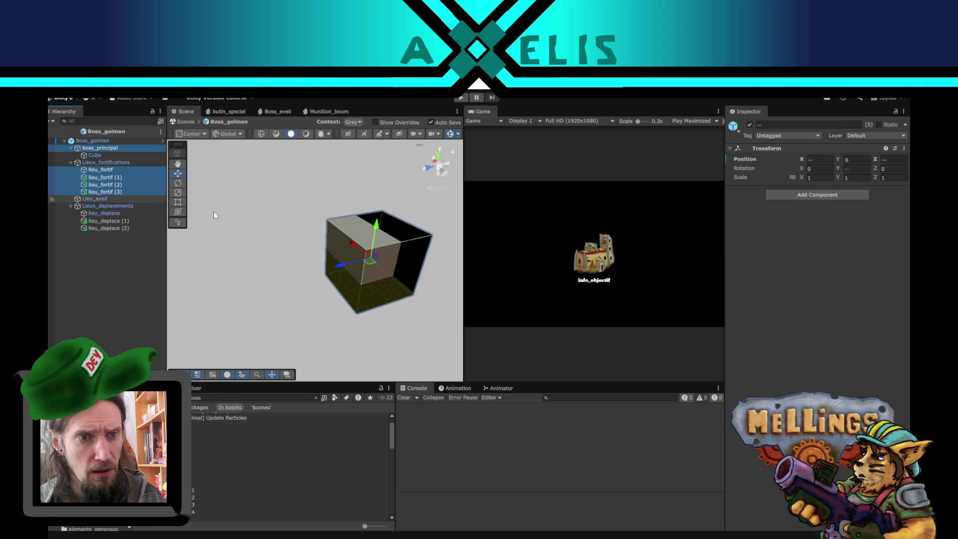
Slide the selected objects along Z and X, then save the prefab
drag(338, 269, 245, 283)
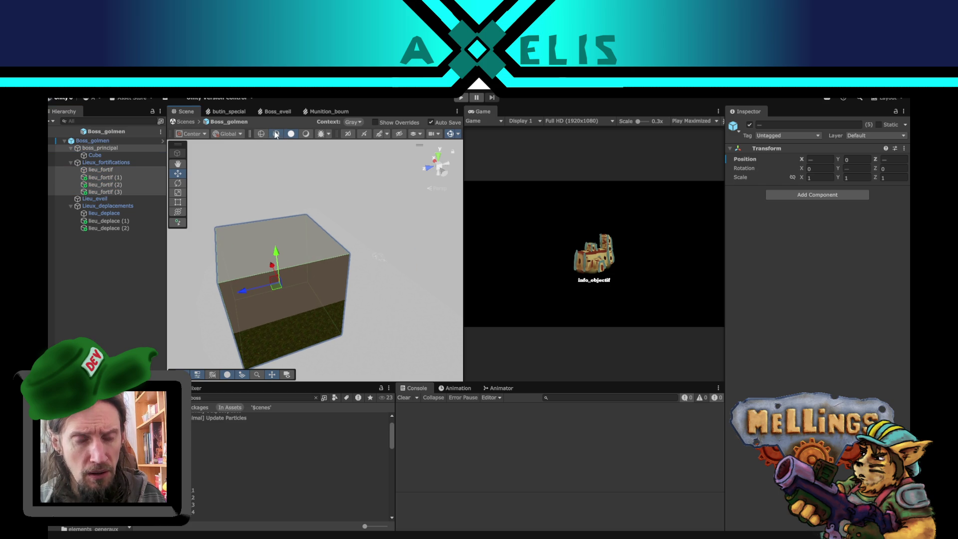
click(276, 133)
mouse_move(361, 240)
mouse_down()
mouse_move(252, 323)
mouse_move(307, 247)
mouse_move(274, 253)
mouse_move(338, 214)
mouse_move(390, 208)
mouse_up()
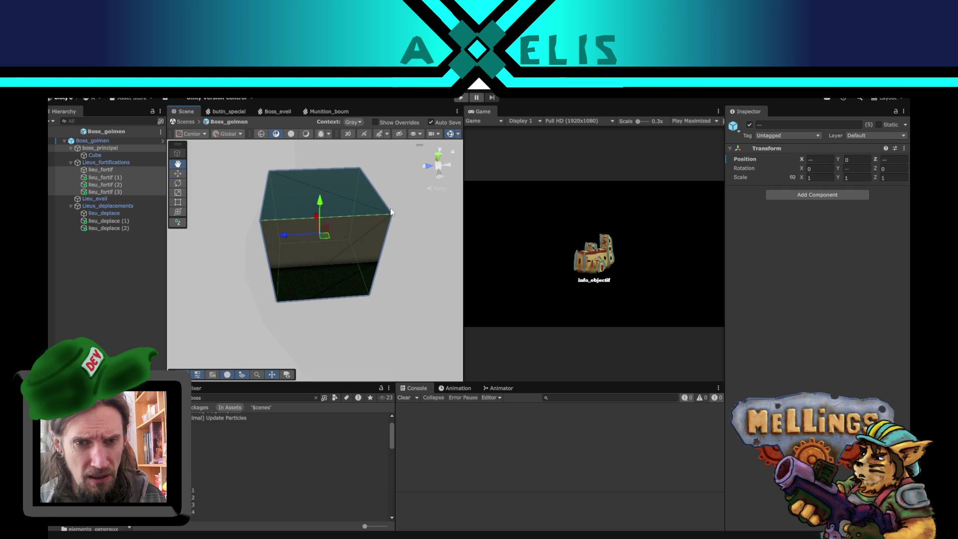
drag(292, 237, 250, 246)
key(ctrl+s)
mouse_move(327, 248)
mouse_down()
mouse_move(268, 253)
mouse_move(252, 210)
mouse_move(300, 247)
mouse_up()
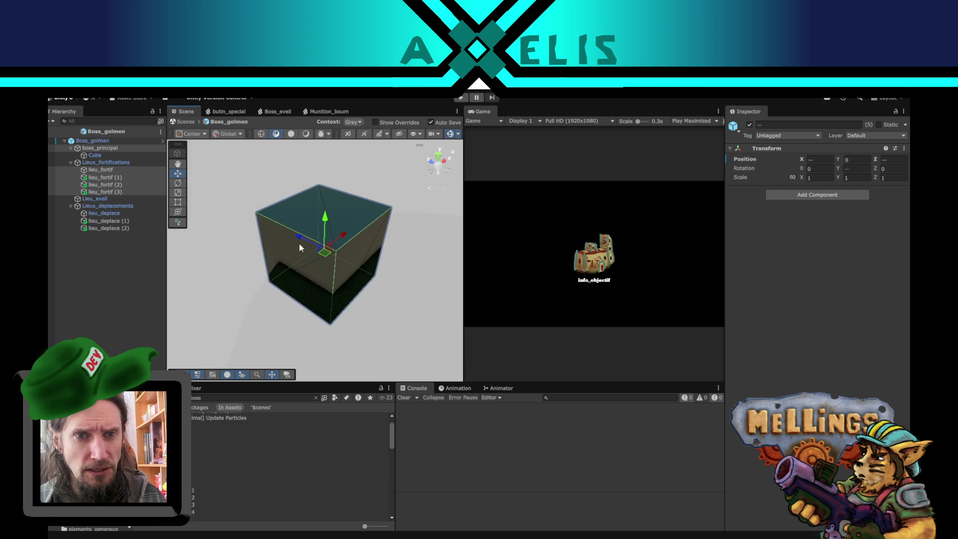
click(291, 134)
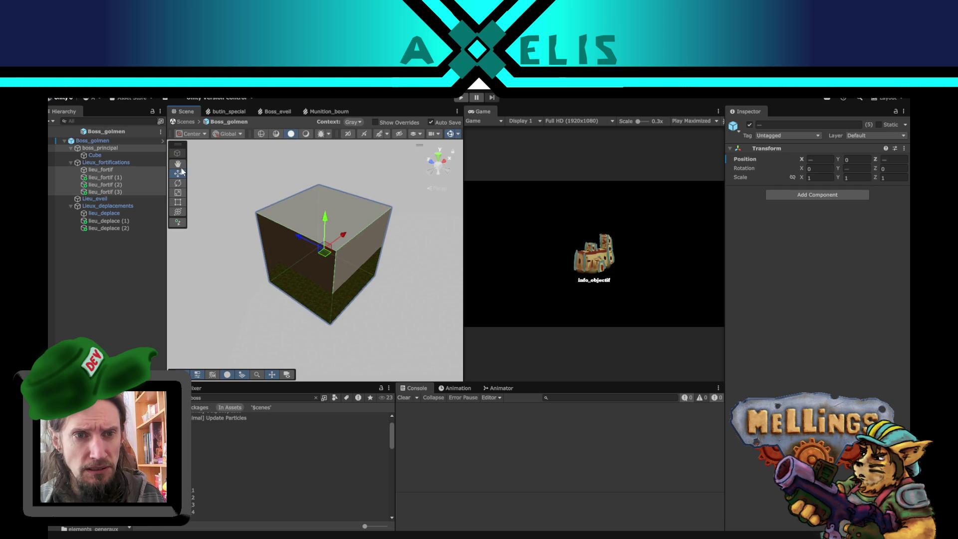
Rotate the Cube body to 45, 45, 45 and save the prefab
click(95, 155)
scroll(286, 220, up, 2)
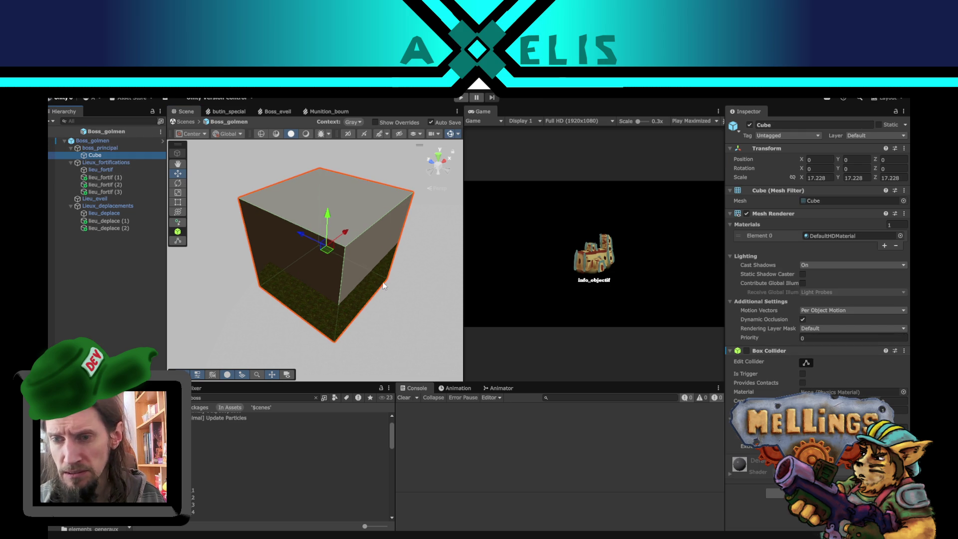
drag(375, 261, 254, 193)
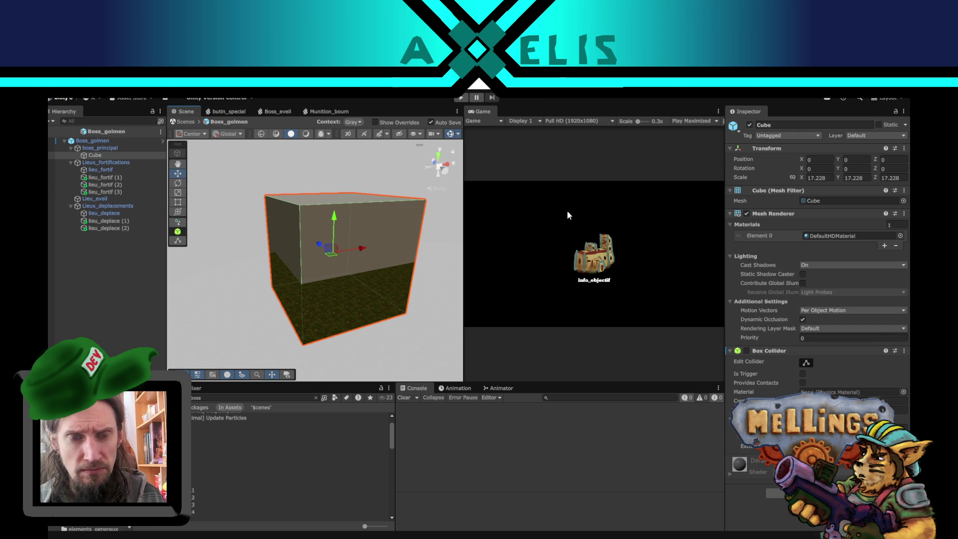
click(818, 169)
text(45)
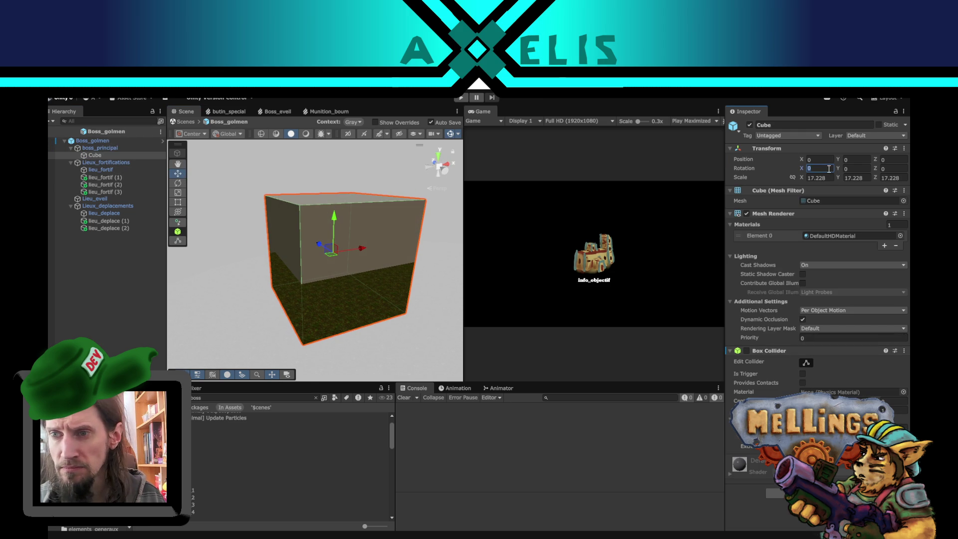
key(Tab)
text(45)
key(Tab)
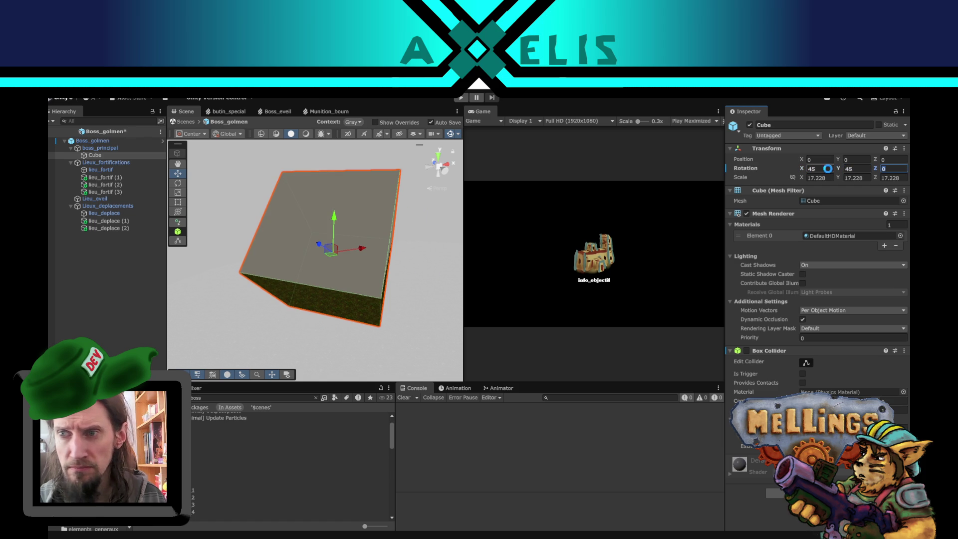
text(45)
key(ctrl+s)
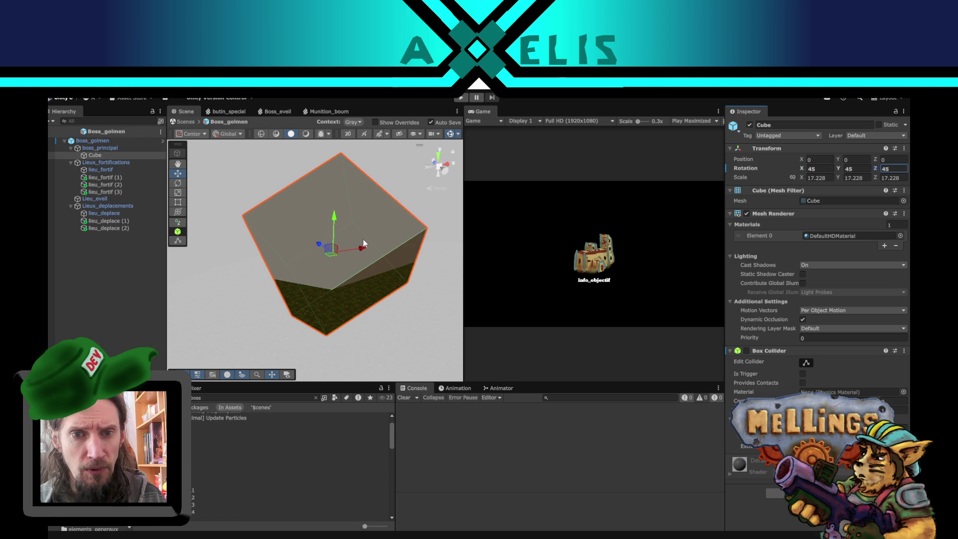
Shrink the Cube to about 9.6 scale
click(181, 194)
drag(330, 252, 313, 257)
click(177, 173)
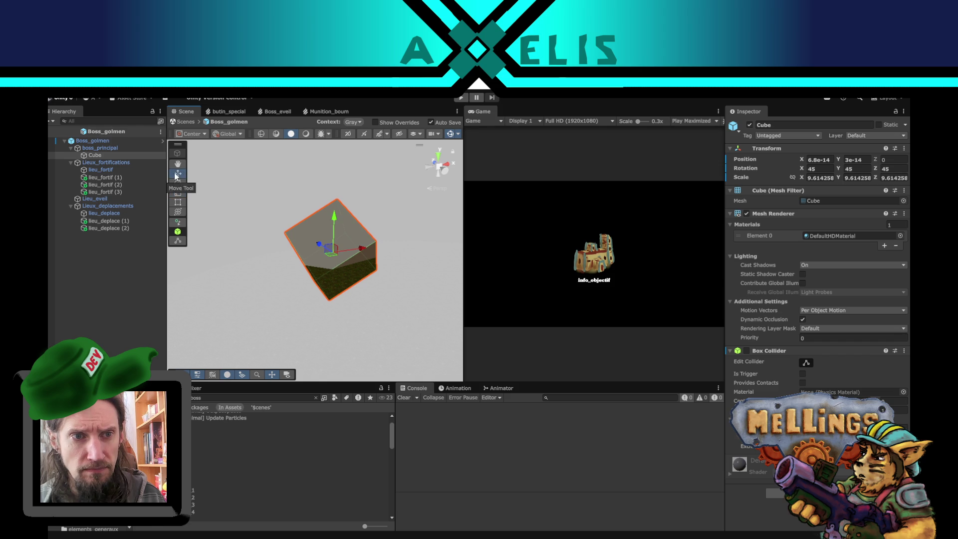
click(124, 179)
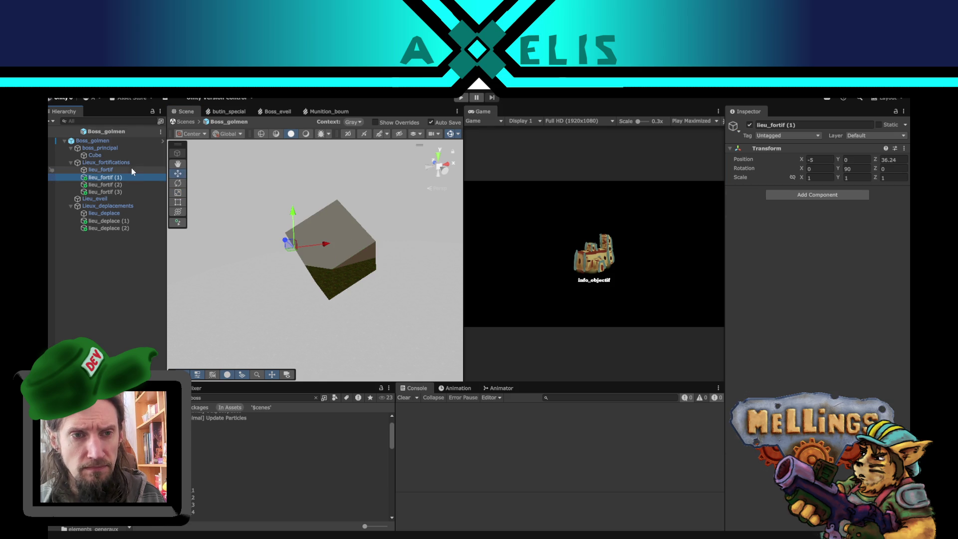
click(104, 157)
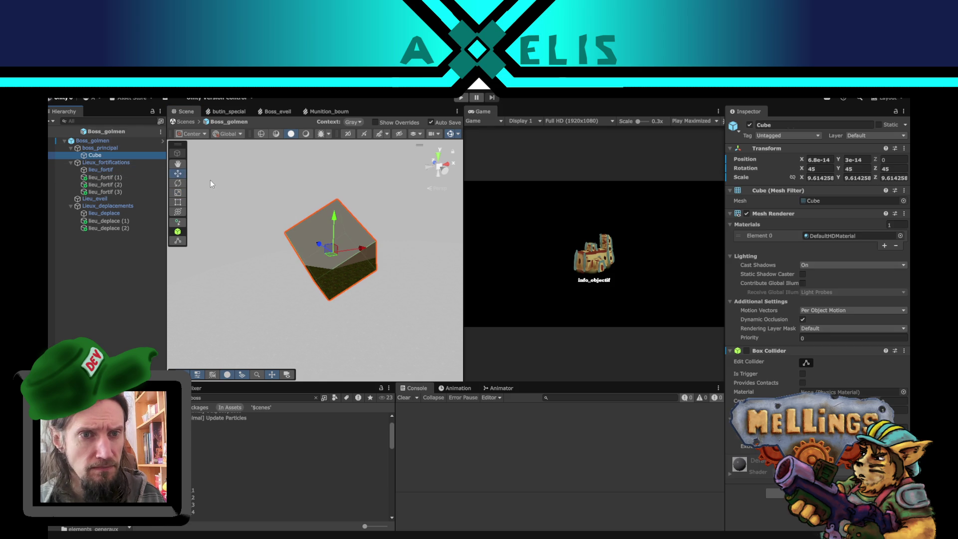
Lower boss_principal along the Y axis, then go back to the Bataille scene
mouse_move(364, 228)
mouse_down()
mouse_move(314, 218)
mouse_move(338, 222)
mouse_up()
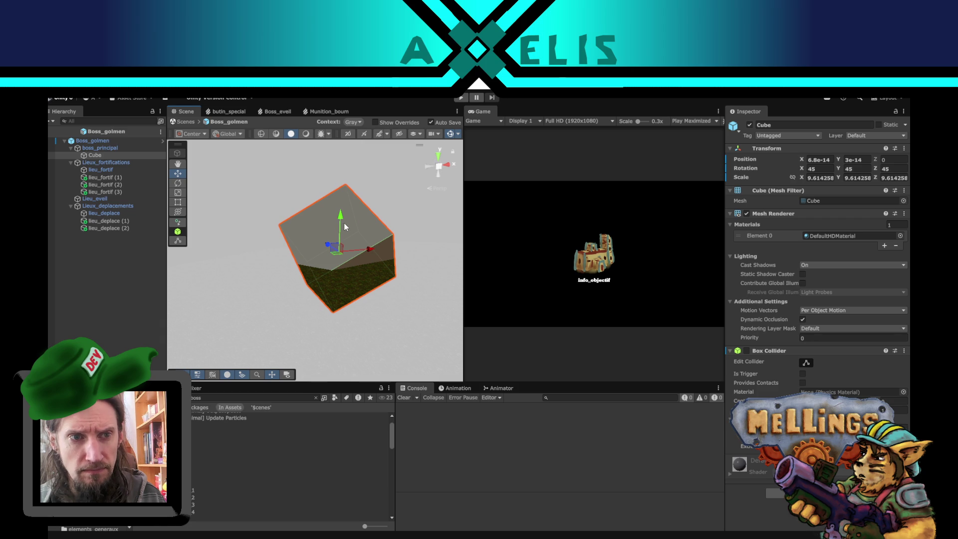
click(121, 156)
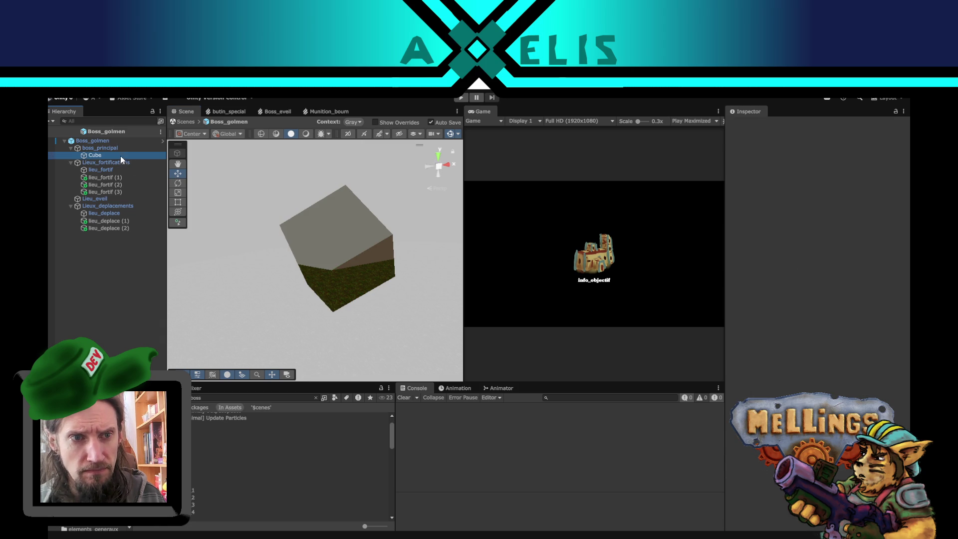
click(110, 148)
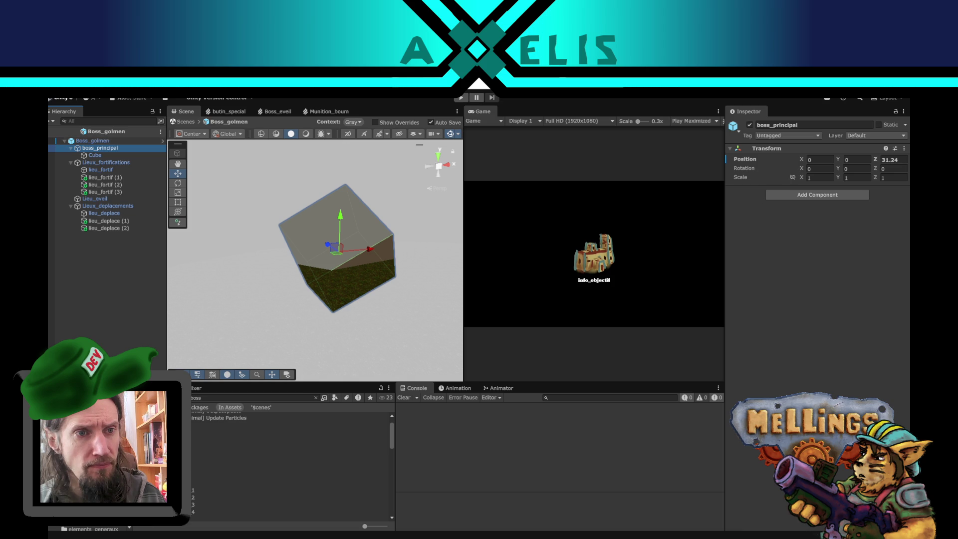
drag(340, 222, 339, 257)
mouse_move(309, 299)
mouse_down()
mouse_move(282, 336)
mouse_move(295, 420)
mouse_move(728, 249)
mouse_move(522, 262)
mouse_move(531, 181)
mouse_move(417, 284)
mouse_move(380, 285)
mouse_move(372, 305)
mouse_move(363, 271)
mouse_move(348, 339)
mouse_move(368, 359)
mouse_move(363, 289)
mouse_move(279, 252)
mouse_up()
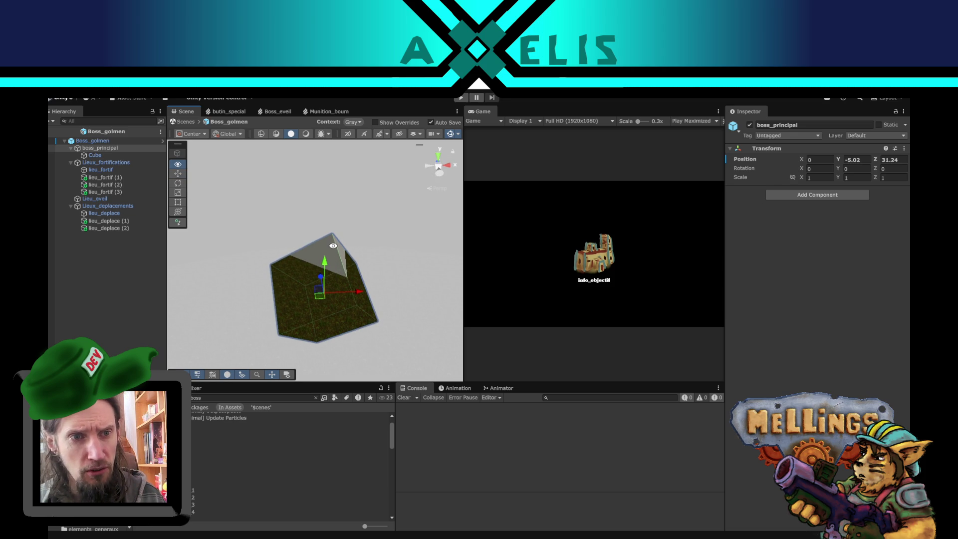
click(92, 170)
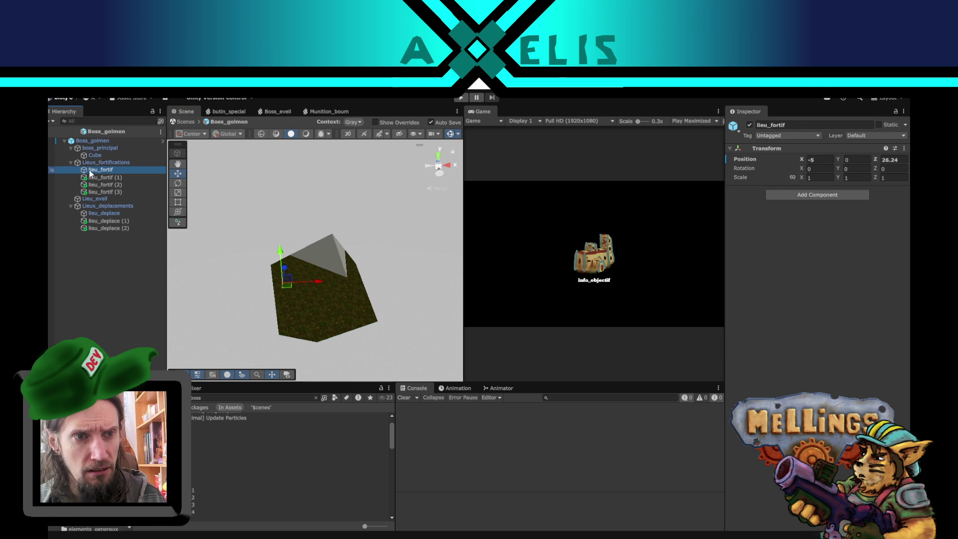
click(54, 131)
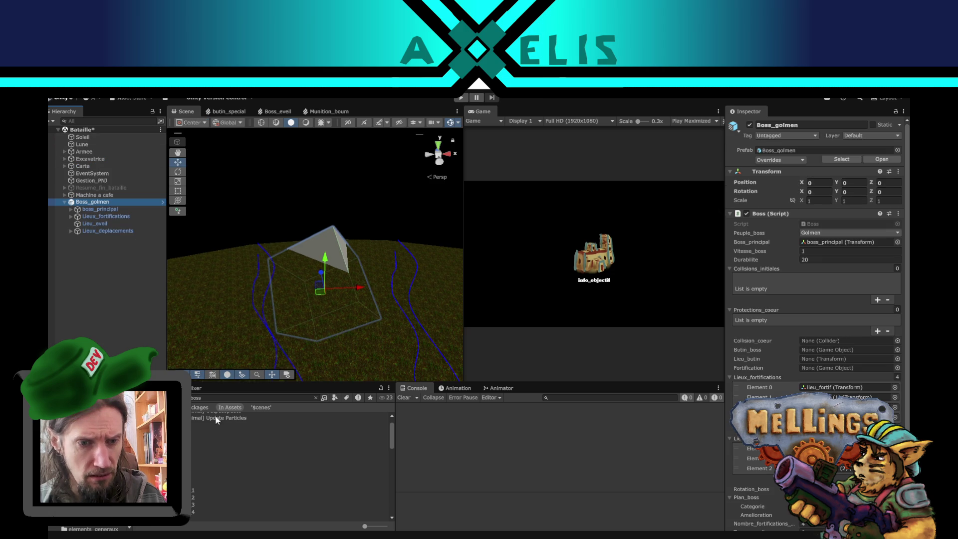
Duplicate the bat_golmen_1_base prefab in the Golmen folder
click(316, 398)
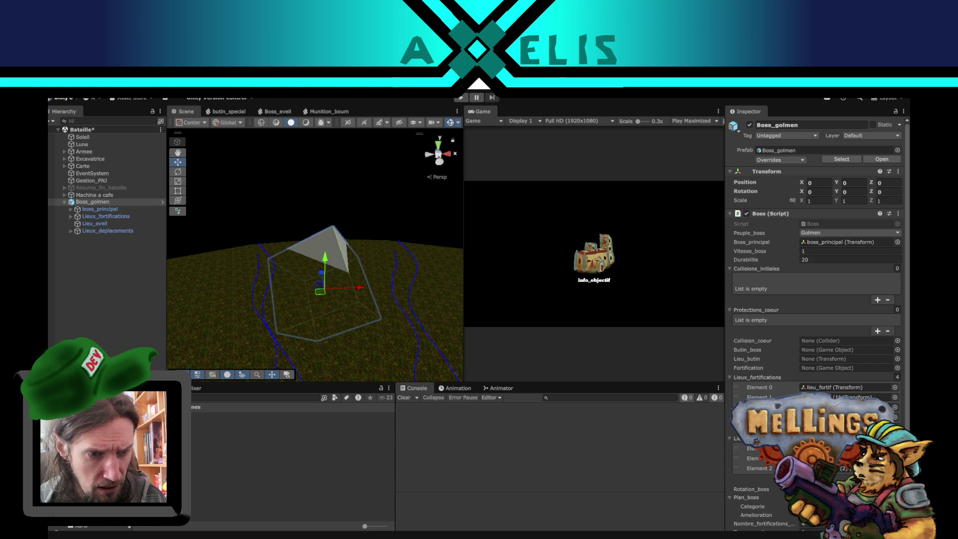
double_click(169, 416)
scroll(192, 438, down, 5)
scroll(201, 461, down, 3)
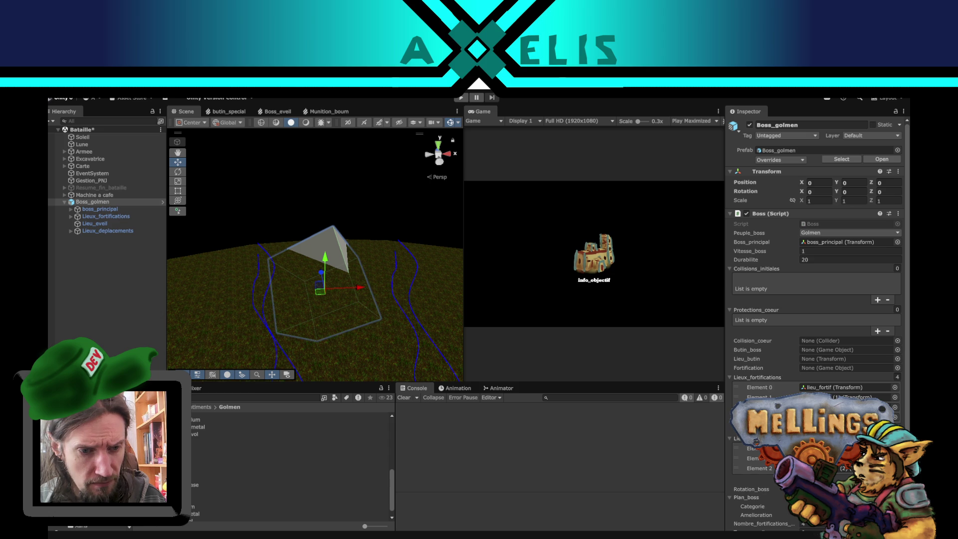
scroll(218, 469, down, 1)
click(220, 475)
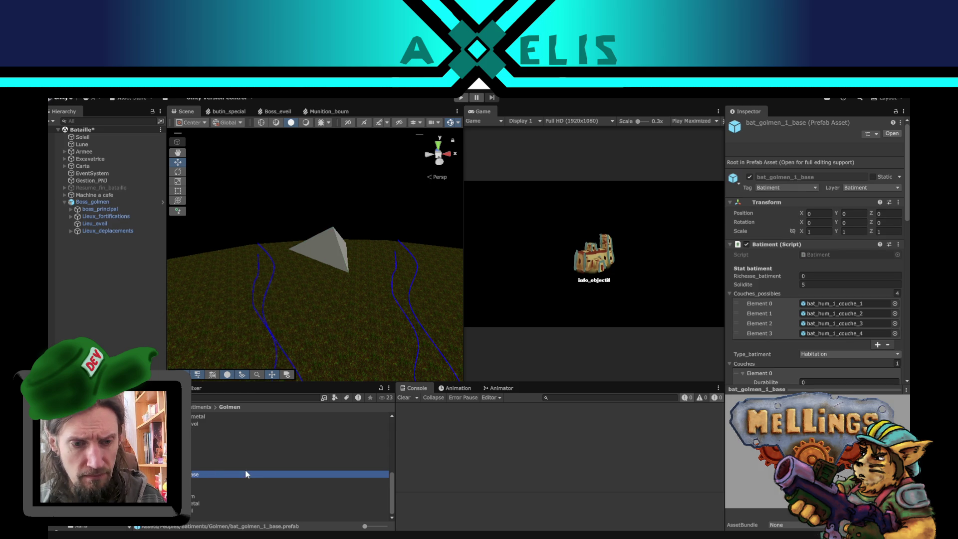
key(ctrl+d)
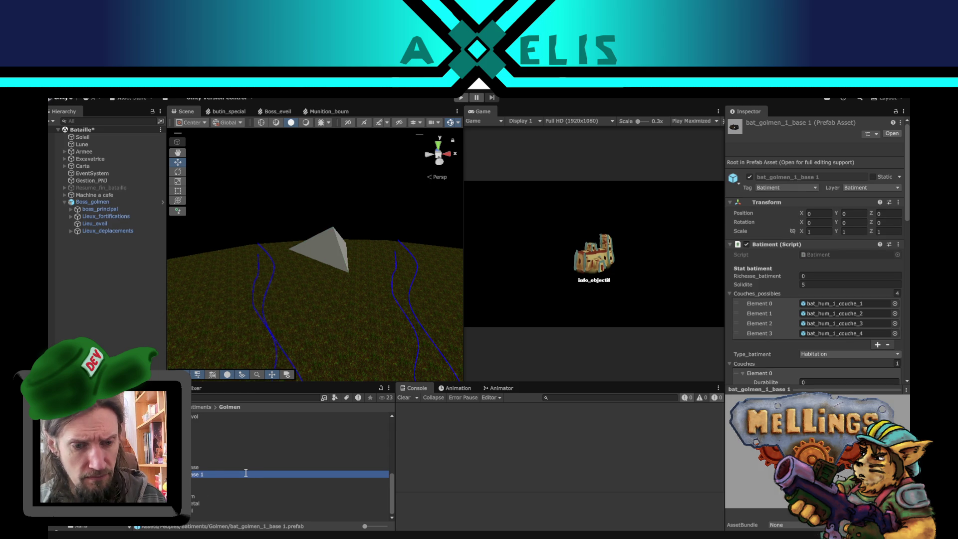
Rename the copy to fortification_gol and open it for editing
click(246, 474)
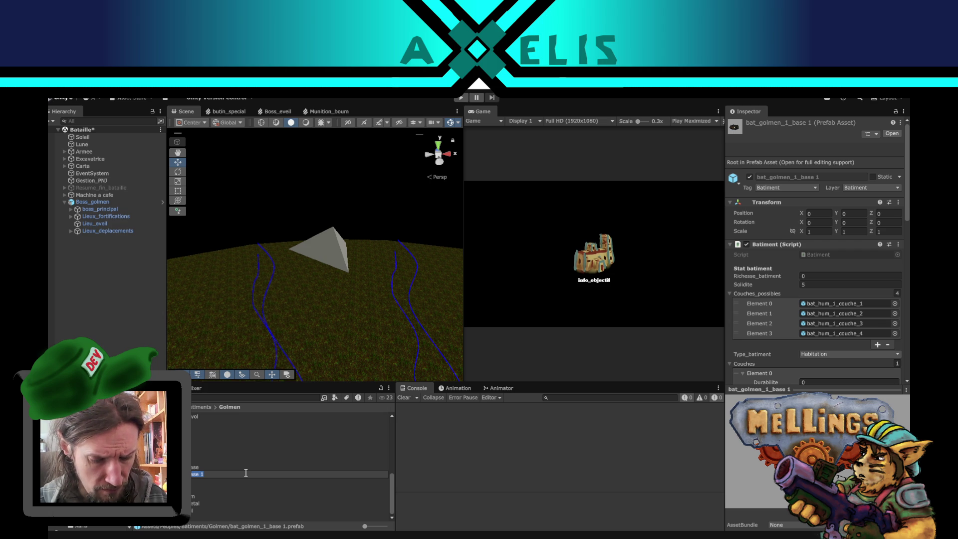
key(BackSpace)
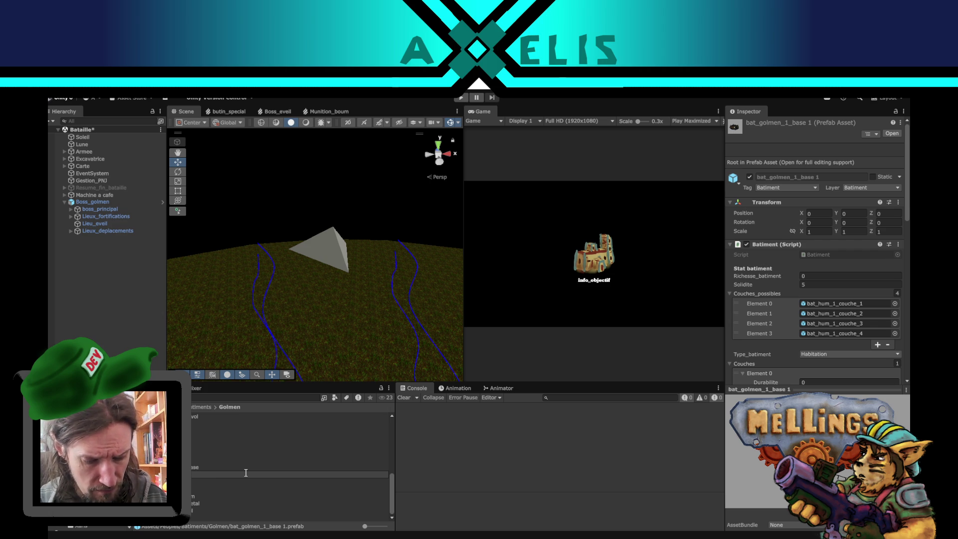
text(fortification_gol)
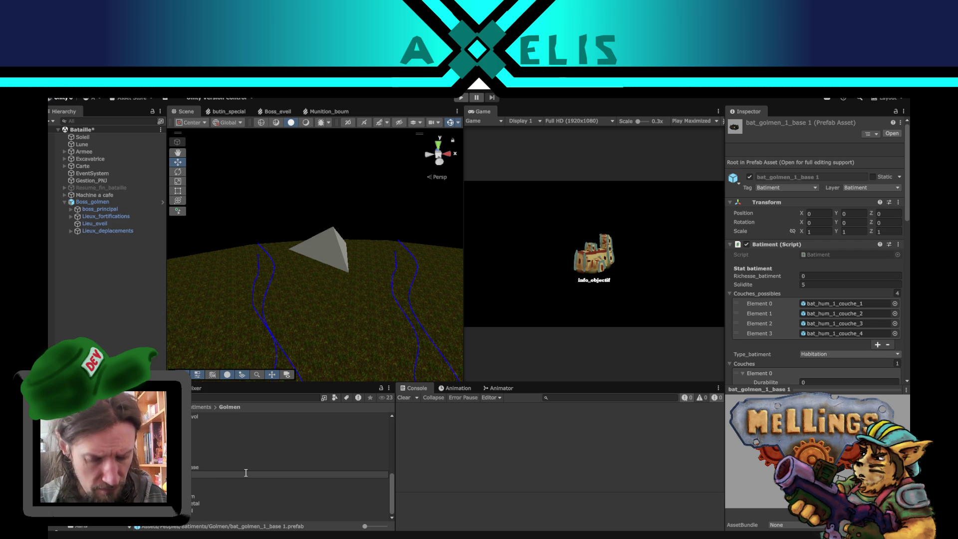
key(Return)
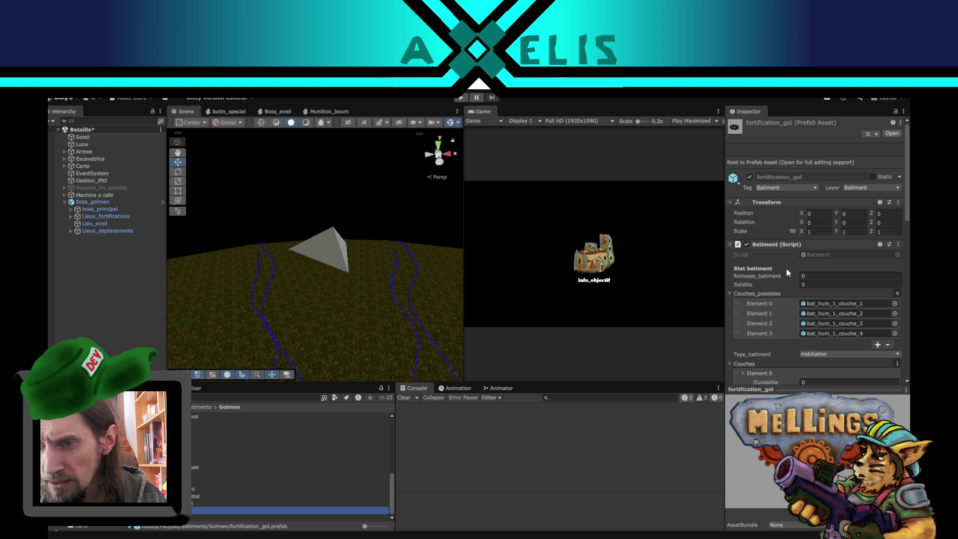
scroll(838, 272, down, 3)
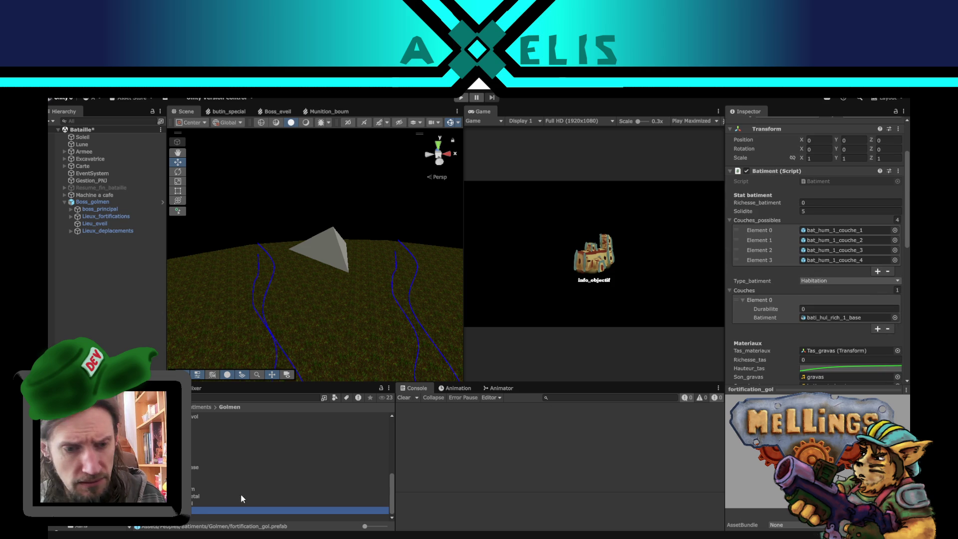
double_click(225, 510)
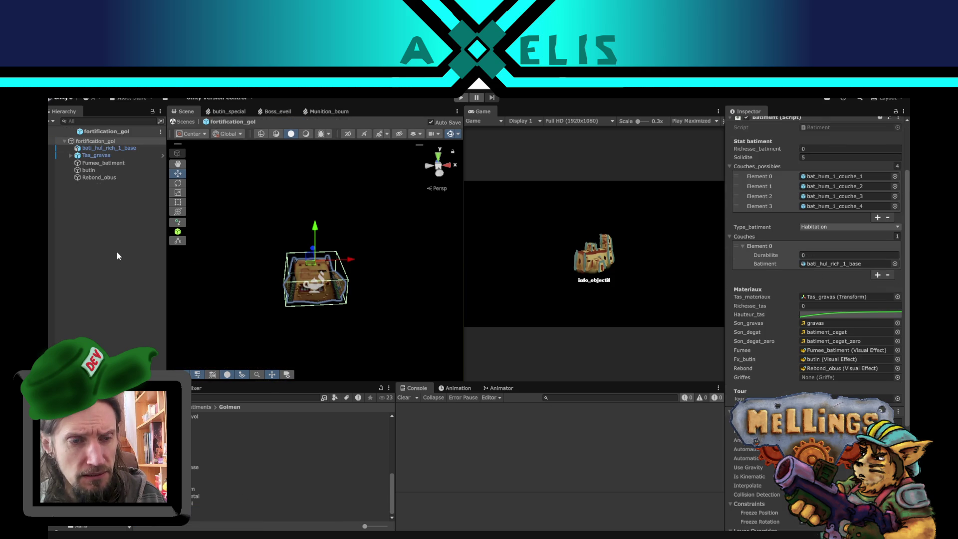
Add a 3D Cube inside the fortification_gol prefab
scroll(394, 301, up, 3)
mouse_move(229, 311)
mouse_down()
mouse_move(371, 290)
mouse_move(300, 284)
mouse_up()
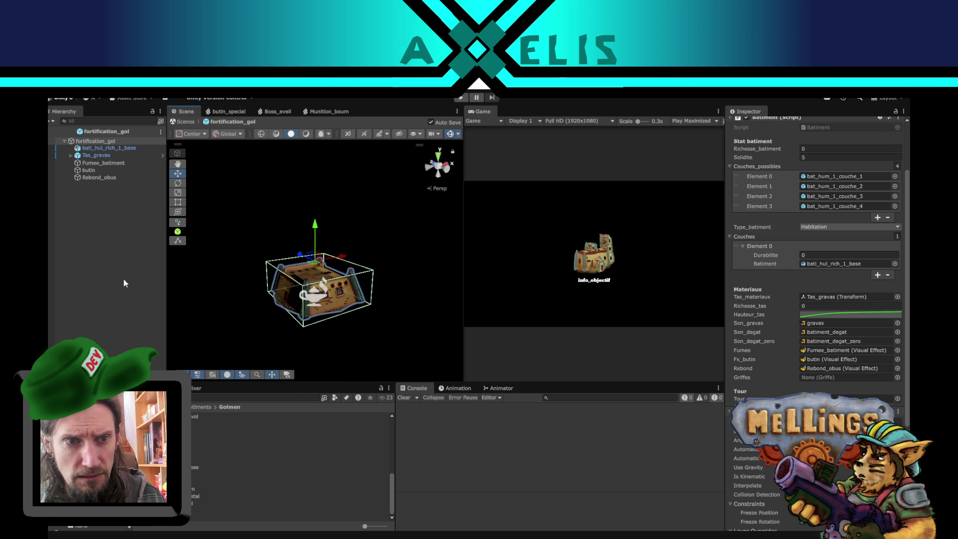
right_click(107, 238)
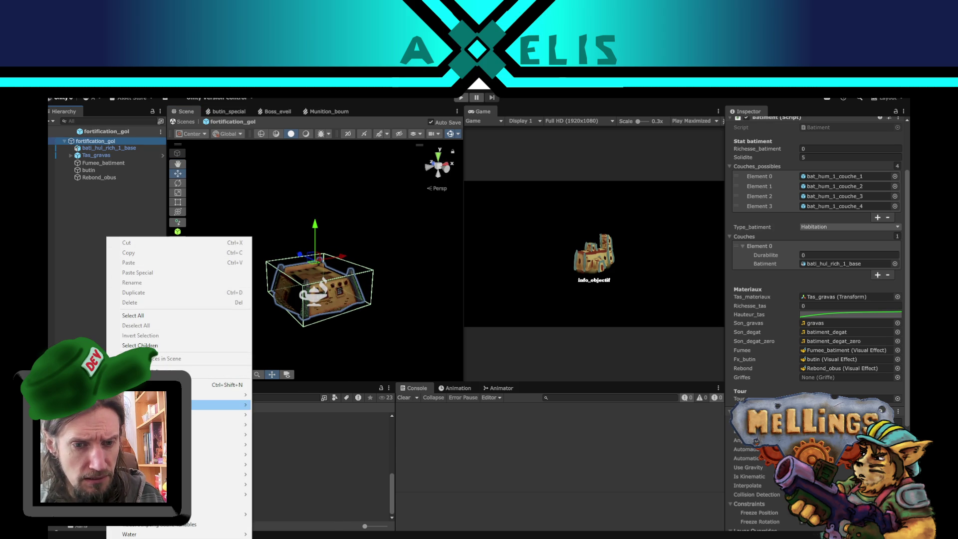
mouse_move(234, 405)
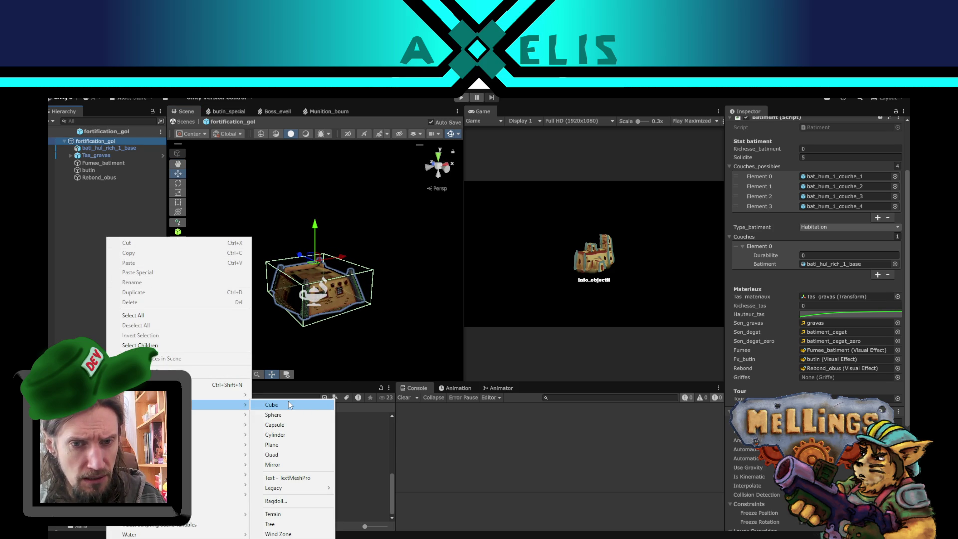
click(288, 404)
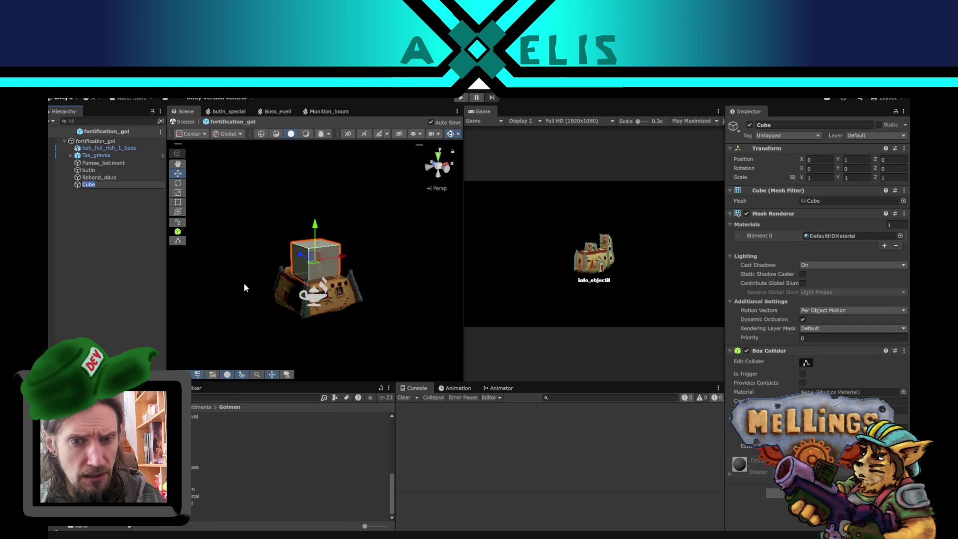
Set the Cube's rotation to 45, 45, 45 and save the prefab
click(825, 168)
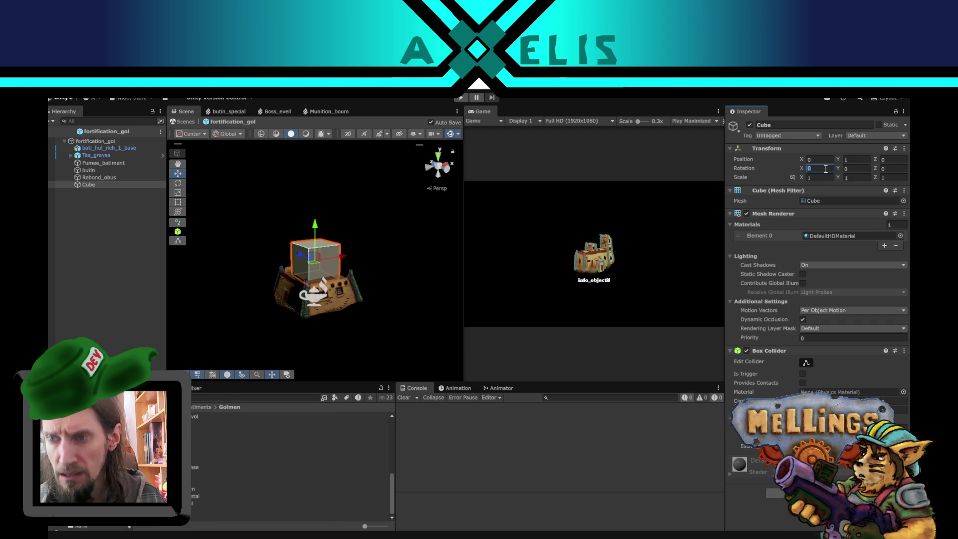
text(45)
key(Tab)
text(45)
key(Tab)
text(45)
key(ctrl+s)
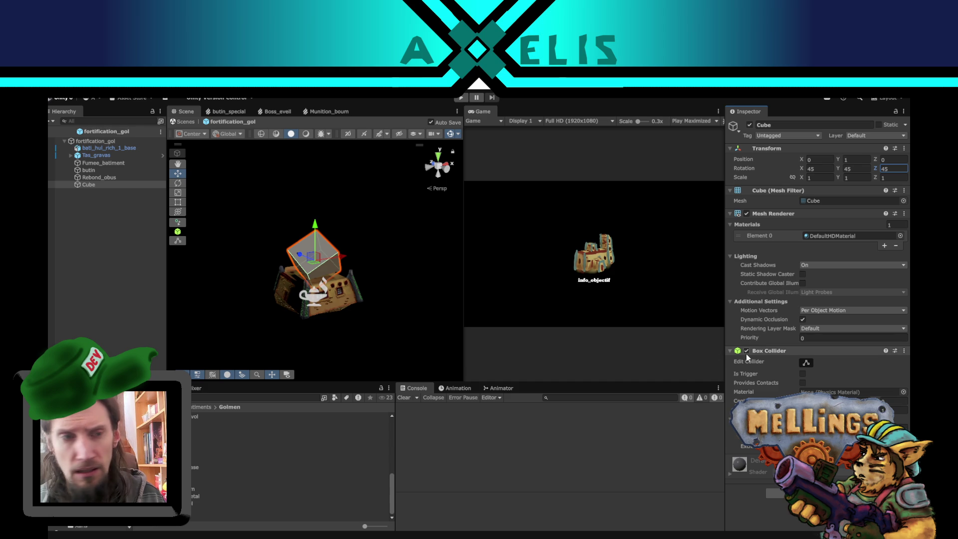
Move the Cube just below bati_hul_rich_1_base in the hierarchy
click(95, 141)
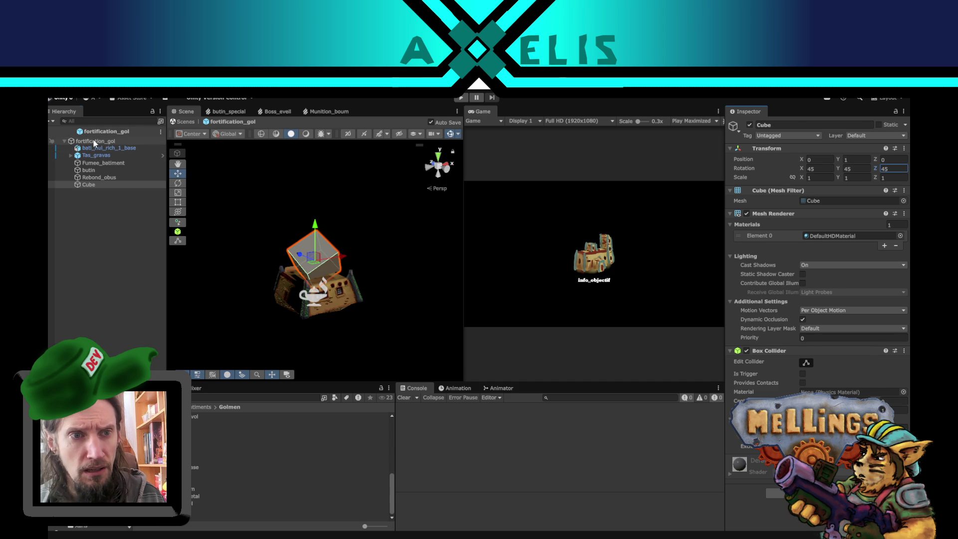
scroll(791, 337, down, 10)
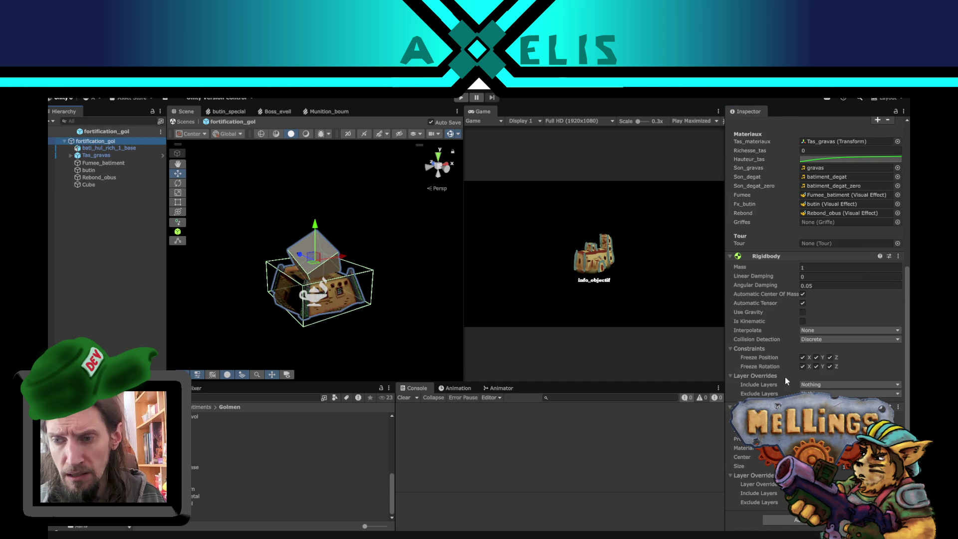
click(99, 150)
click(100, 184)
drag(97, 184, 96, 152)
Enlarge the Cube to about 3.25 scale and lower it toward the ground
key(e)
key(r)
click(326, 256)
mouse_move(317, 260)
mouse_down()
mouse_move(429, 197)
mouse_move(426, 212)
mouse_move(391, 224)
mouse_up()
key(w)
drag(313, 208, 315, 265)
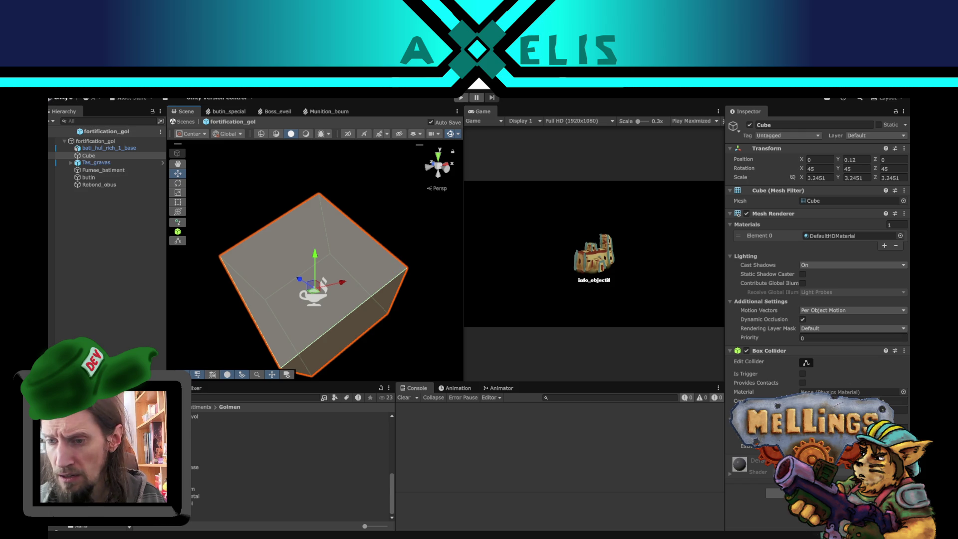
Remove the Cube's Box Collider and delete bati_hul_rich_1_base
click(904, 351)
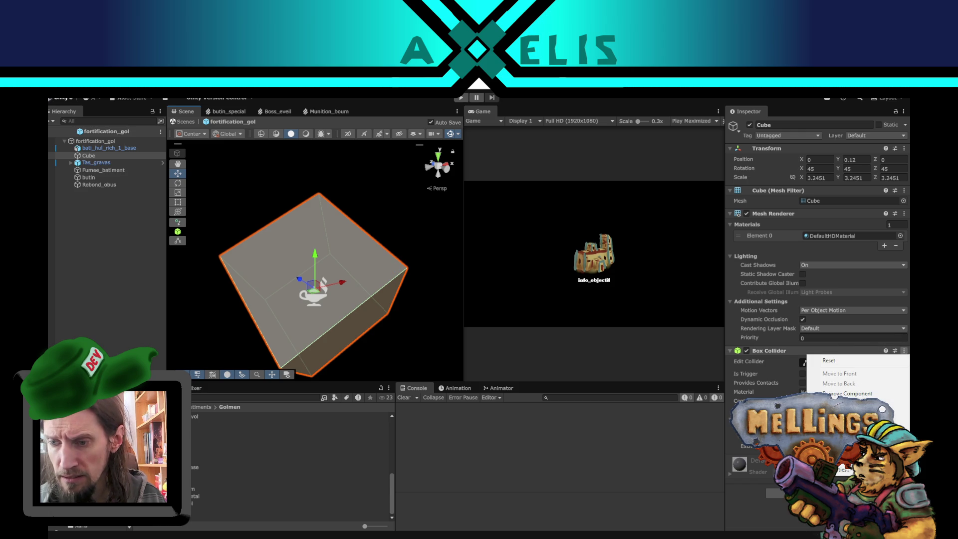
click(848, 394)
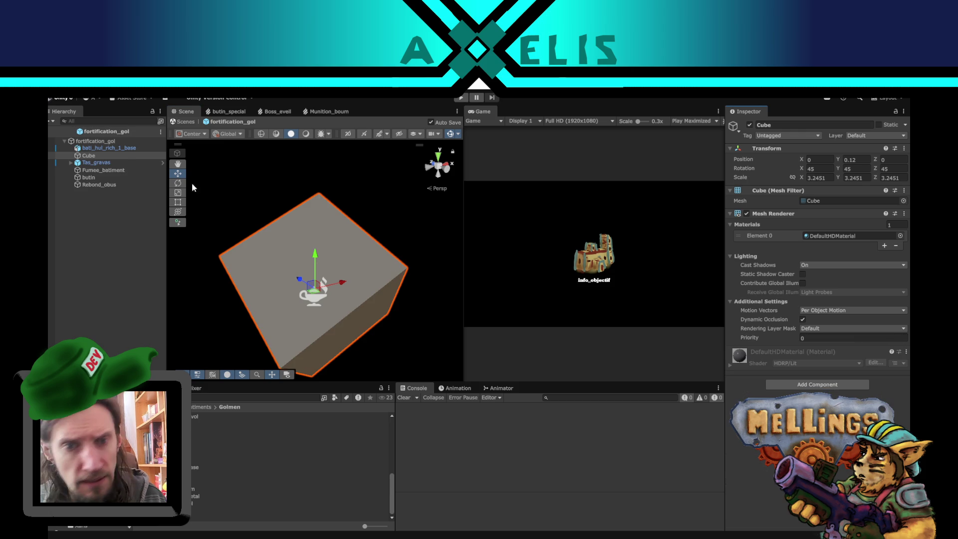
click(122, 149)
key(Delete)
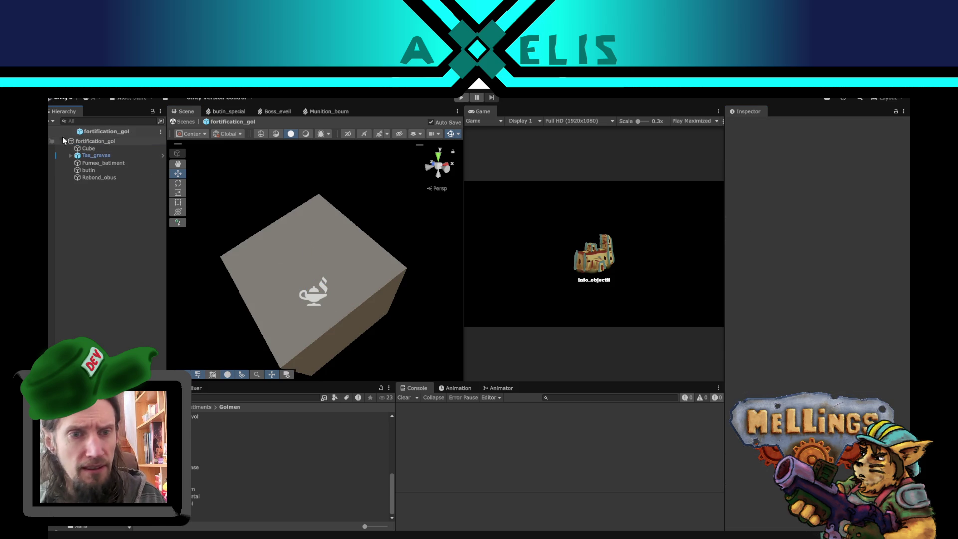
click(85, 140)
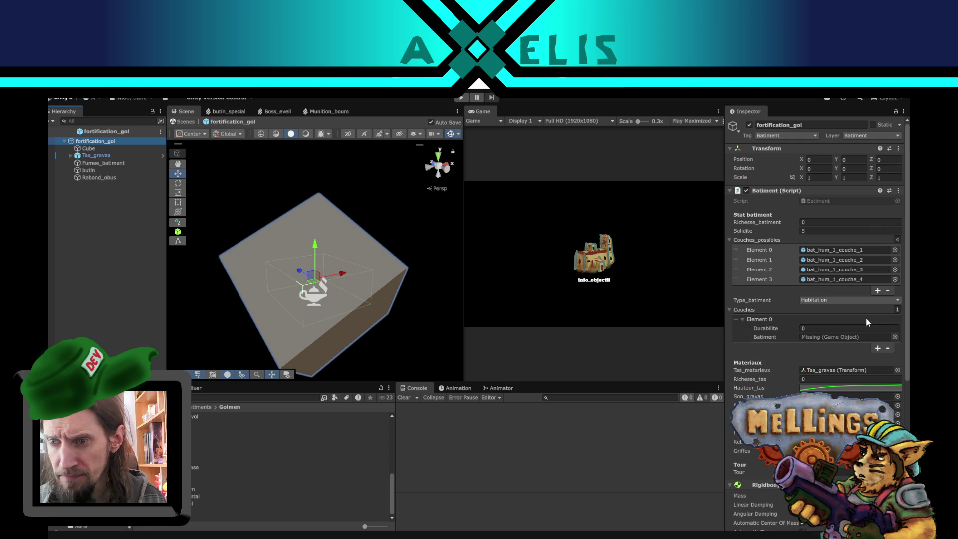
Assign the Cube as the Batiment and set the building type to Fortification
mouse_move(94, 141)
mouse_down()
mouse_move(250, 186)
mouse_move(799, 309)
mouse_move(809, 341)
mouse_up()
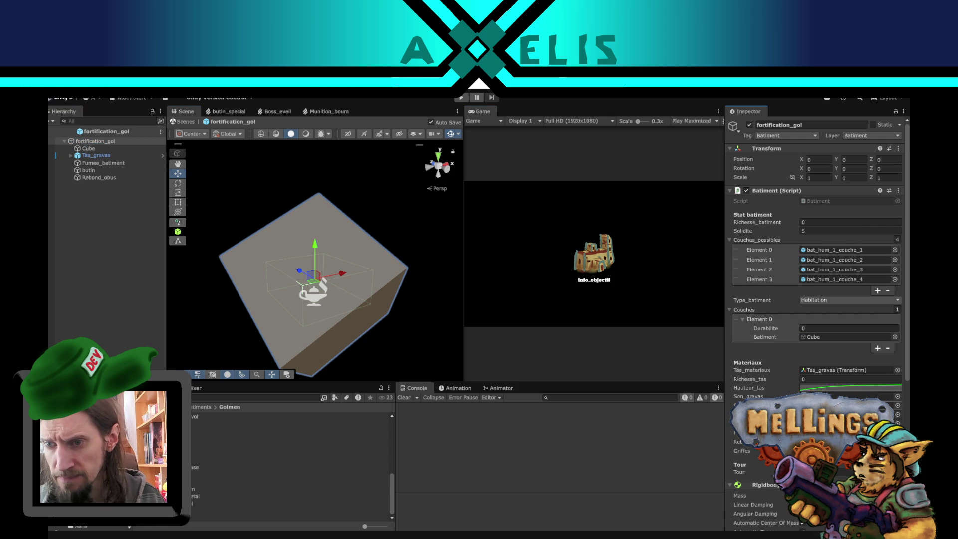
scroll(766, 393, down, 3)
scroll(771, 341, down, 3)
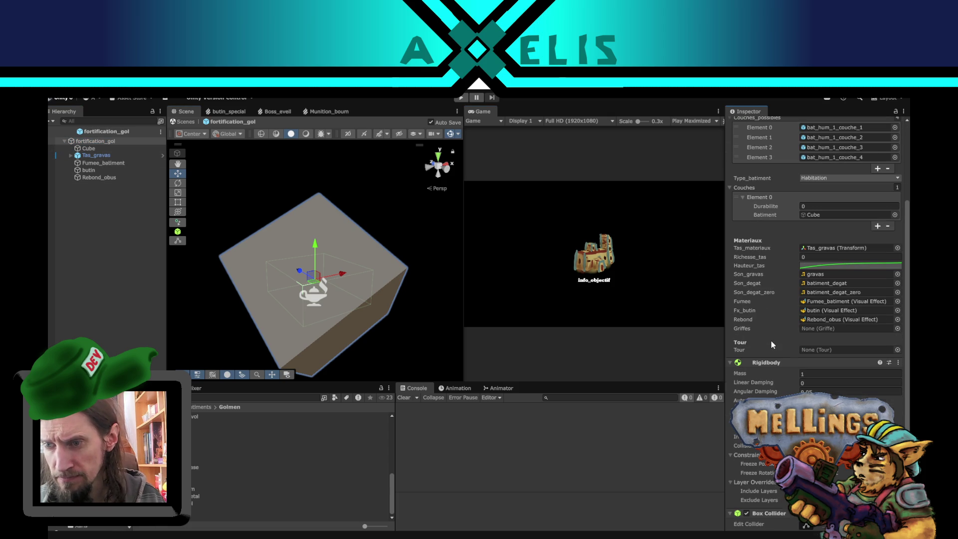
scroll(794, 364, up, 6)
click(823, 300)
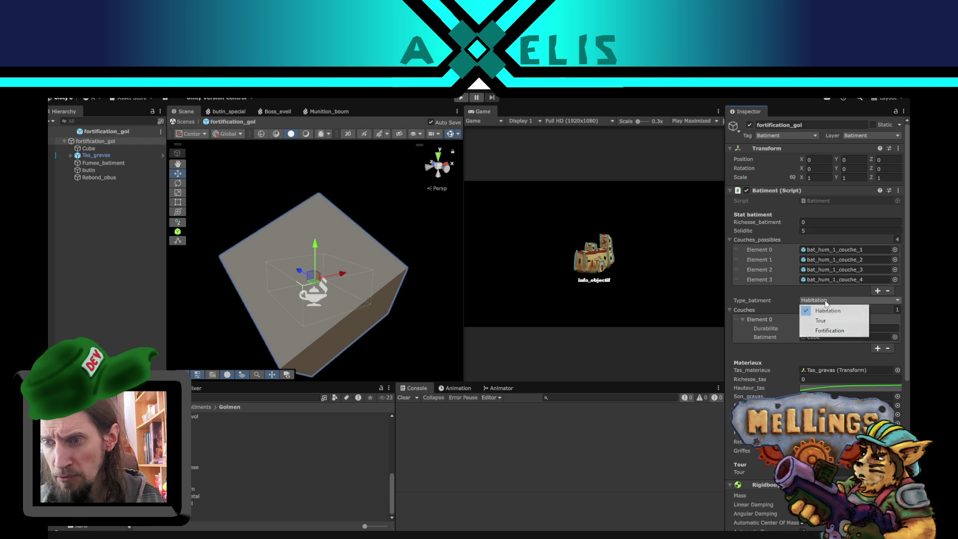
click(833, 330)
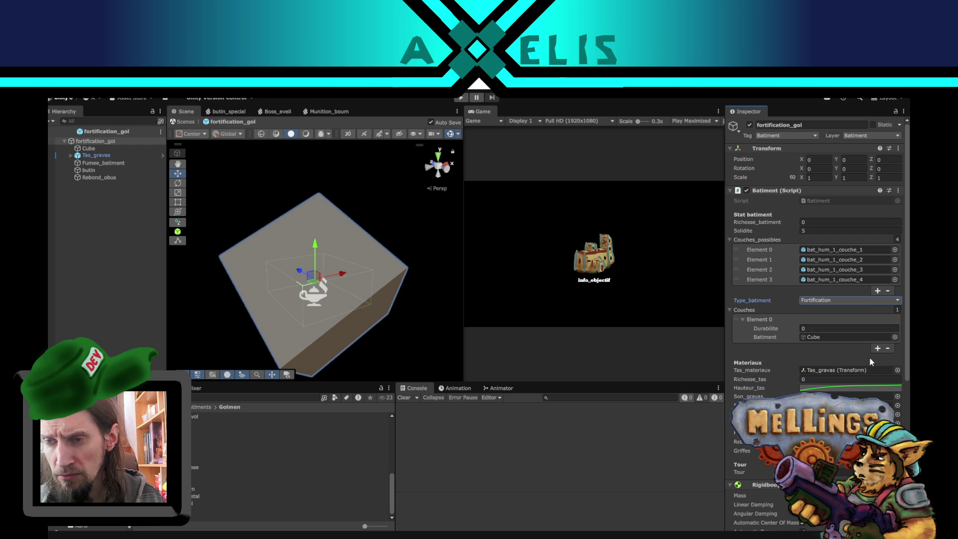
scroll(781, 364, down, 6)
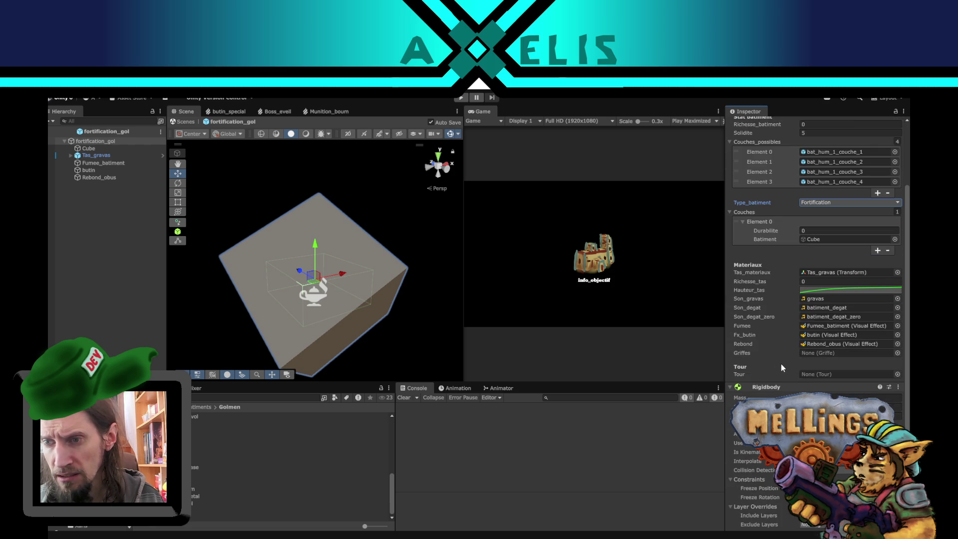
scroll(780, 364, up, 1)
scroll(780, 364, up, 1)
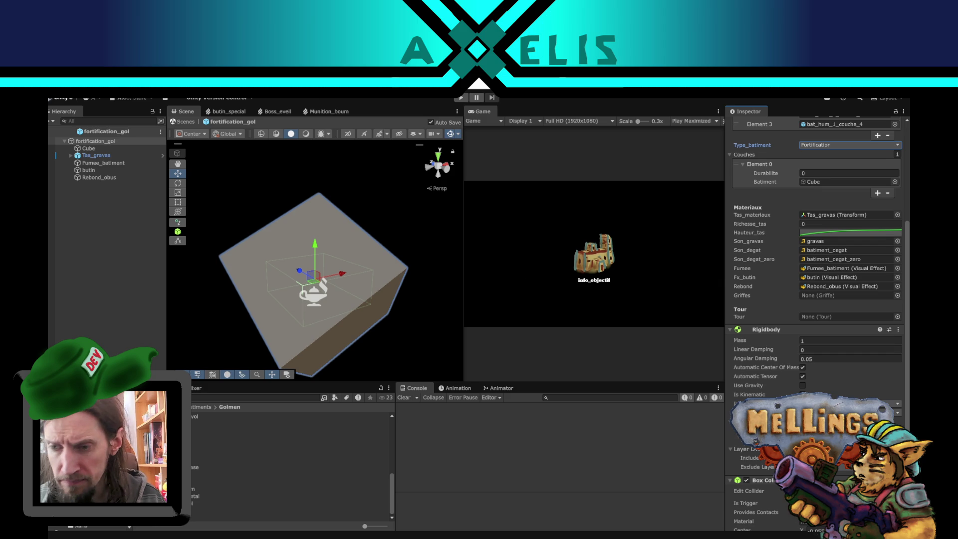
scroll(818, 250, down, 2)
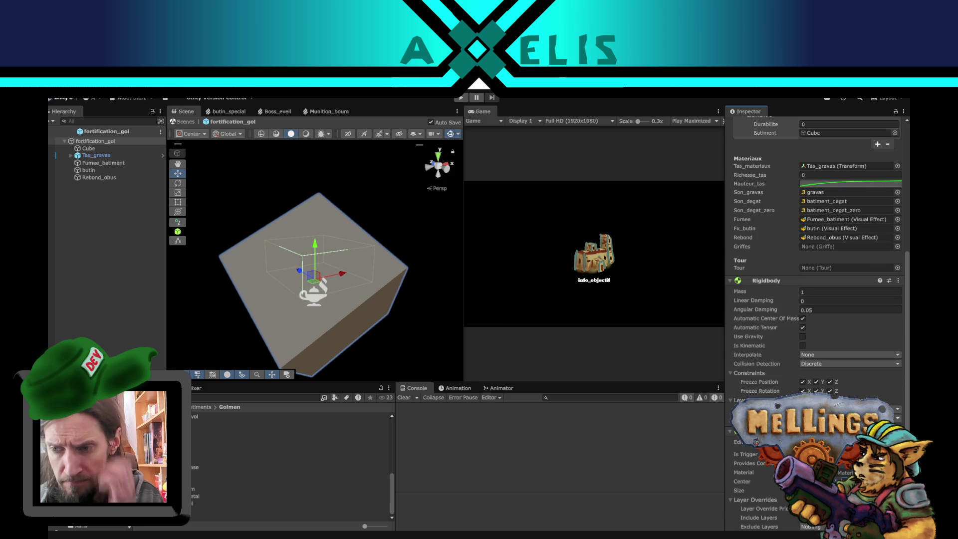
Stretch the collider box upward and sideways around the cube, save, and return to Bataille
drag(315, 247, 319, 204)
key(ctrl+s)
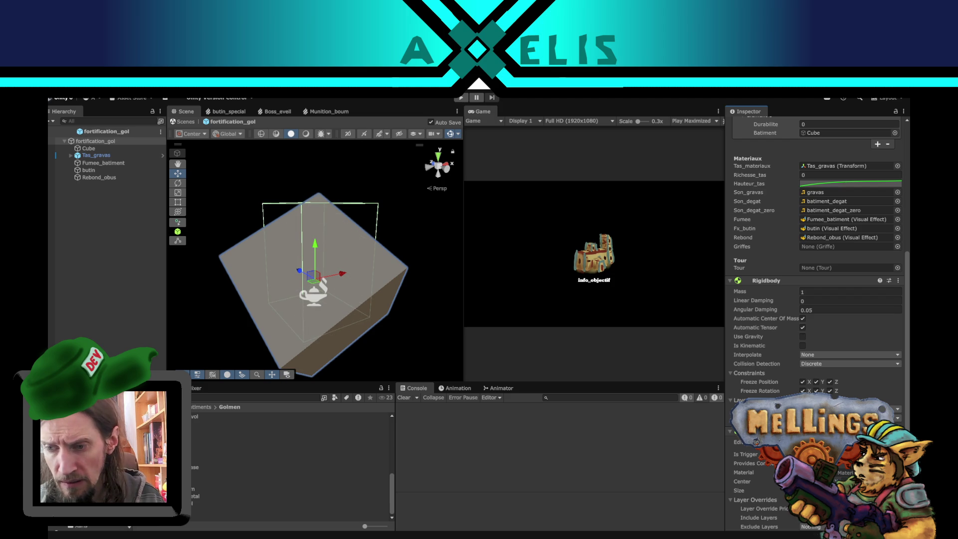
mouse_move(378, 234)
mouse_down()
mouse_move(411, 239)
mouse_move(380, 336)
mouse_move(380, 304)
mouse_move(322, 273)
mouse_move(447, 260)
mouse_up()
key(ctrl+s)
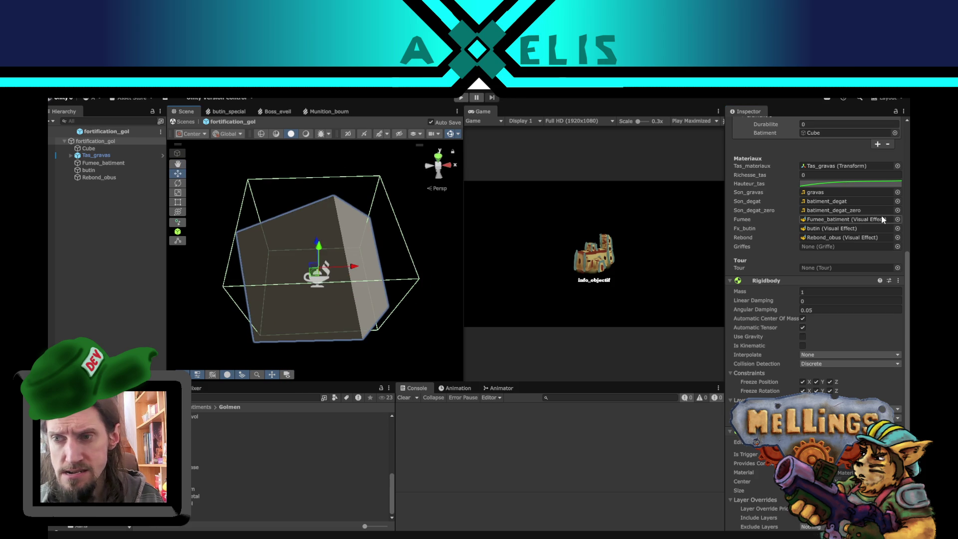
alt+drag(373, 237, 385, 235)
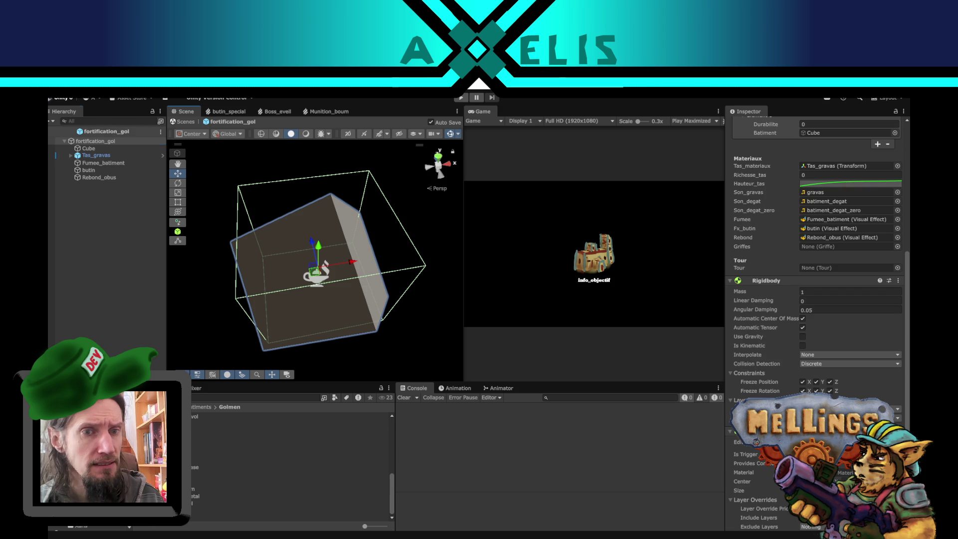
click(53, 131)
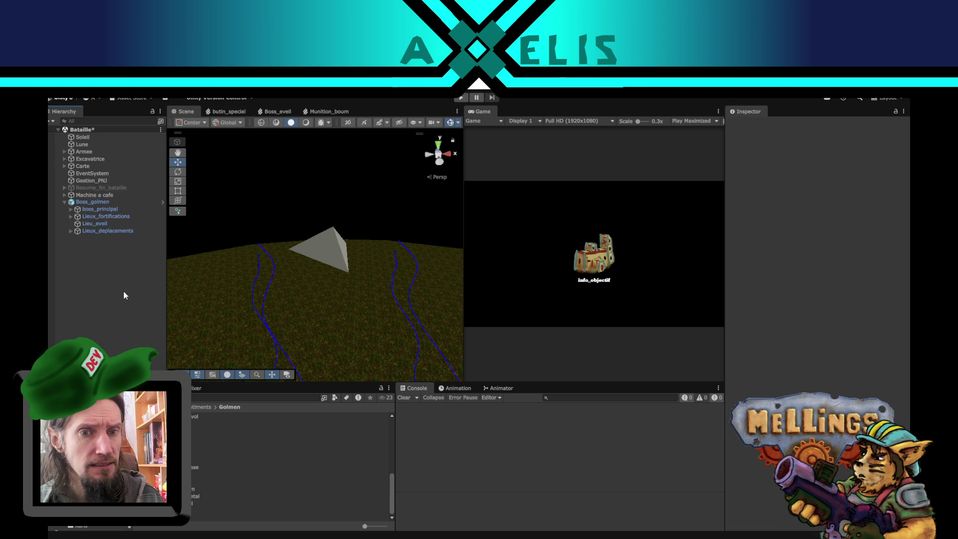
Open the Boss_golmen prefab and assign fortification_gol to its Fortification field
click(106, 203)
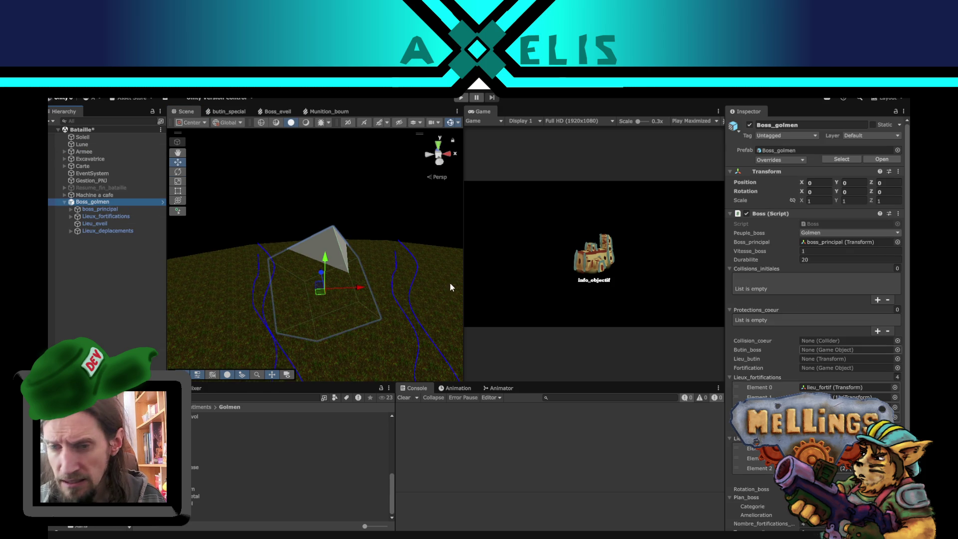
click(159, 202)
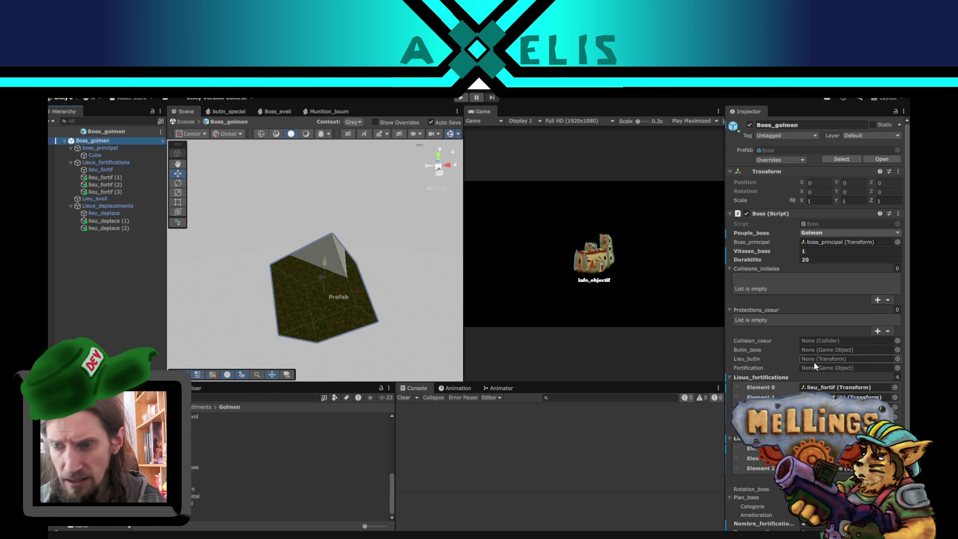
scroll(813, 362, down, 3)
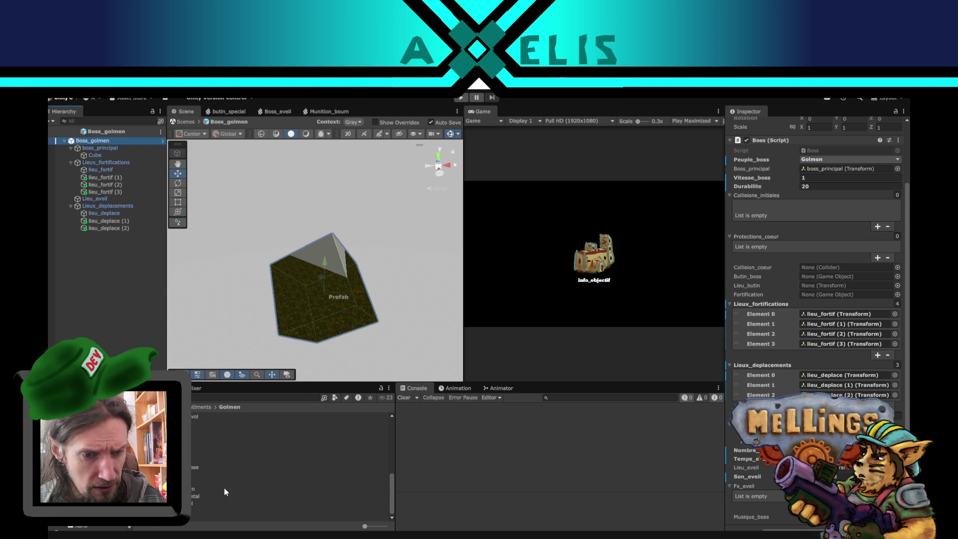
drag(209, 509, 836, 293)
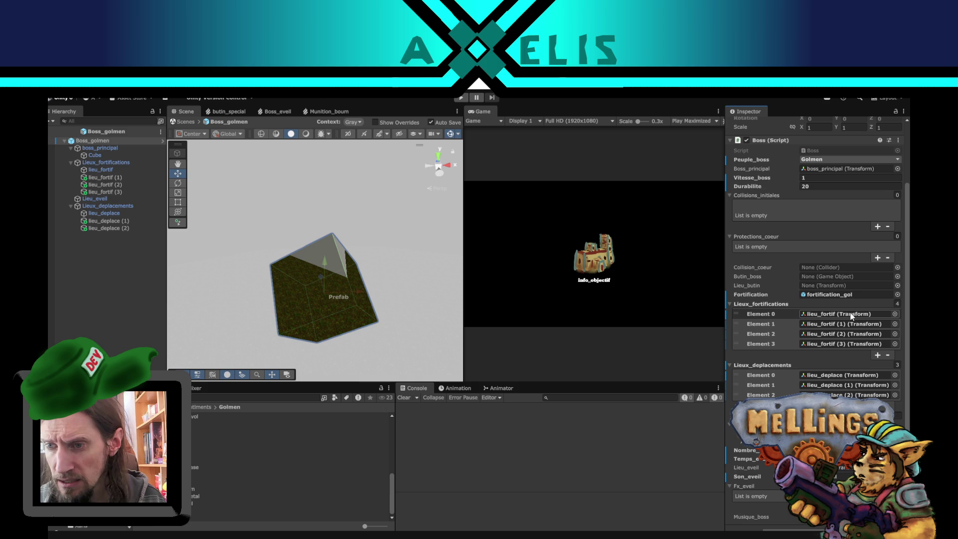
Check the positions of the lieu_fortif spots and Lieu_eveil, then reopen fortification_gol
click(849, 312)
click(849, 324)
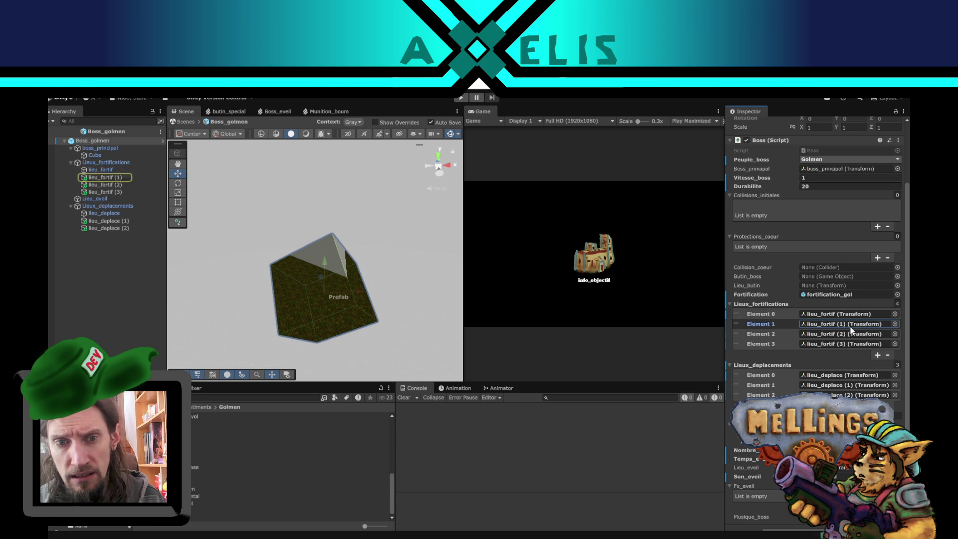
click(125, 169)
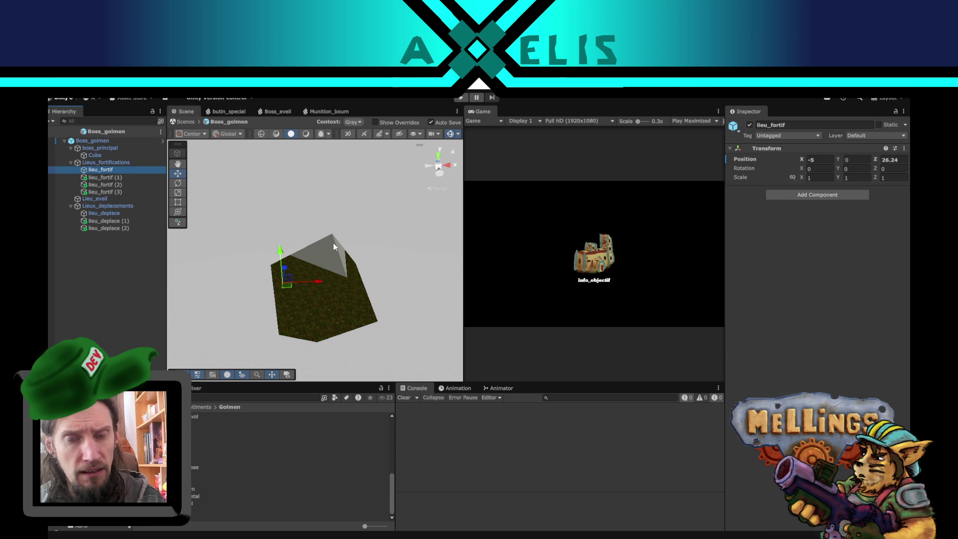
key(Down)
key(Down)
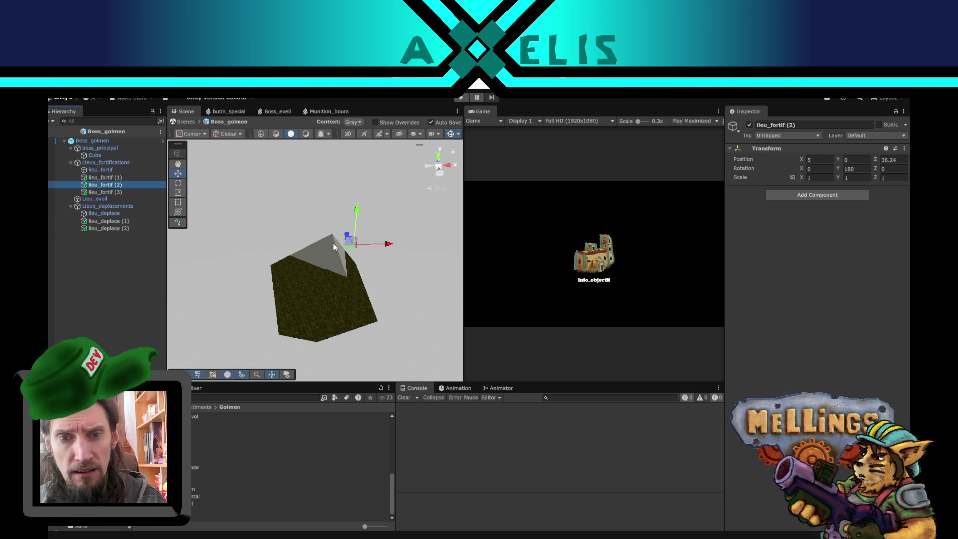
key(Down)
key(Down)
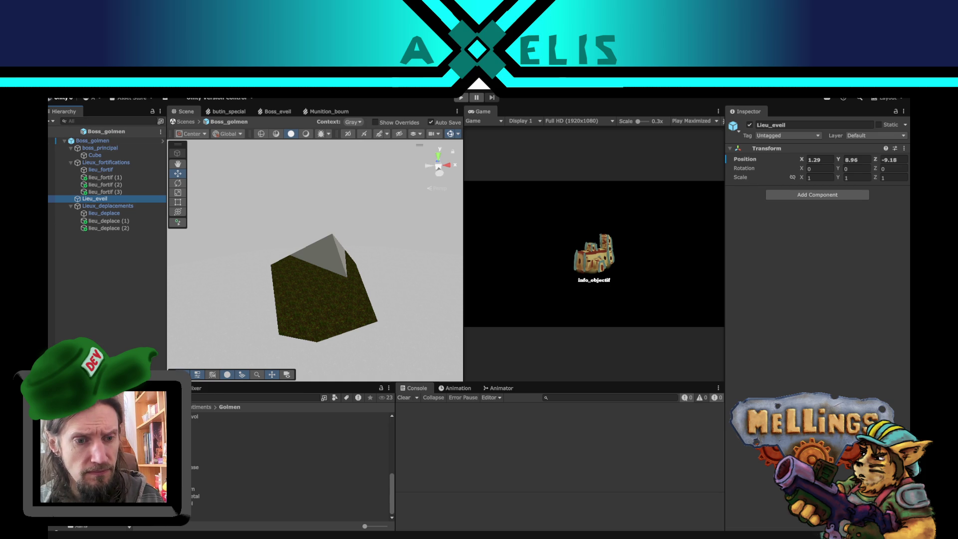
double_click(149, 439)
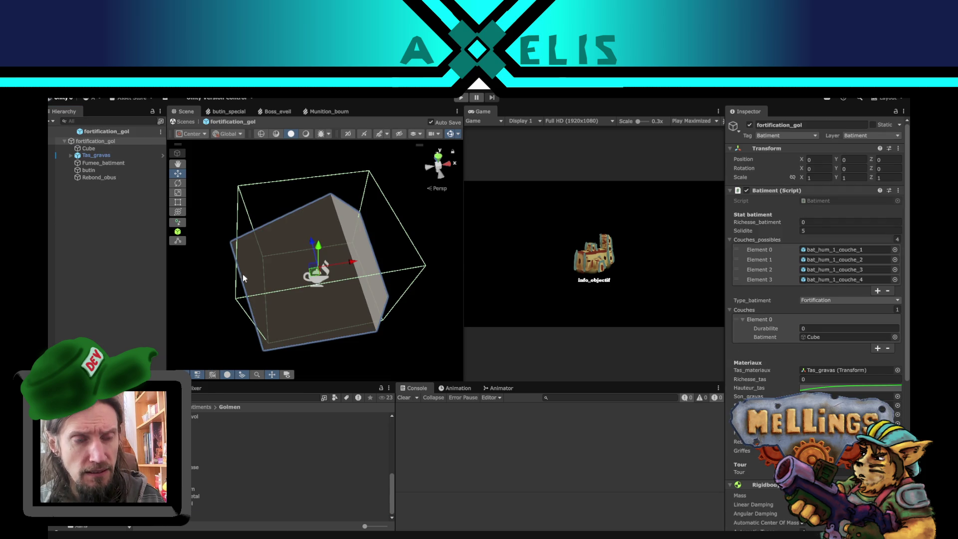
Reset the Cube's rotation to 0 on X, Y and Z and save the prefab
click(106, 148)
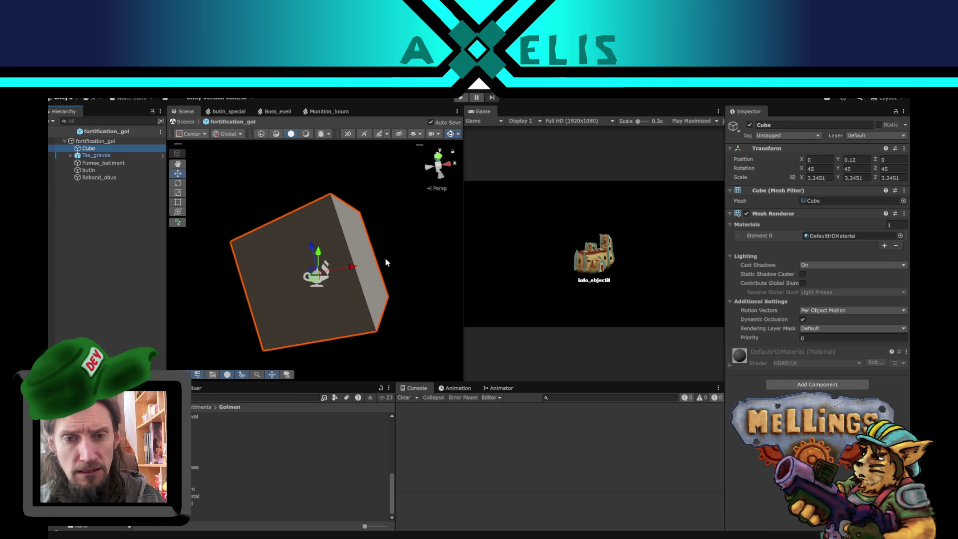
click(829, 169)
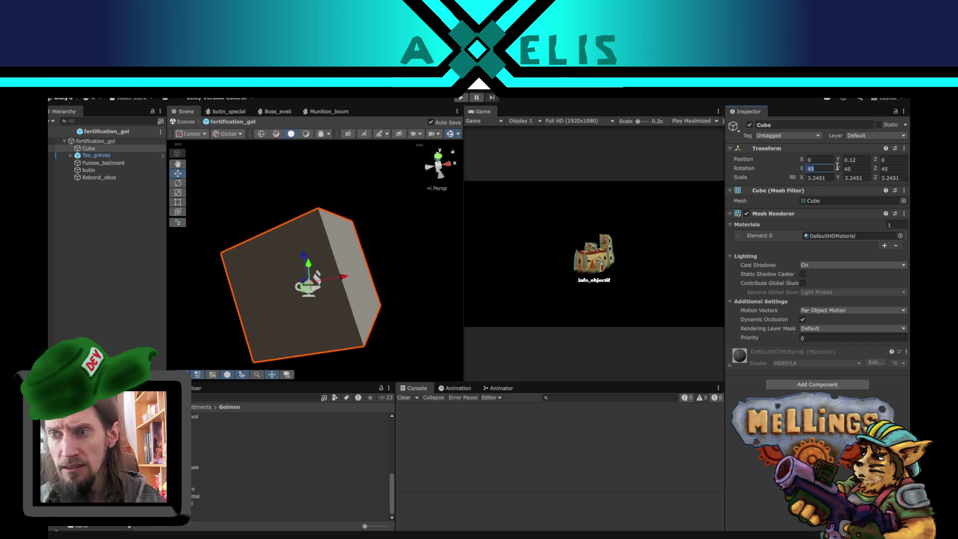
text(0)
key(Tab)
text(0)
key(Tab)
text(0)
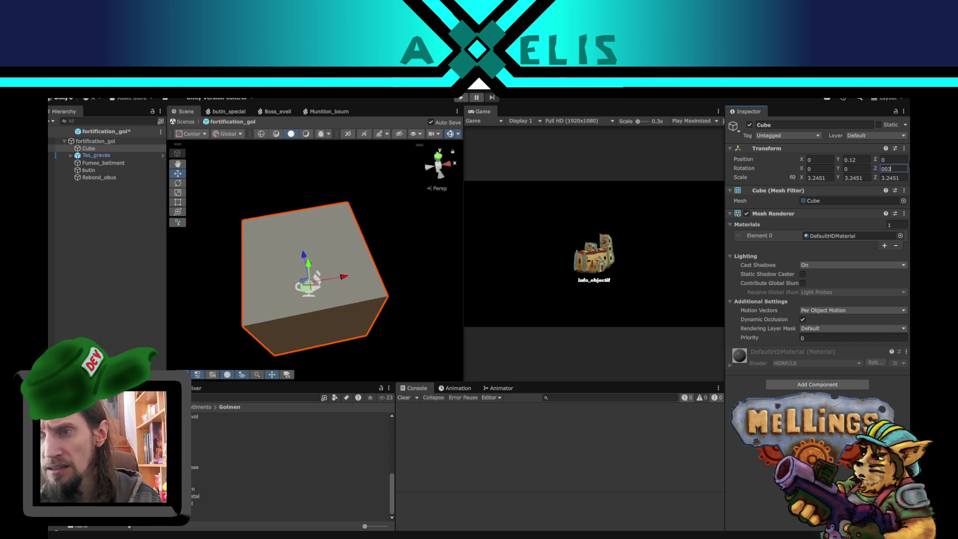
key(ctrl+s)
text(4)
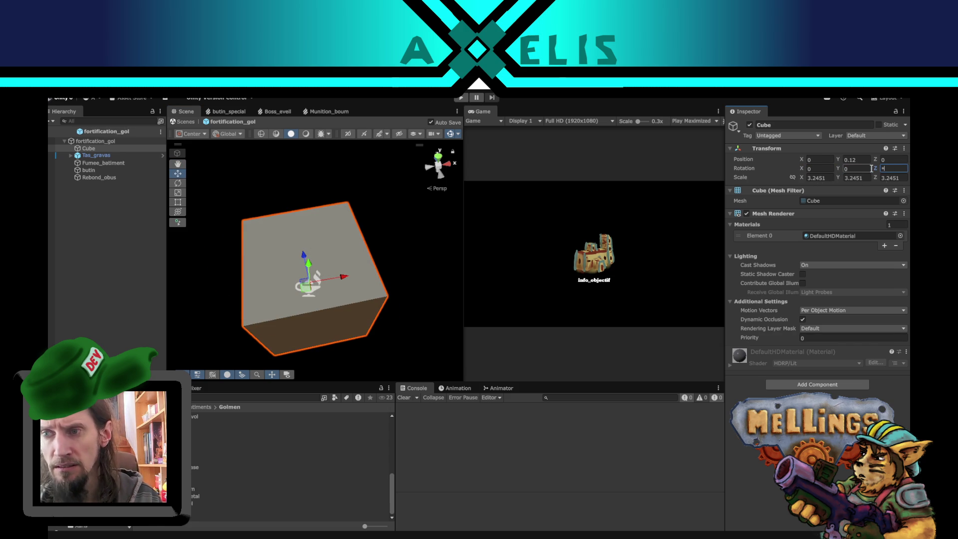
key(Return)
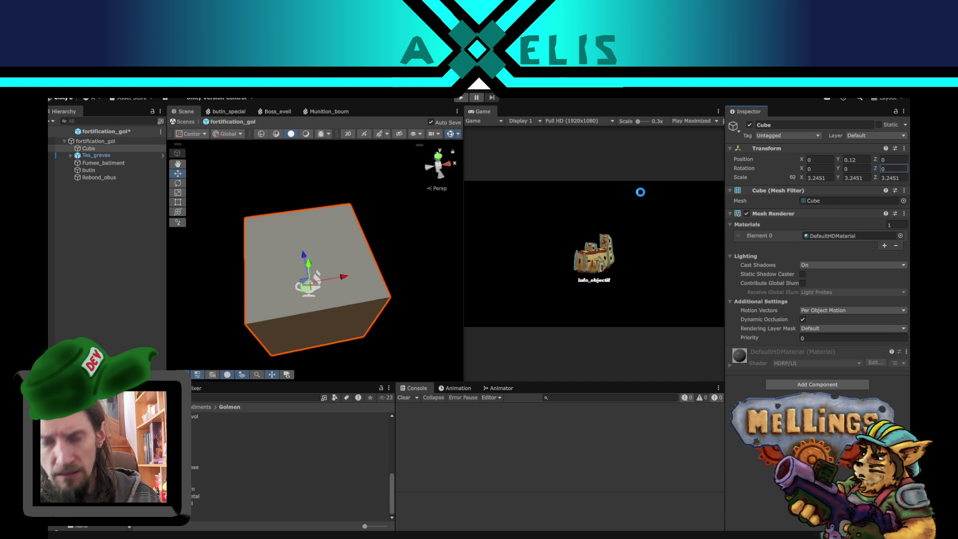
Squash the Cube flat along Z to about 0.6 with the Scale tool
click(178, 202)
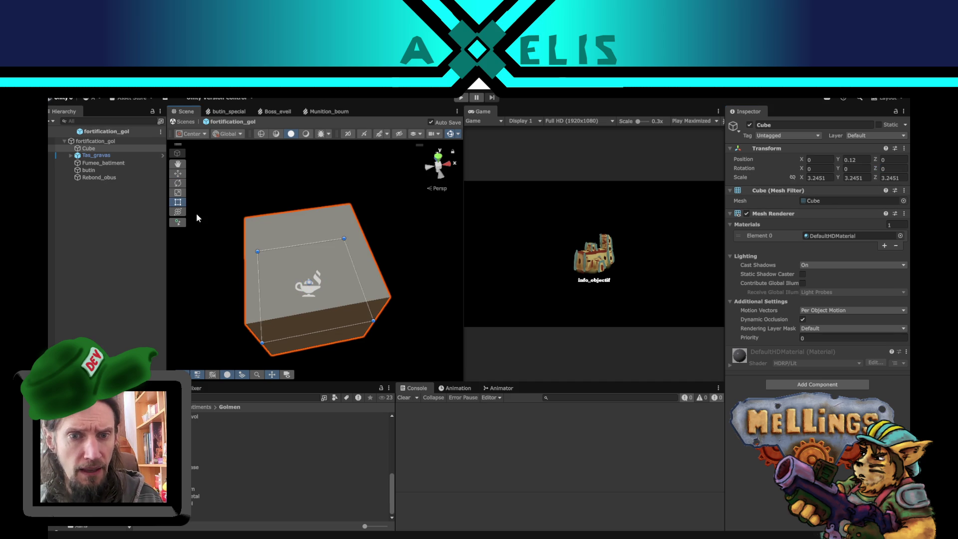
click(178, 192)
drag(303, 253, 310, 283)
From a side-on view, tilt the Cube to 30° around X
click(448, 164)
click(176, 184)
drag(339, 267, 315, 248)
mouse_move(387, 271)
alt+mouse_down()
mouse_move(238, 379)
mouse_move(210, 299)
alt+mouse_up()
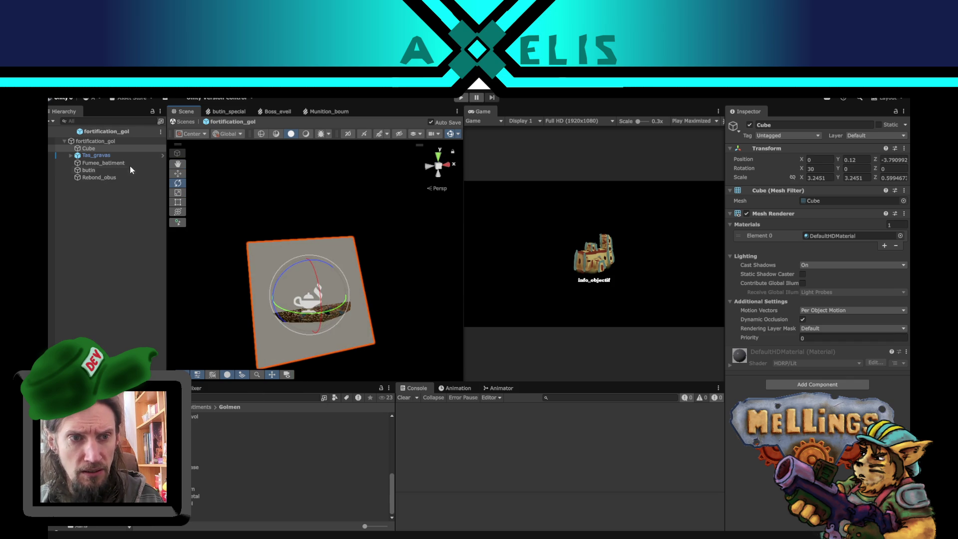
Return from fortification_gol to the Bataille scene and select Boss_golmen to check its Fortification
click(118, 141)
mouse_move(239, 196)
alt+mouse_down()
mouse_move(359, 220)
mouse_move(511, 228)
mouse_move(515, 217)
mouse_move(273, 284)
mouse_move(147, 266)
mouse_move(281, 264)
alt+mouse_up()
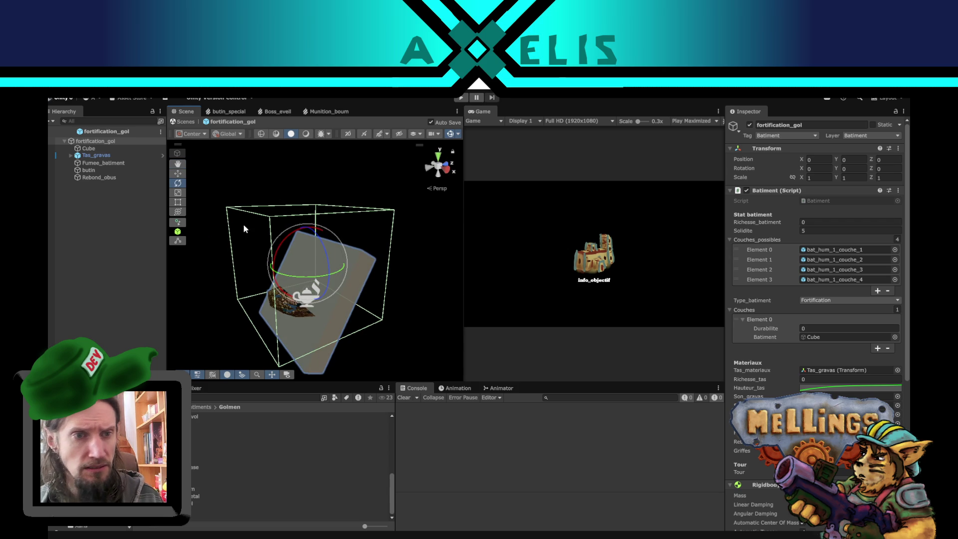
click(49, 131)
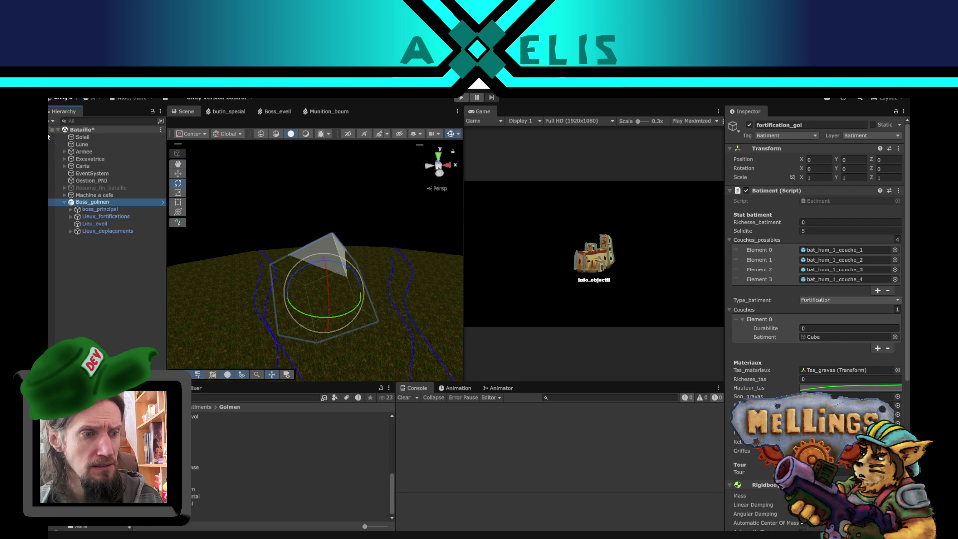
click(141, 298)
click(112, 202)
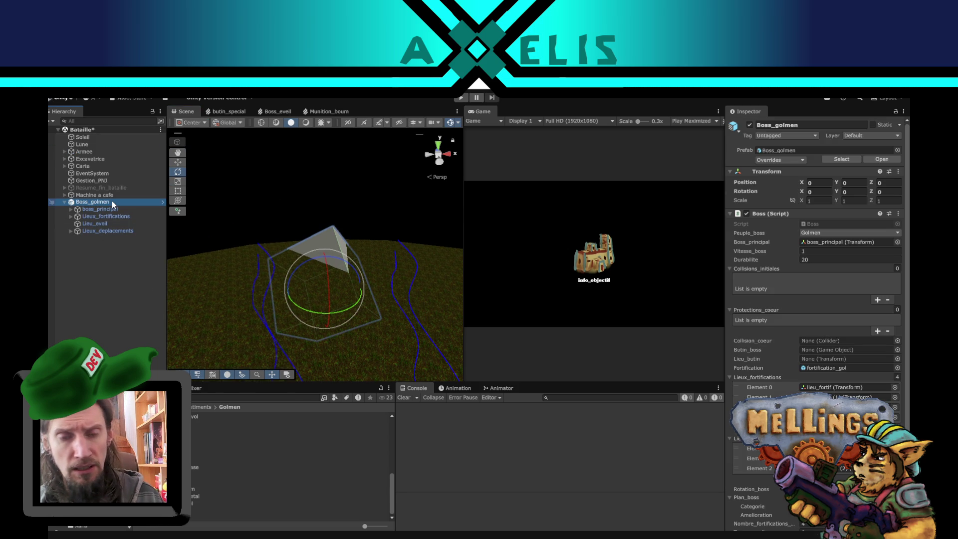
key(alt+Tab)
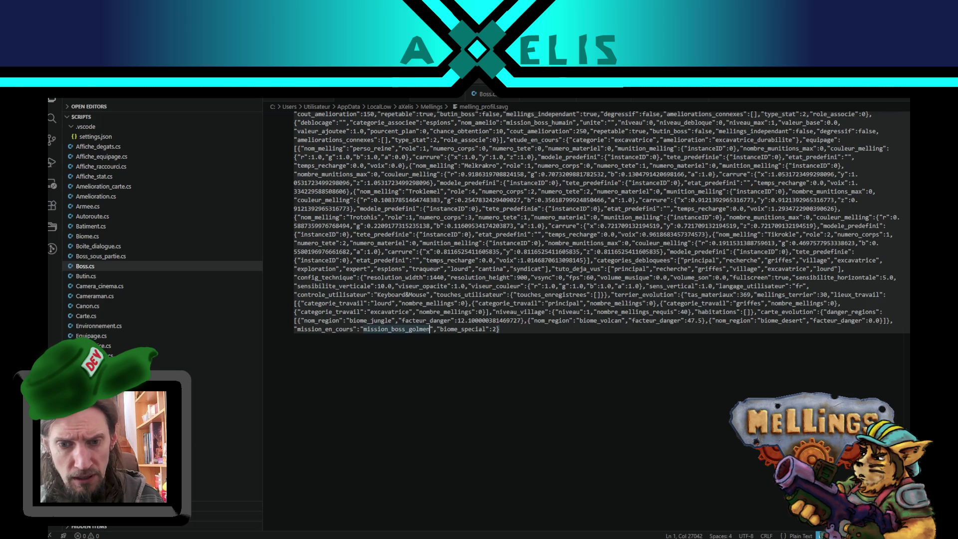
Switch to the Boss.cs tab showing the Boss_golmen coroutine's LookAt(Vector3.zero) loop
click(487, 95)
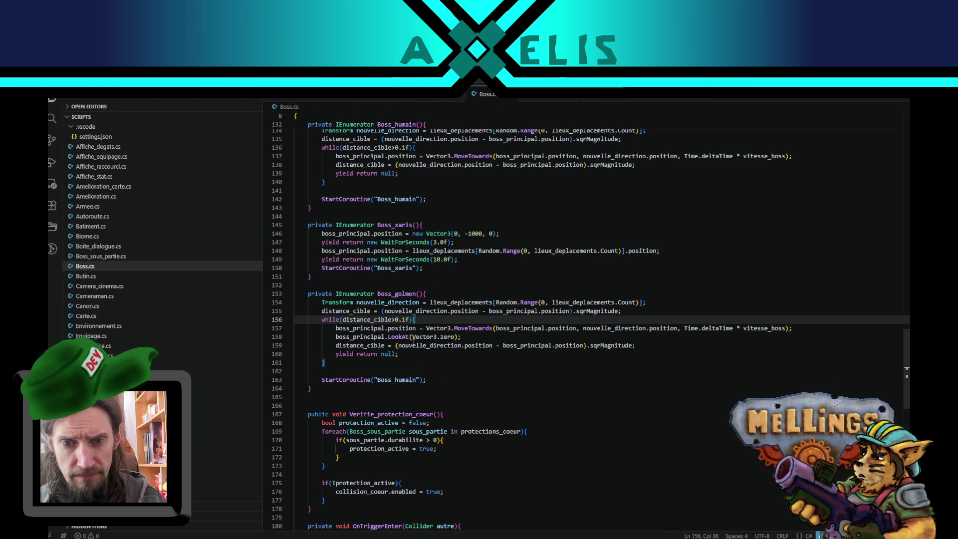
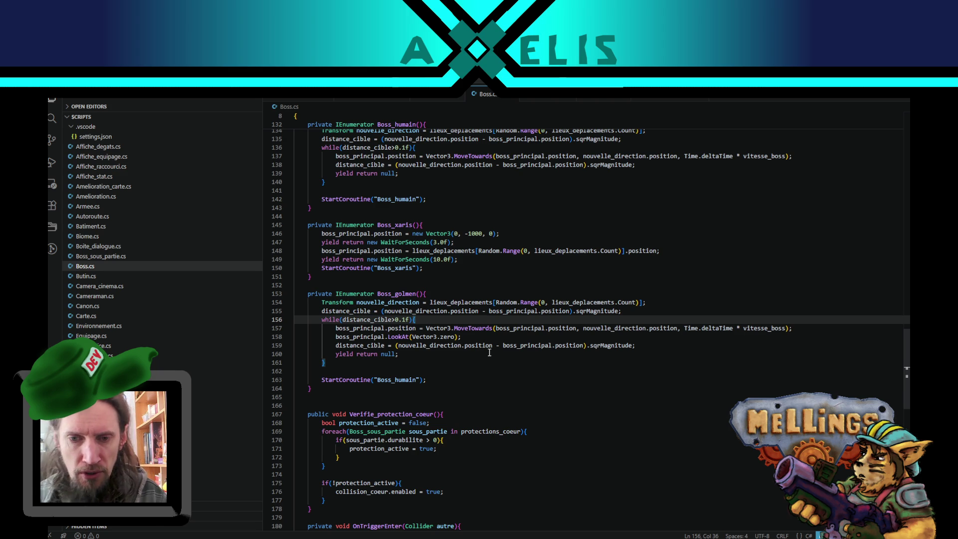
Open the Boss_golmen prefab and raise its Vitesse_boss from 1 to 20
mouse_move(449, 534)
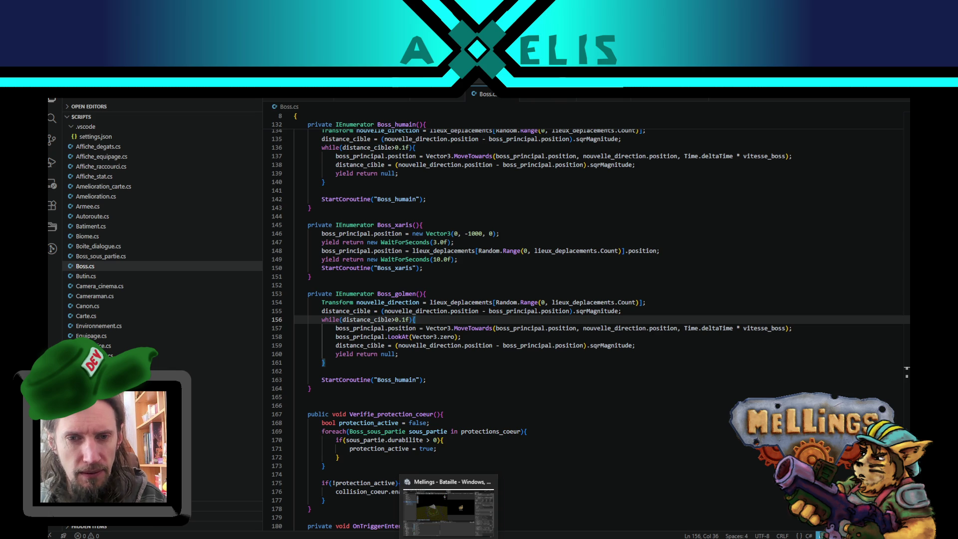
click(448, 509)
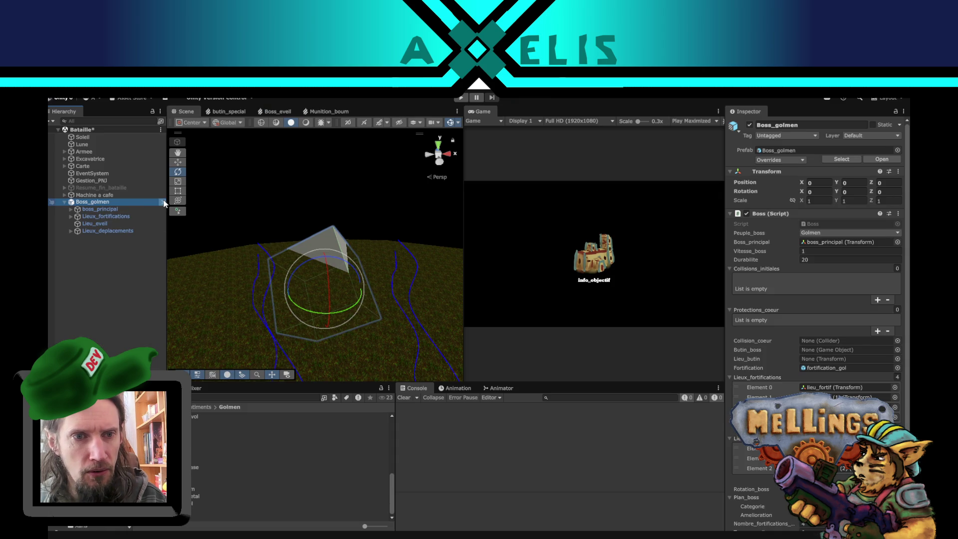
click(164, 203)
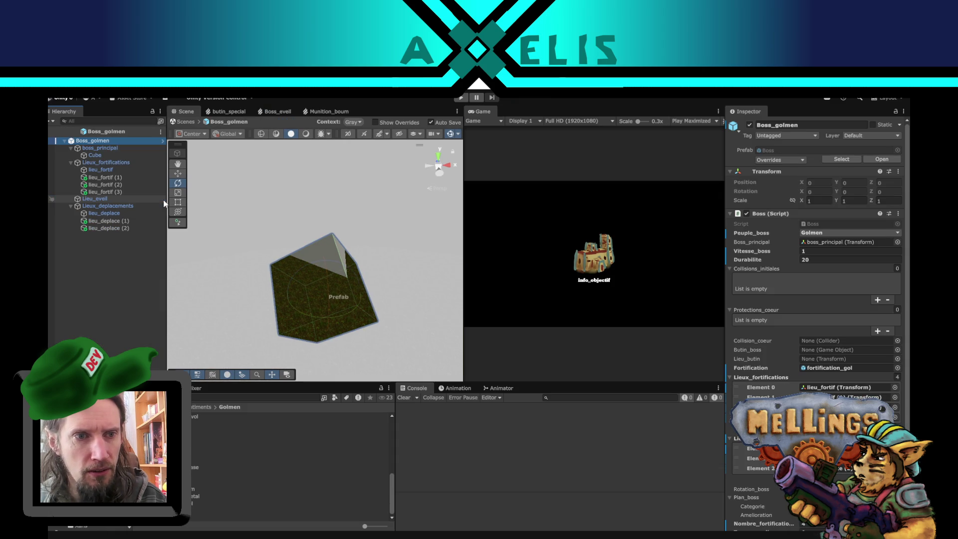
click(814, 252)
text(20)
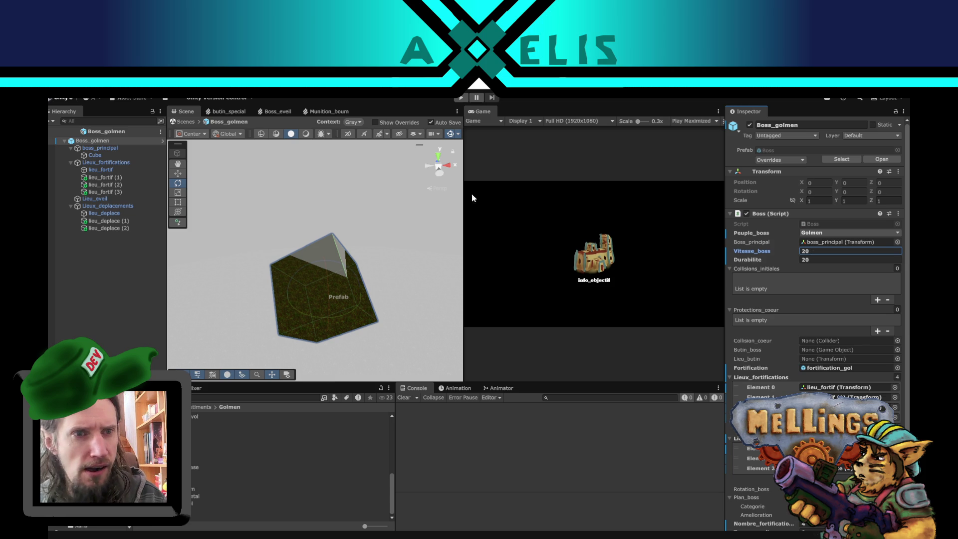
click(126, 216)
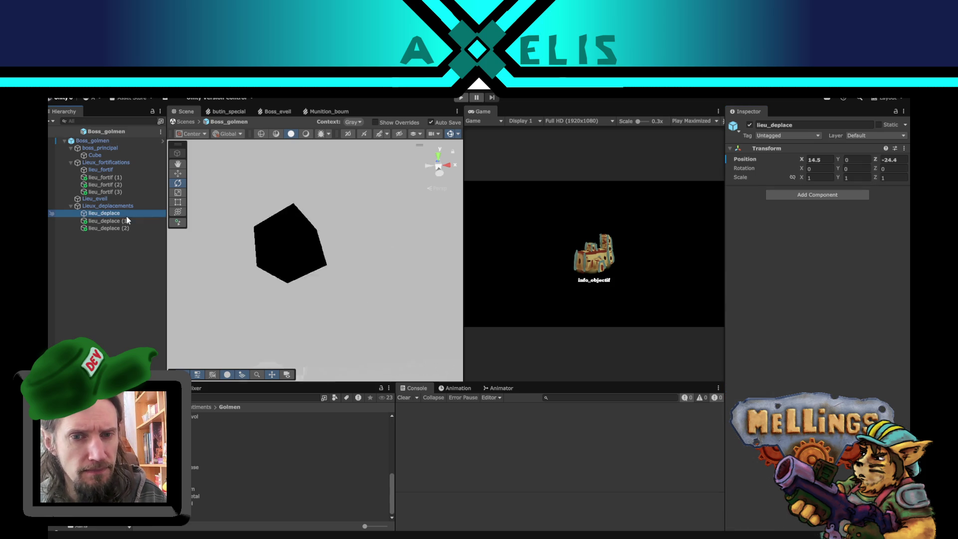
Frame the first lieu_deplace waypoint, orbit around it, then return to the Bataille scene
key(f)
drag(276, 188, 379, 238)
mouse_move(286, 256)
mouse_down()
mouse_move(358, 289)
mouse_move(328, 269)
mouse_move(385, 214)
mouse_up()
mouse_move(393, 261)
mouse_down()
mouse_move(455, 252)
mouse_move(364, 272)
mouse_move(312, 267)
mouse_up()
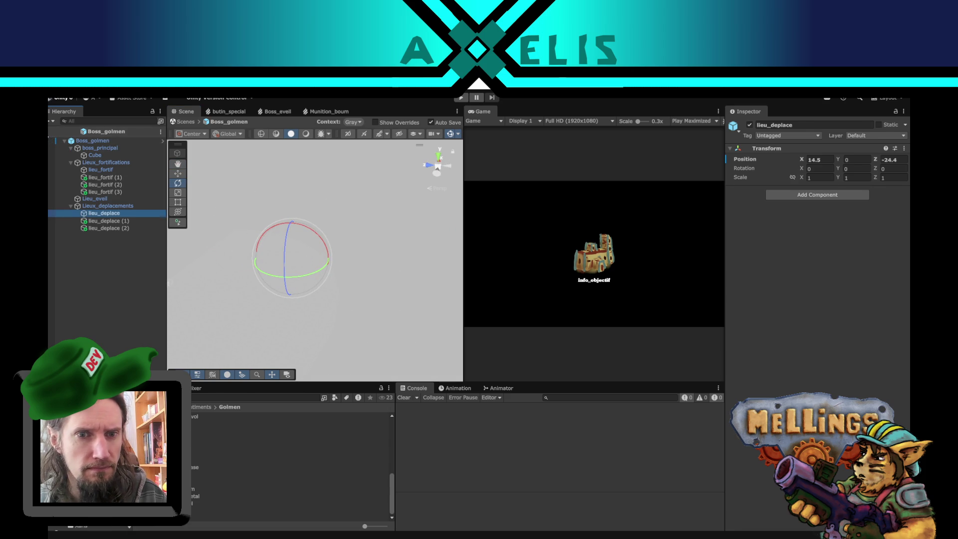
click(52, 132)
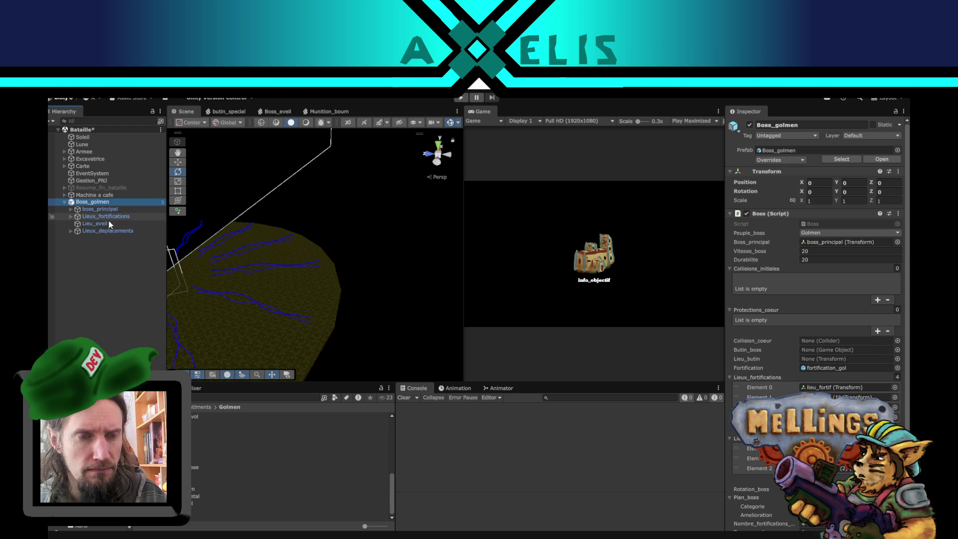
drag(204, 244, 459, 239)
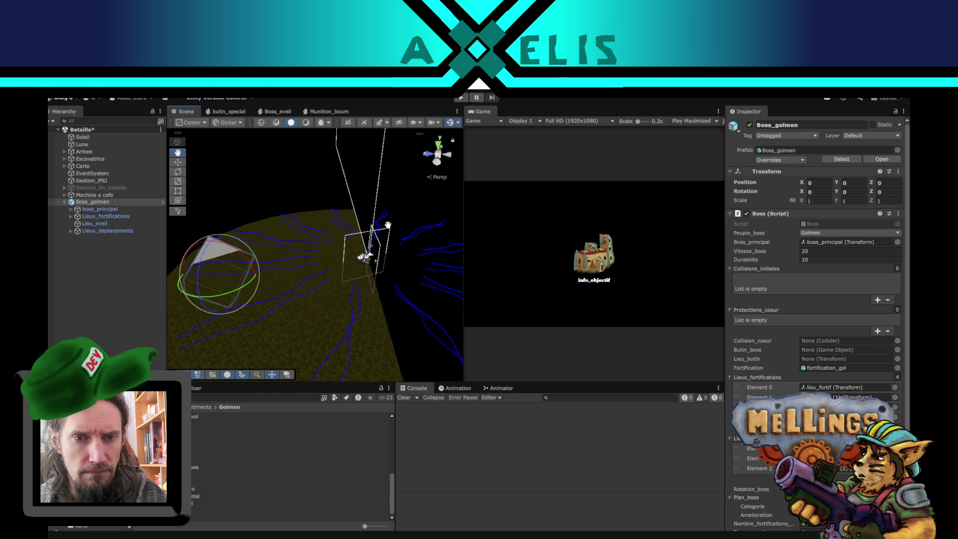
Inspect the Lieux_deplacements waypoints and the Boss_golmen root in the scene and the prefab
click(68, 230)
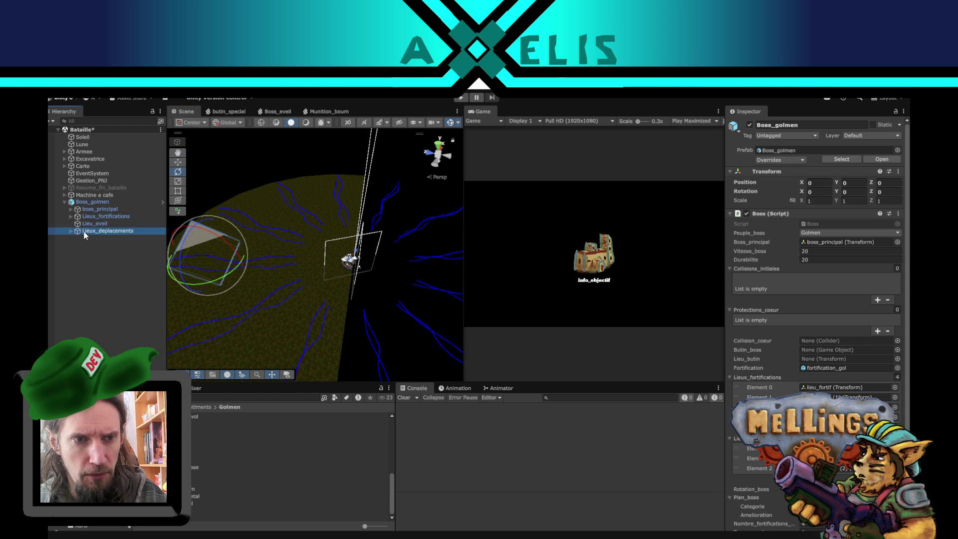
click(70, 231)
click(104, 237)
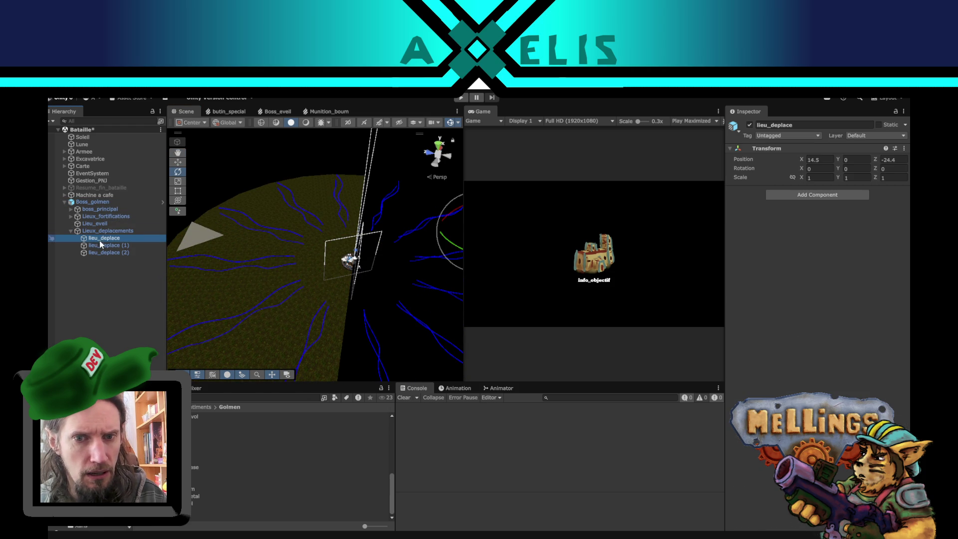
click(160, 202)
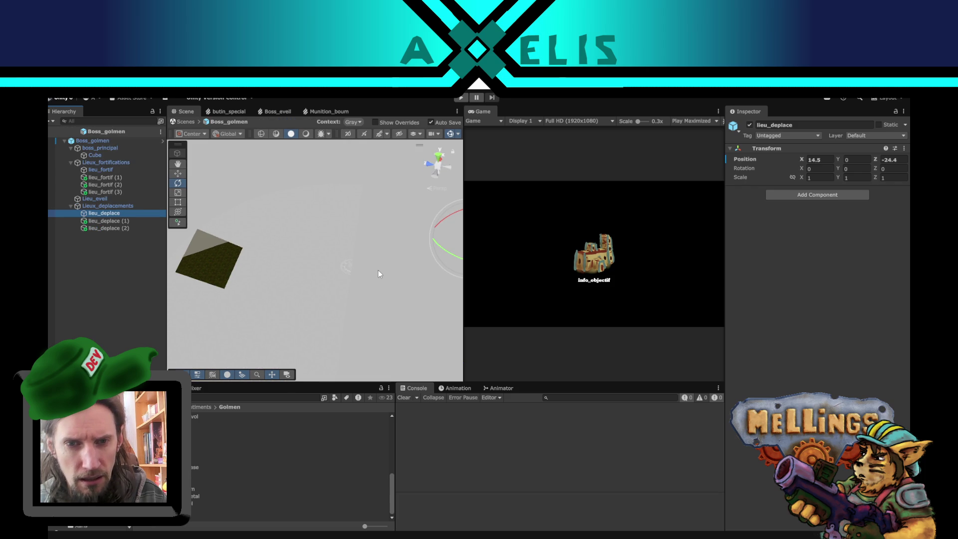
click(177, 173)
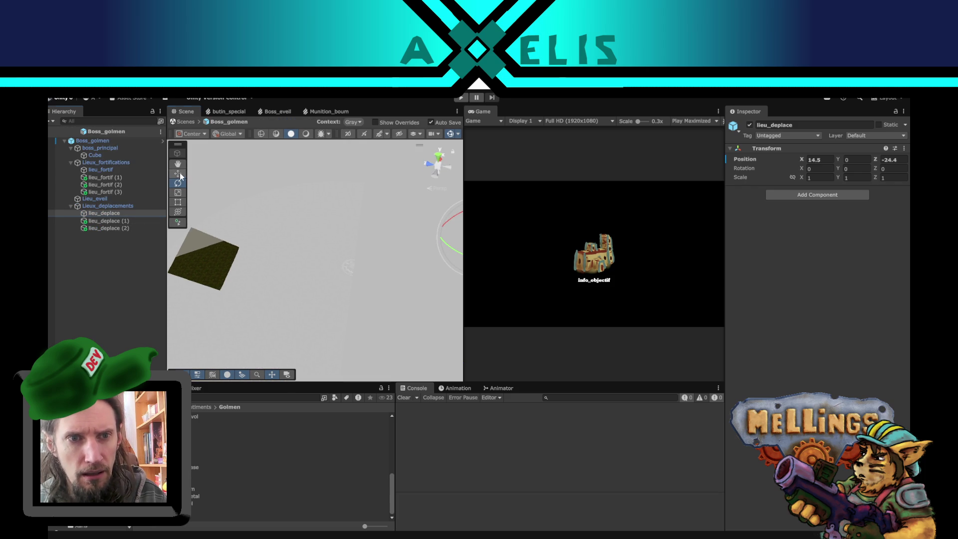
drag(347, 252, 321, 261)
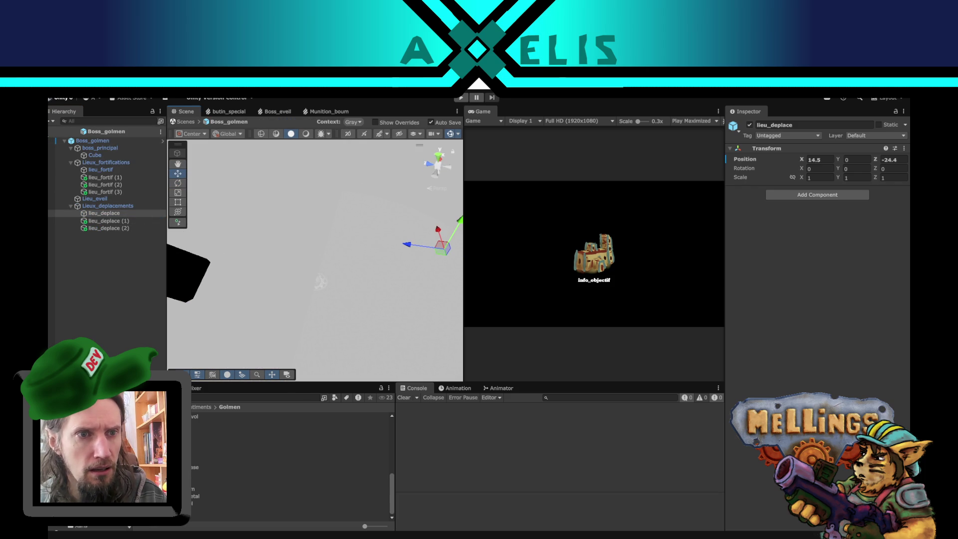
click(87, 143)
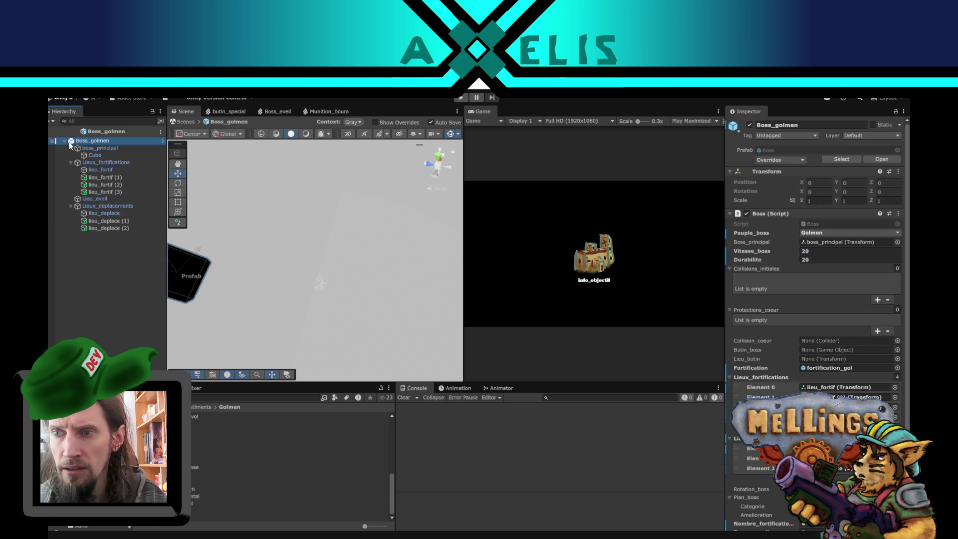
click(49, 131)
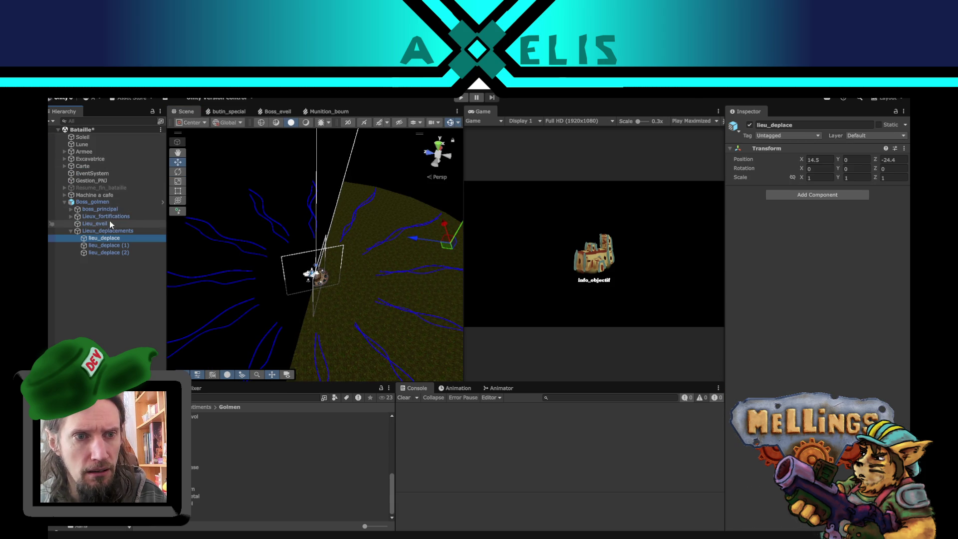
click(105, 202)
mouse_move(230, 267)
mouse_down()
mouse_move(277, 273)
mouse_move(286, 213)
mouse_up()
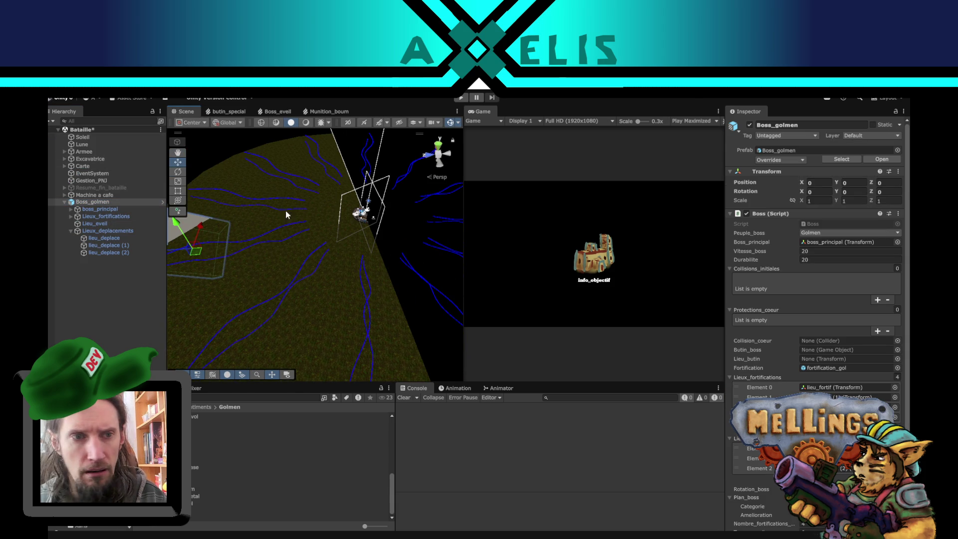
In the prefab, move the three lieu_deplace waypoints to X/Z 4.7/7.3, -3.9/8.9 and -7.2/6.5
click(162, 202)
click(133, 213)
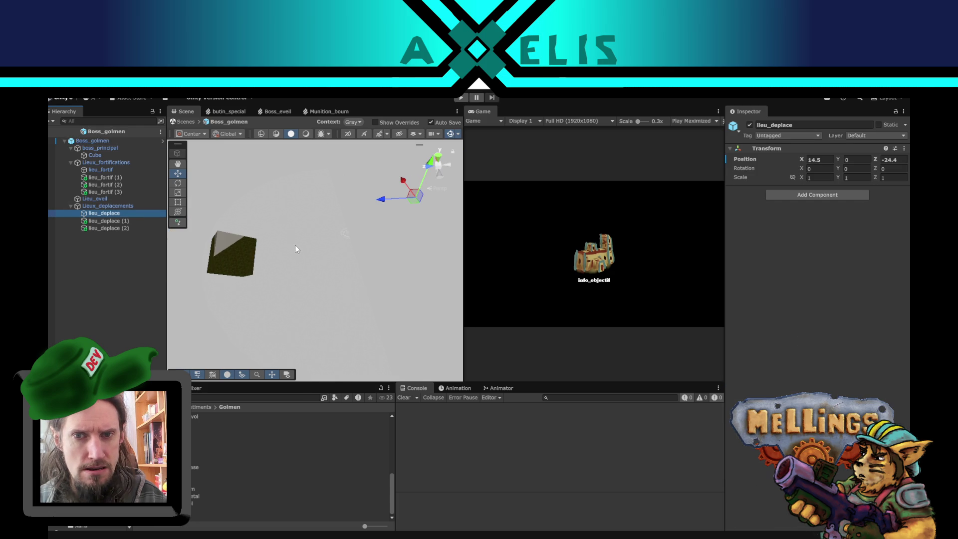
drag(332, 234, 354, 244)
drag(422, 201, 315, 230)
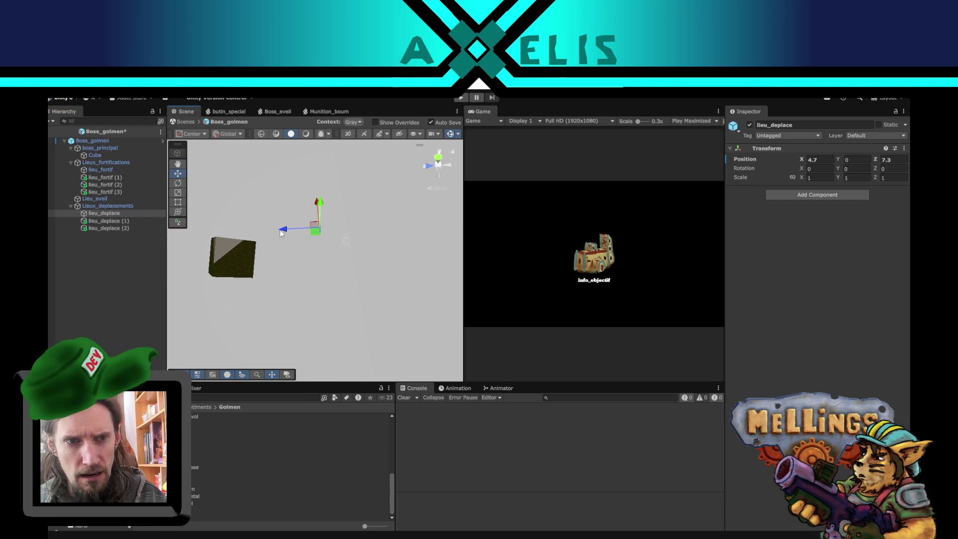
click(125, 221)
mouse_move(415, 230)
mouse_down()
mouse_move(320, 261)
mouse_move(308, 263)
mouse_move(303, 252)
mouse_up()
click(118, 228)
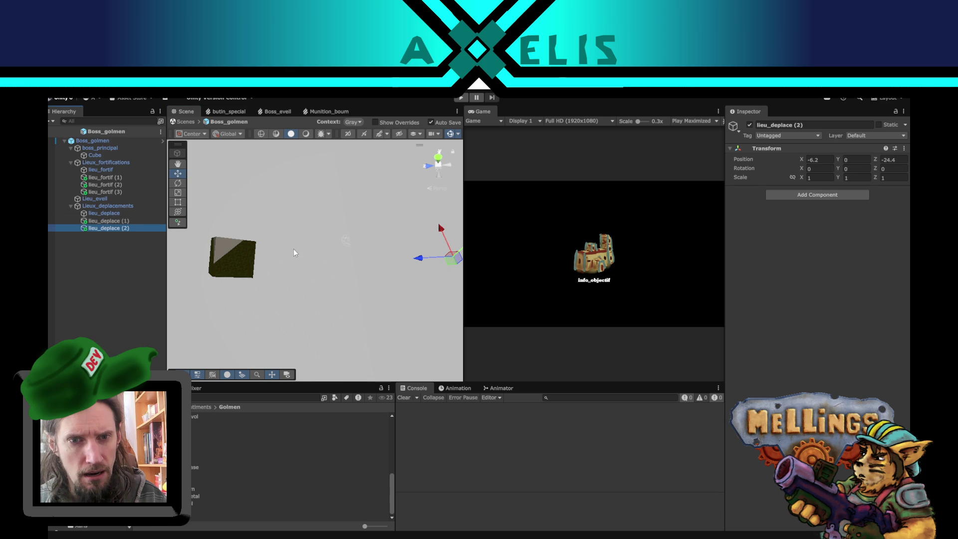
mouse_move(449, 265)
mouse_down()
mouse_move(308, 272)
mouse_move(351, 248)
mouse_move(357, 200)
mouse_move(377, 209)
mouse_up()
ctrl+click(134, 212)
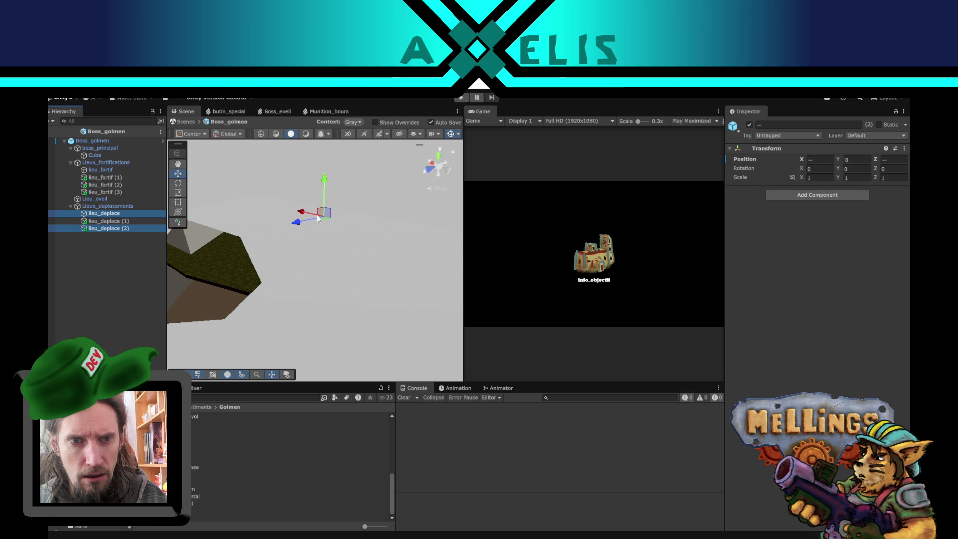
Raise all three lieu_deplace waypoints to Y 2.14
click(323, 186)
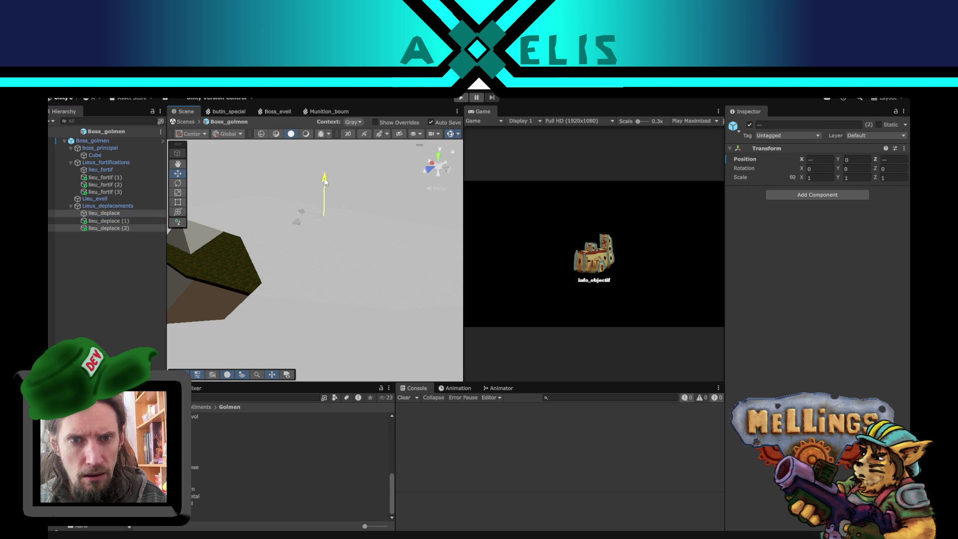
ctrl+click(123, 223)
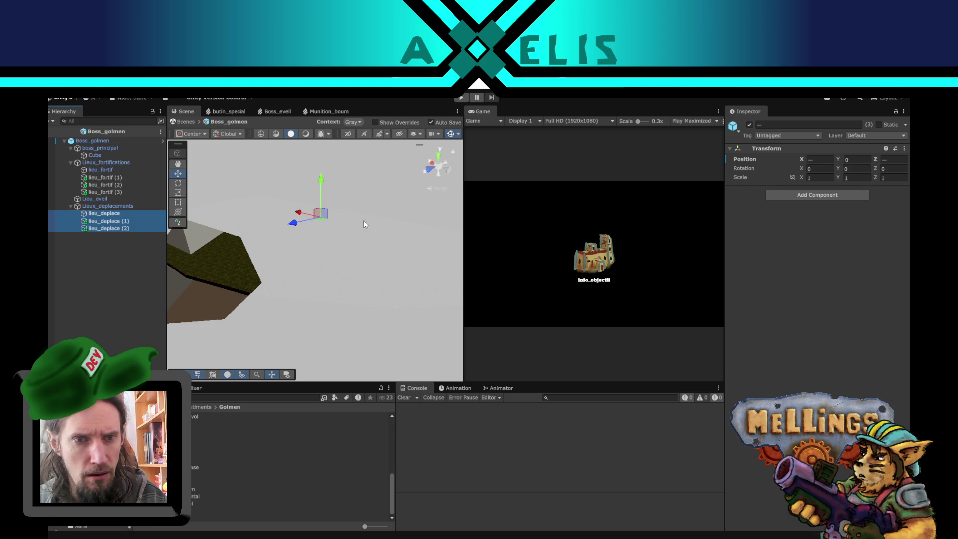
drag(324, 185, 316, 155)
click(127, 221)
drag(322, 244, 200, 200)
Check each lieu_deplace waypoint's placement over the ground in the Bataille scene
click(49, 131)
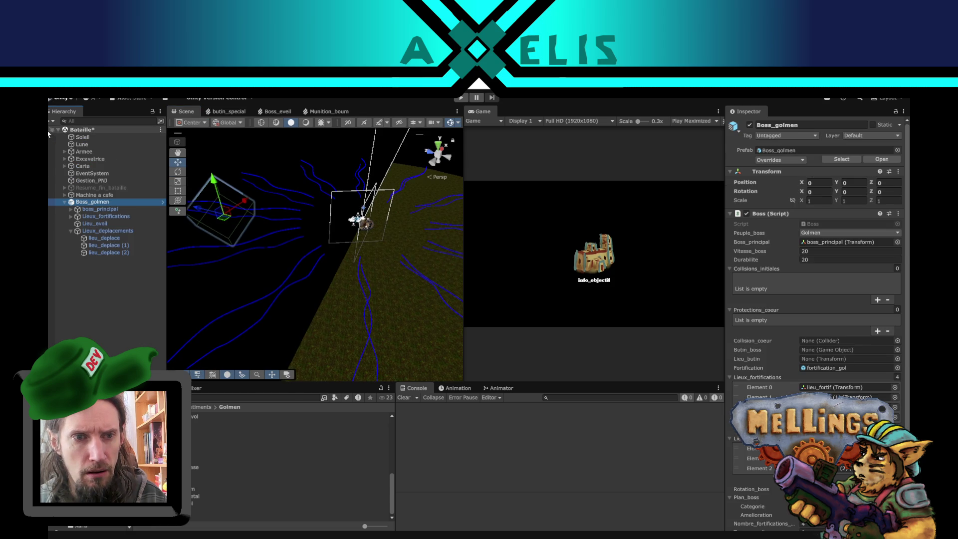
click(118, 238)
mouse_move(379, 305)
mouse_down()
mouse_move(405, 347)
mouse_move(365, 300)
mouse_up()
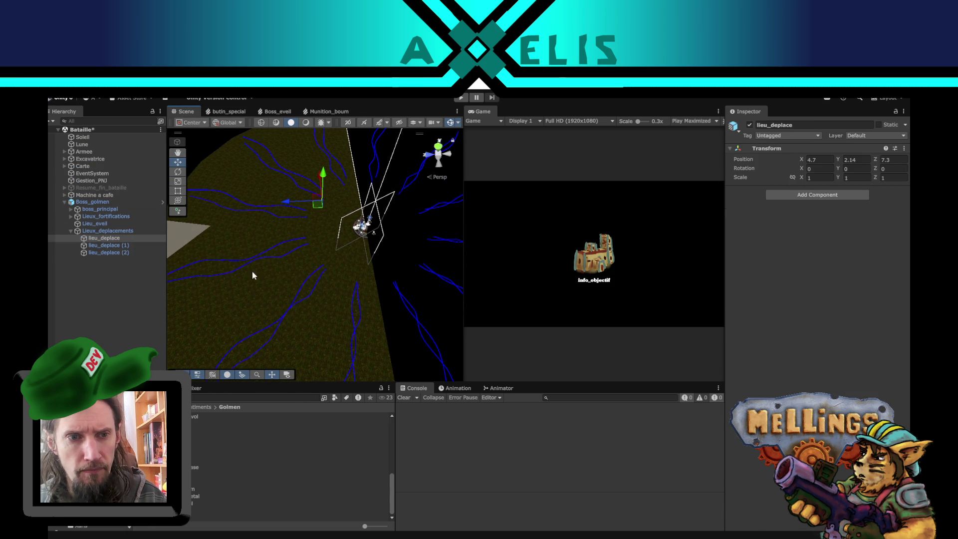
click(109, 244)
click(120, 253)
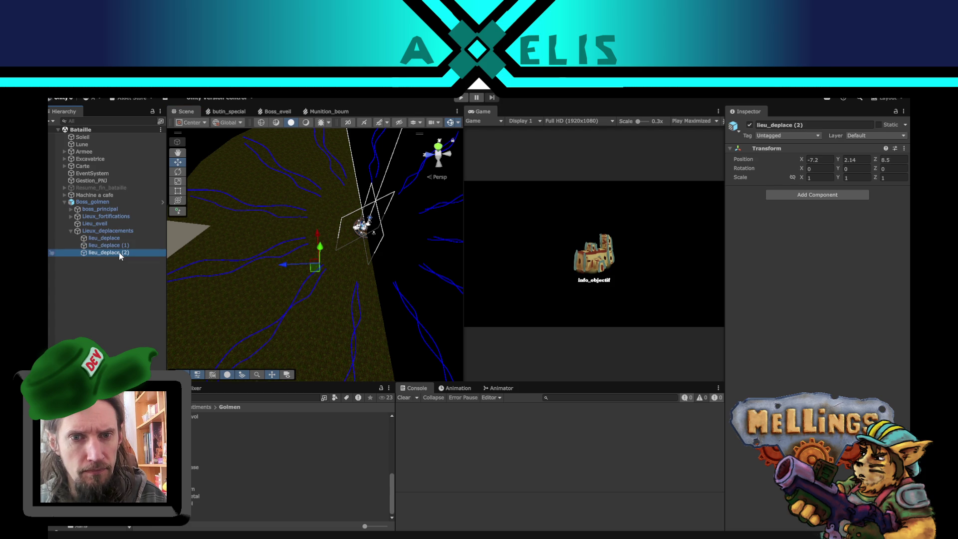
mouse_move(351, 291)
mouse_down()
mouse_move(452, 229)
mouse_move(331, 215)
mouse_up()
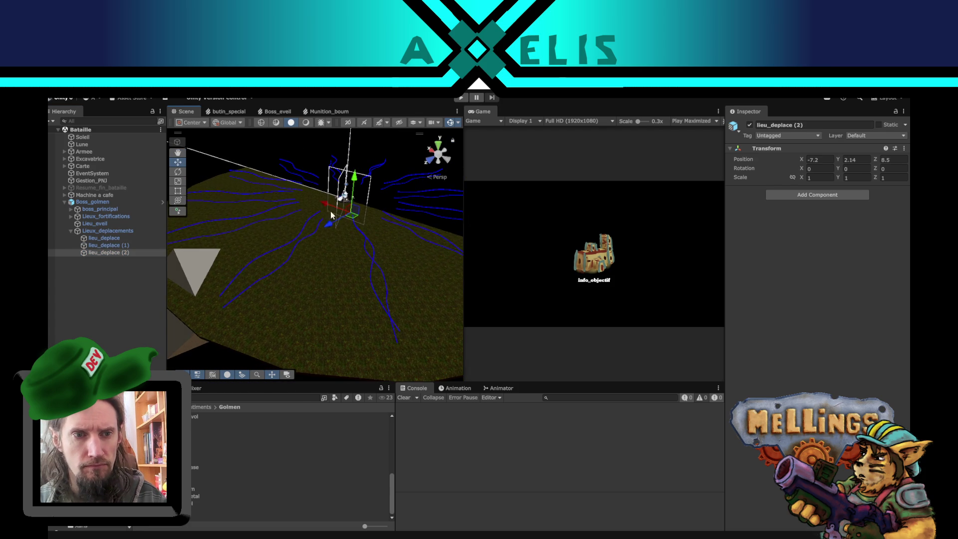
click(115, 315)
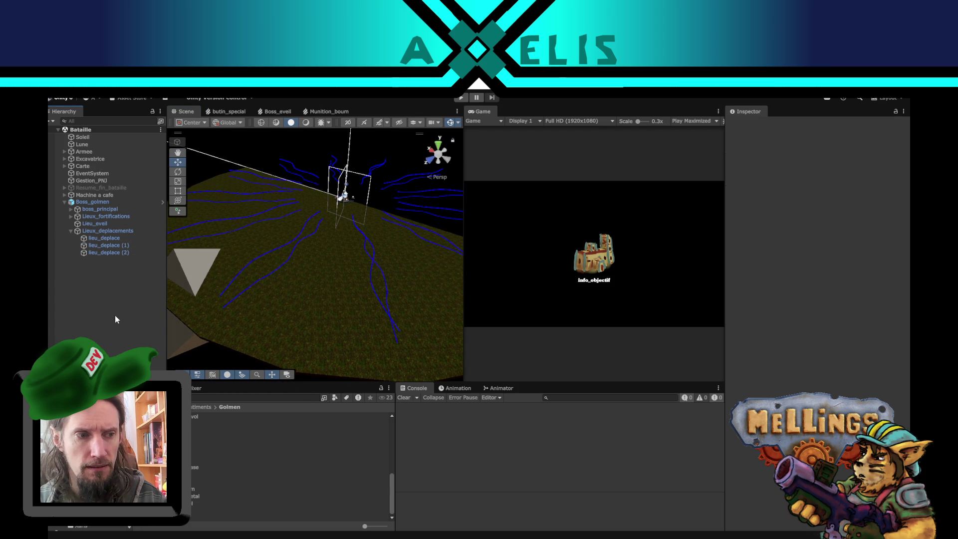
Delete the Boss_golmen instance from the Bataille scene and save the scene
click(160, 203)
click(115, 228)
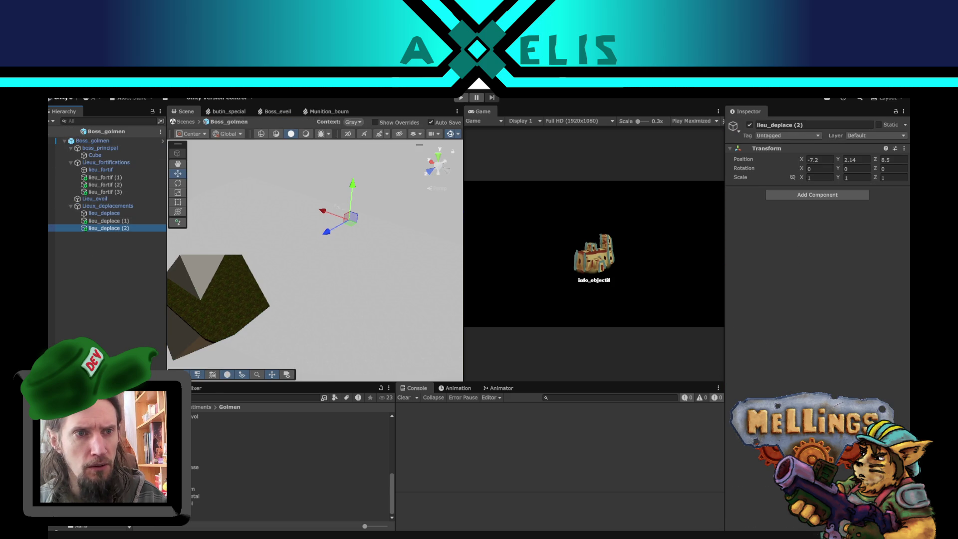
click(53, 132)
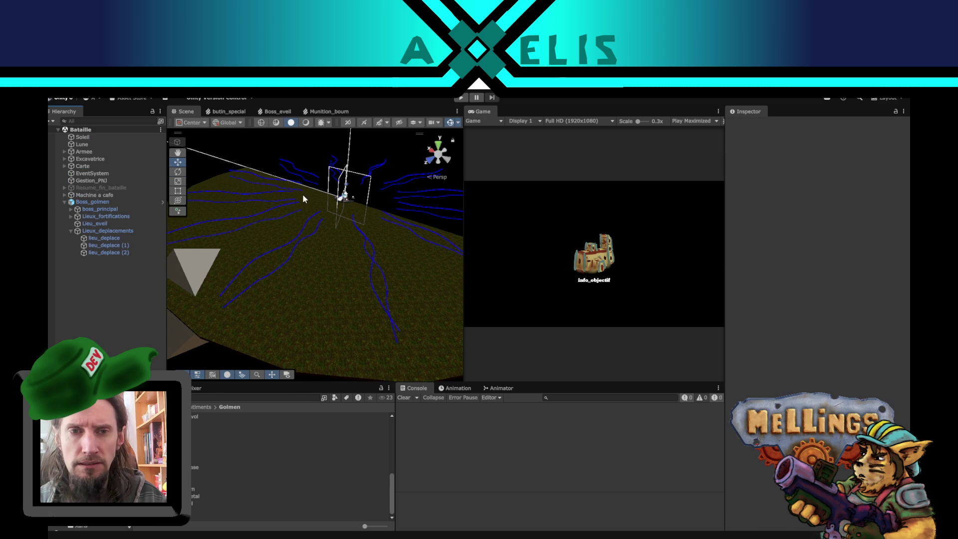
click(106, 203)
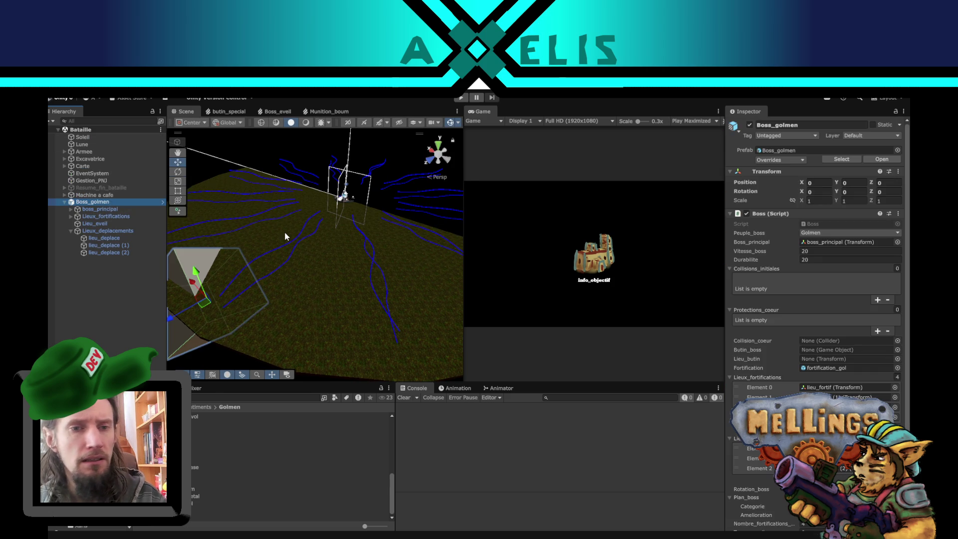
key(Delete)
key(ctrl+s)
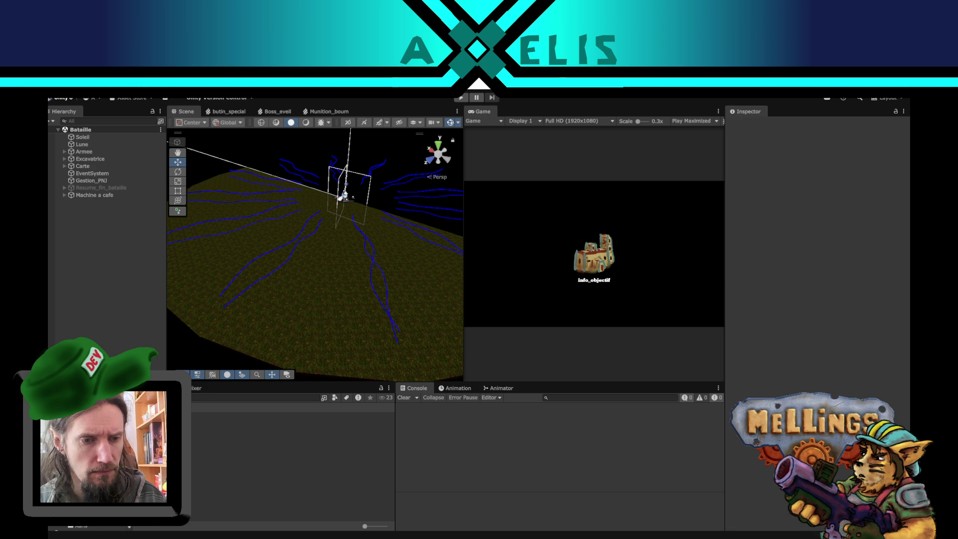
Open the Boss_golmen prefab from the Golmen folder and reset Lieu_eveil's Transform
click(198, 432)
double_click(200, 415)
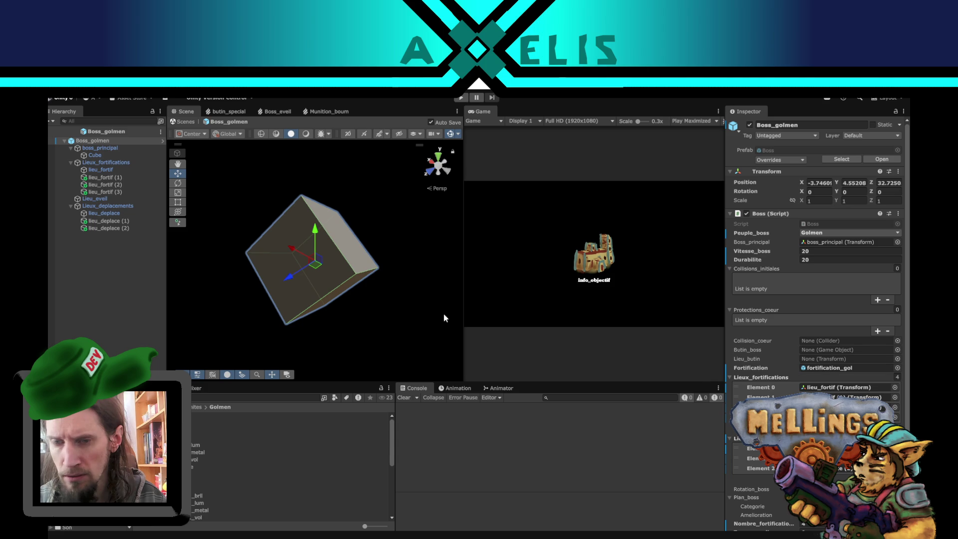
click(124, 199)
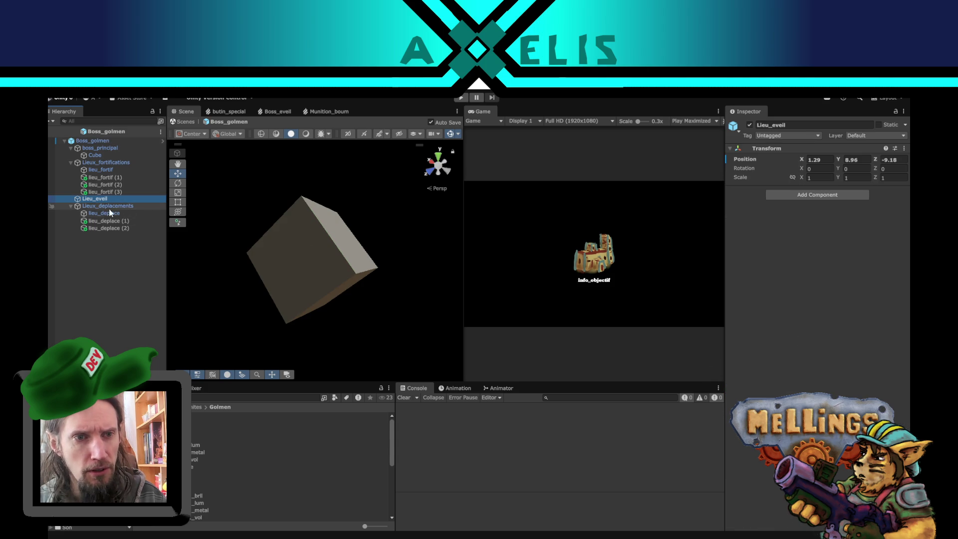
double_click(108, 199)
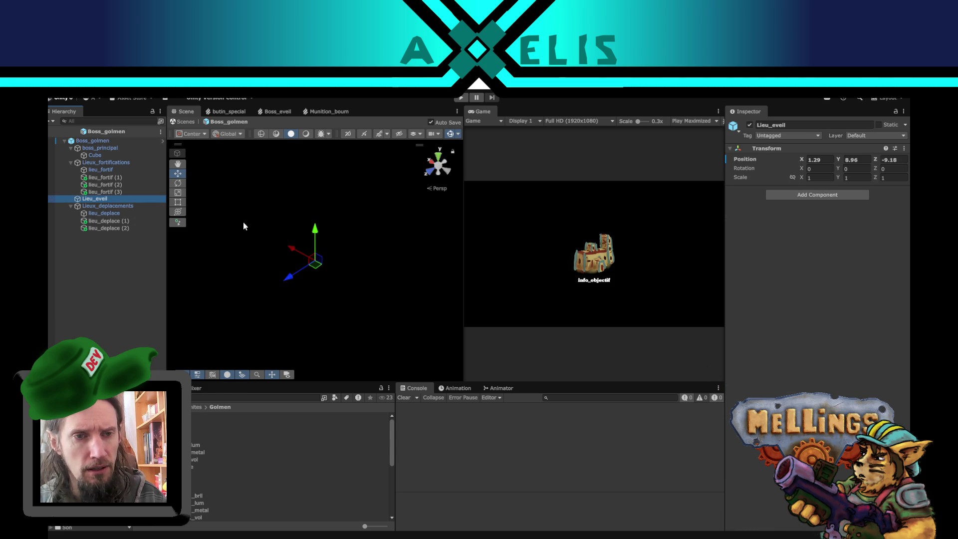
click(829, 159)
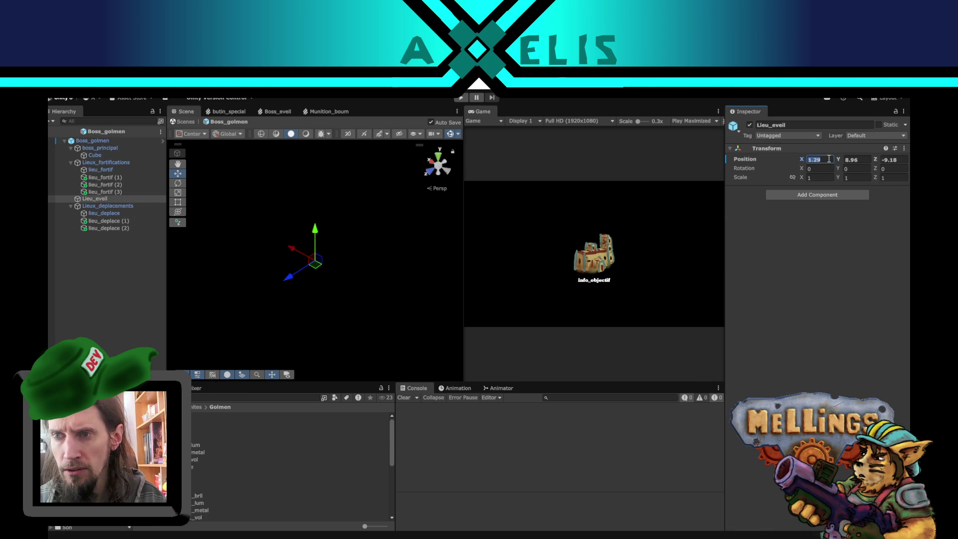
right_click(827, 146)
click(831, 150)
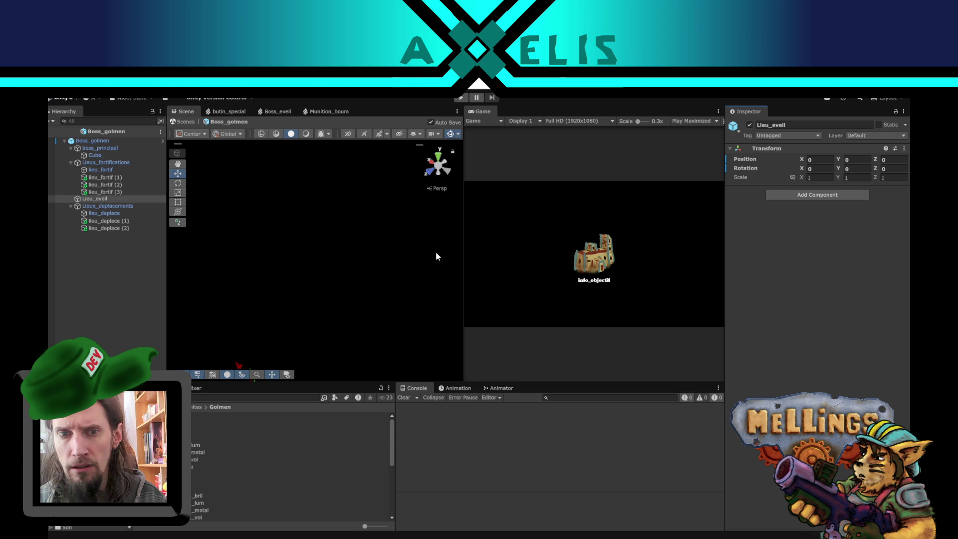
Place Lieu_eveil at X 0, Z 30 next to the boss cube
drag(240, 336, 418, 126)
mouse_move(397, 198)
mouse_down()
mouse_move(385, 217)
mouse_move(395, 266)
mouse_move(335, 299)
mouse_move(346, 278)
mouse_move(249, 340)
mouse_up()
click(818, 159)
text(0)
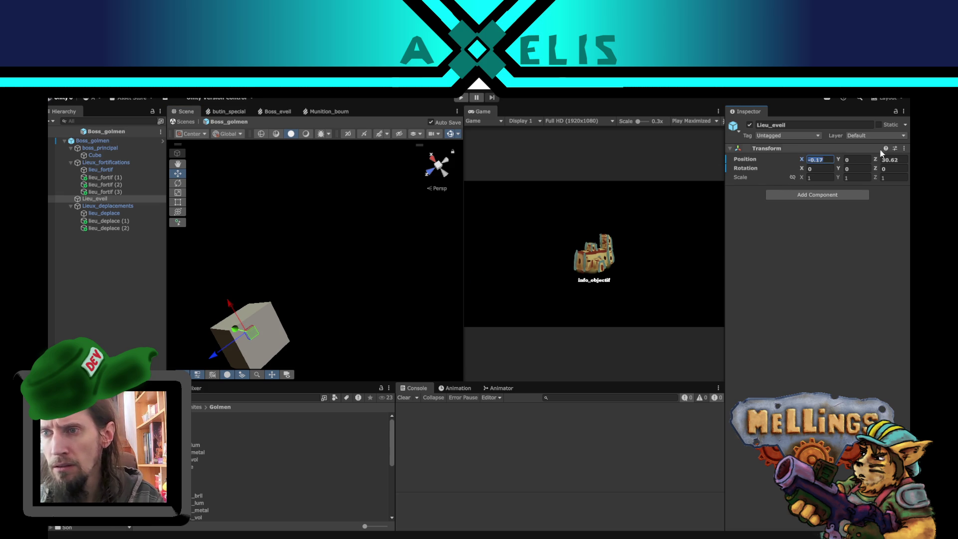
click(894, 158)
text(30)
mouse_move(380, 299)
mouse_down()
mouse_move(354, 229)
mouse_move(294, 236)
mouse_move(357, 222)
mouse_move(324, 214)
mouse_up()
click(112, 148)
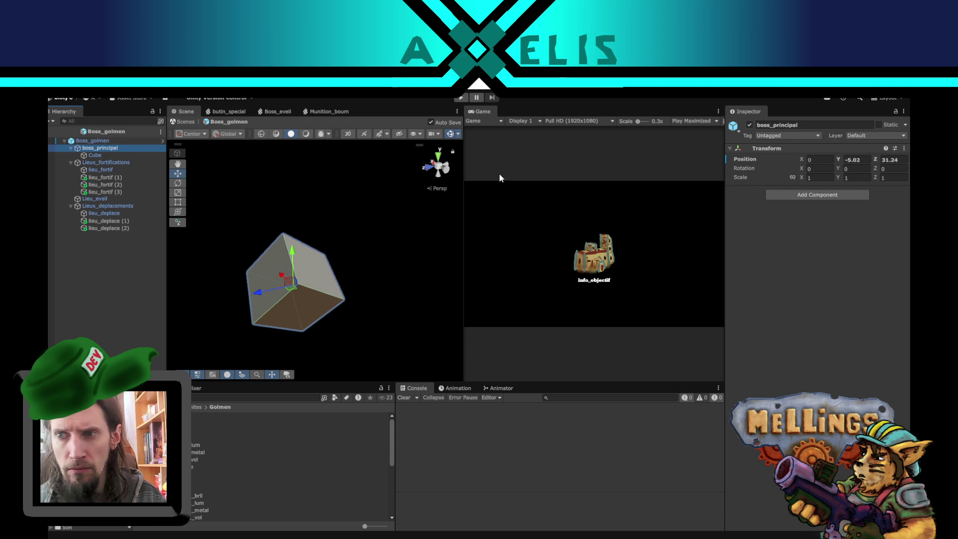
Set boss_principal's position to Y -5, Z 30, then exit back to the Bataille scene
click(858, 160)
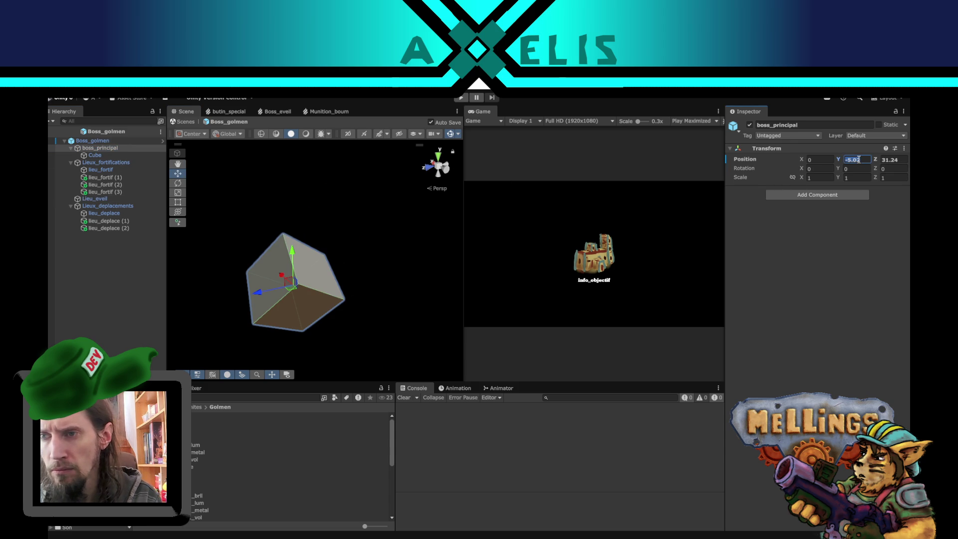
text(410)
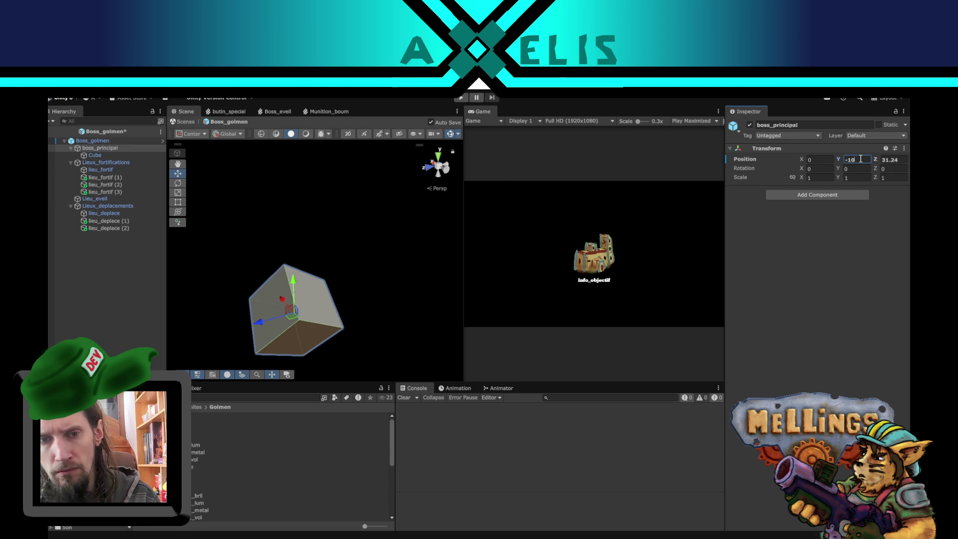
click(899, 160)
text(30)
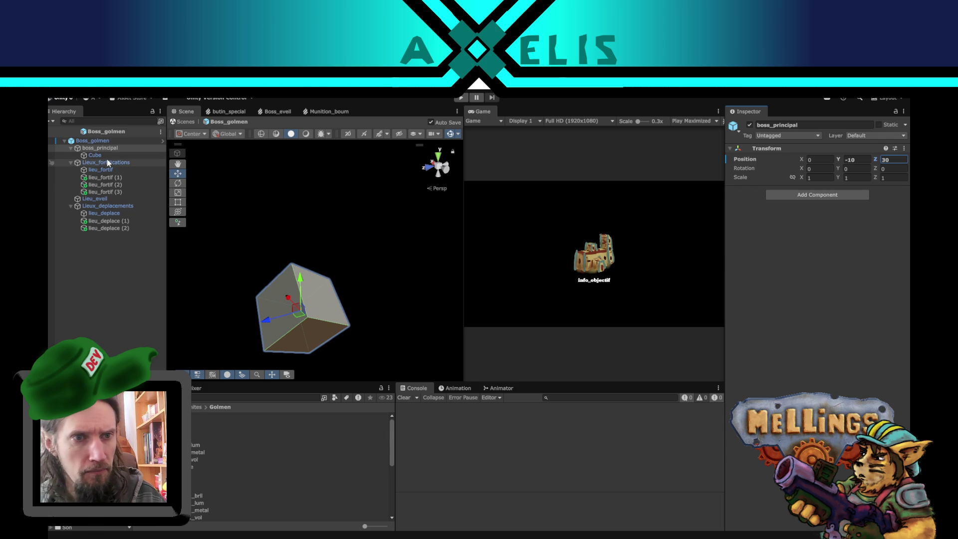
mouse_move(275, 212)
mouse_down()
mouse_move(280, 301)
mouse_move(289, 216)
mouse_move(399, 210)
mouse_up()
click(861, 160)
text(-5)
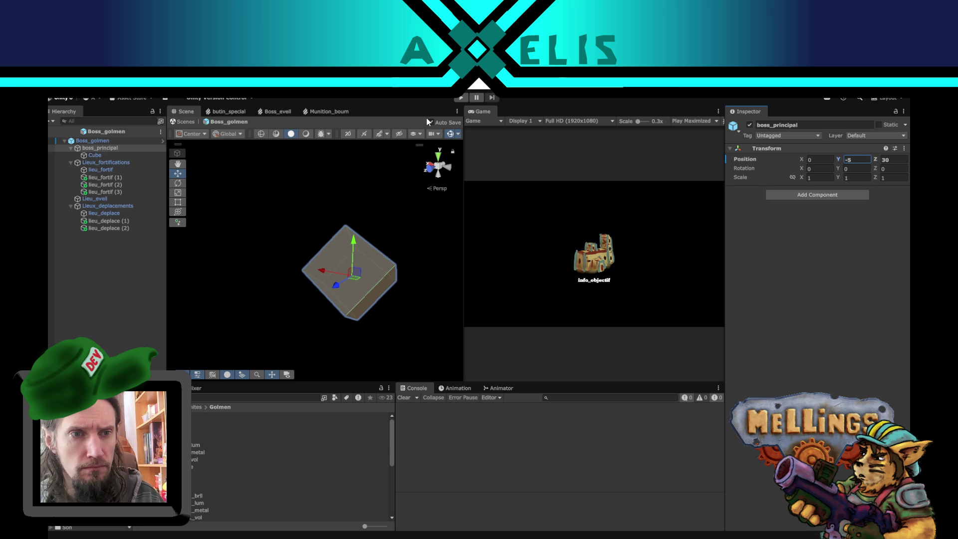
click(119, 177)
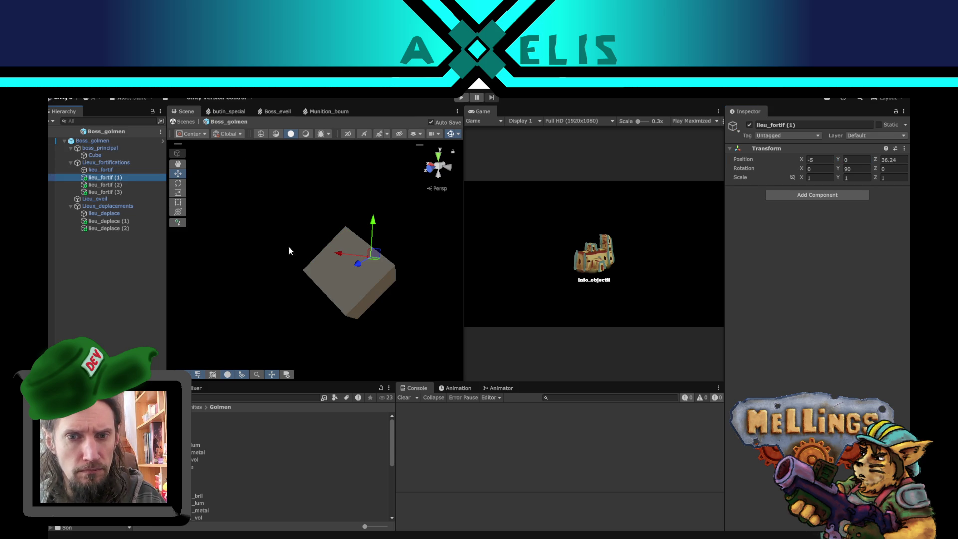
click(139, 299)
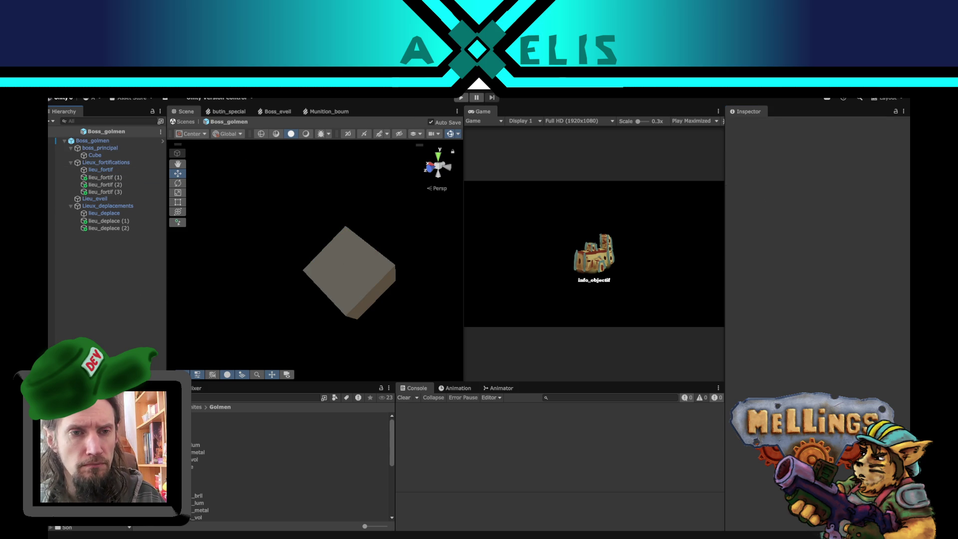
click(55, 131)
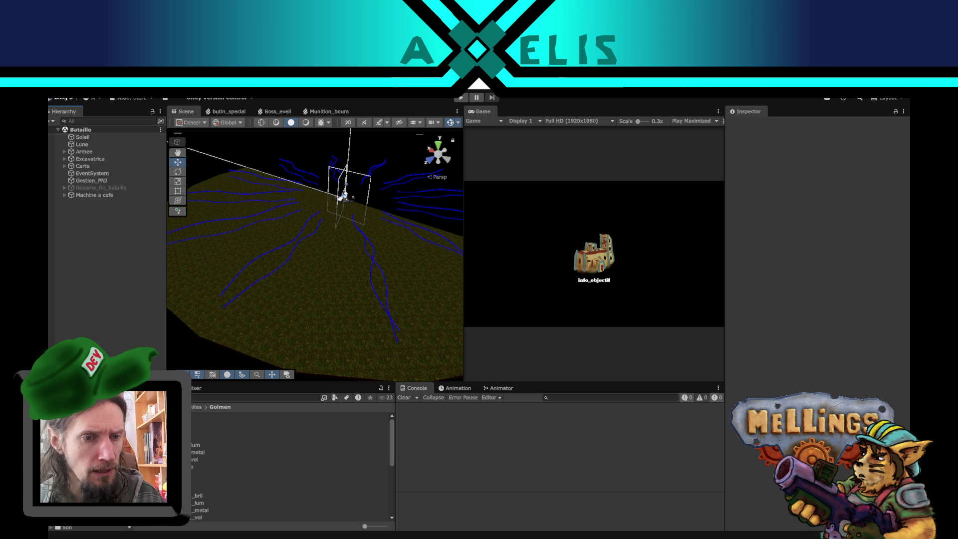
Load the Intro scene, play through to launch the activated special mission, then stop playing
click(80, 439)
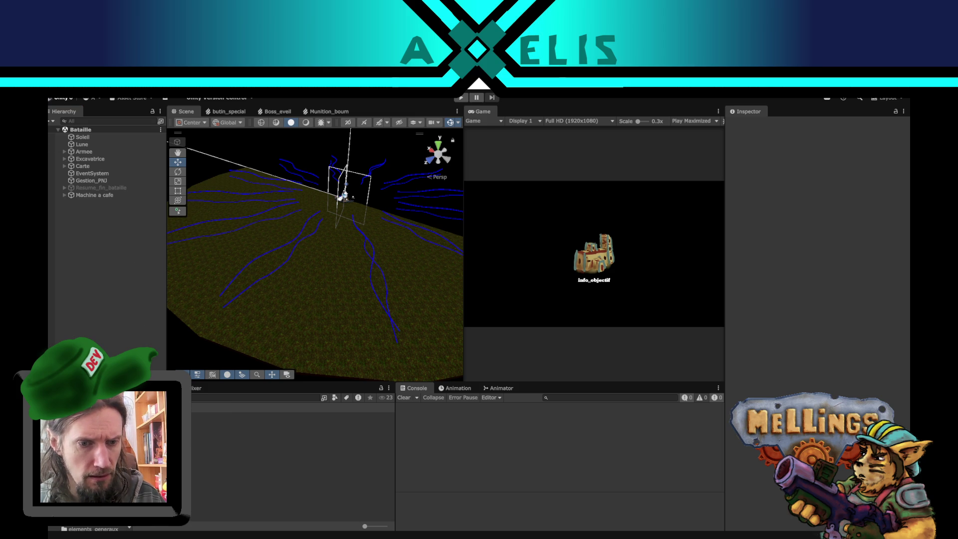
double_click(215, 444)
click(459, 98)
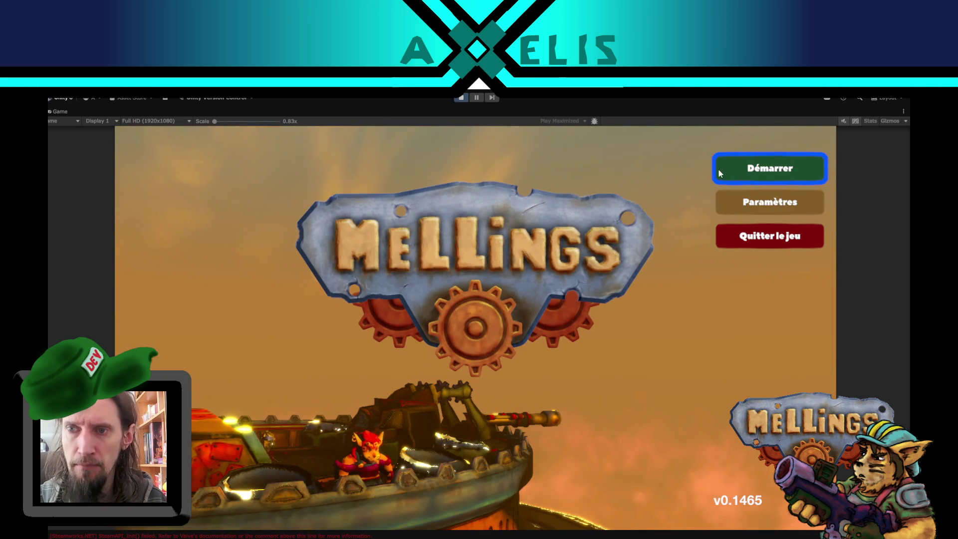
click(719, 173)
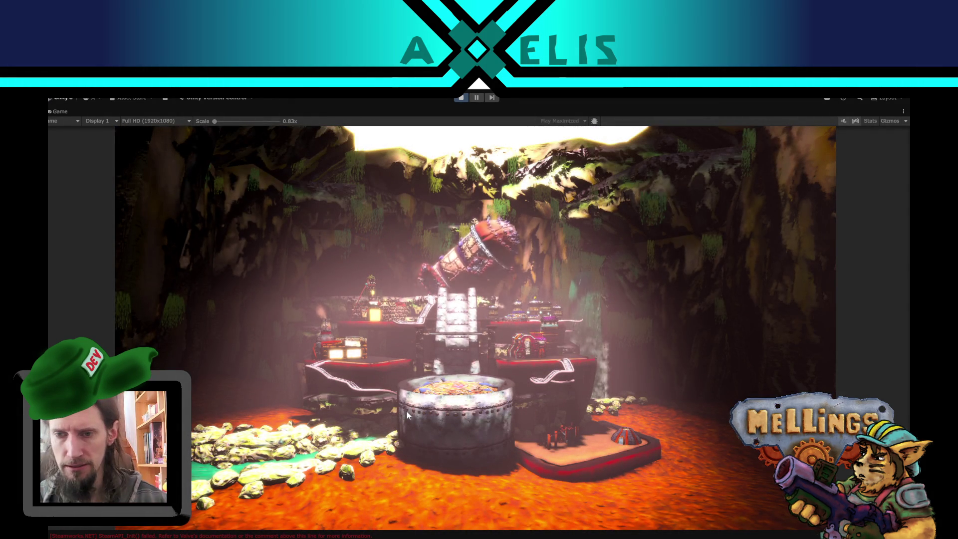
click(473, 480)
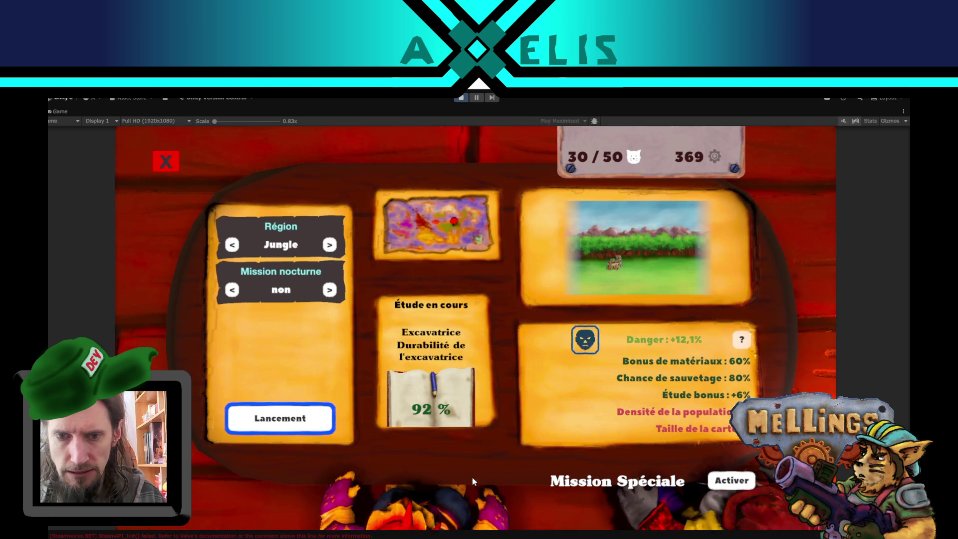
click(745, 490)
click(309, 419)
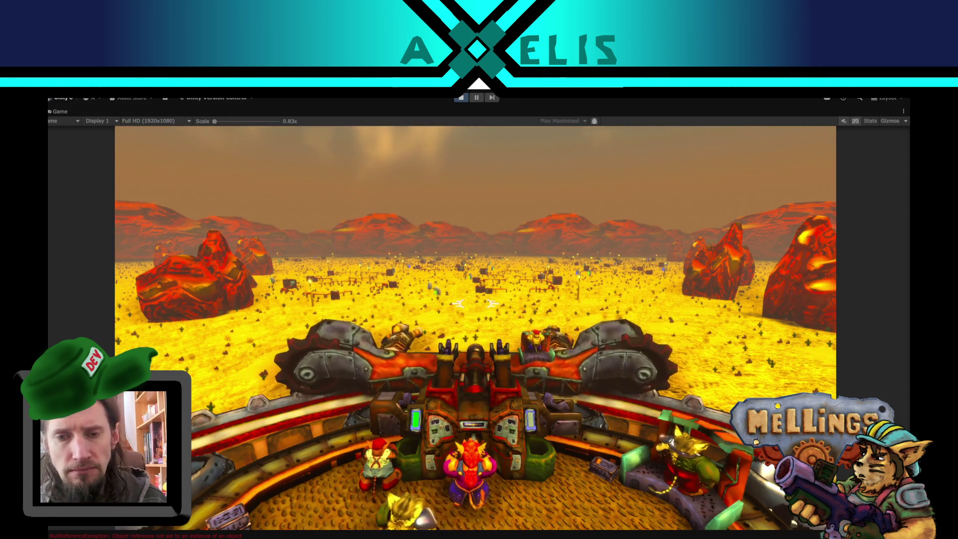
key(Escape)
click(462, 99)
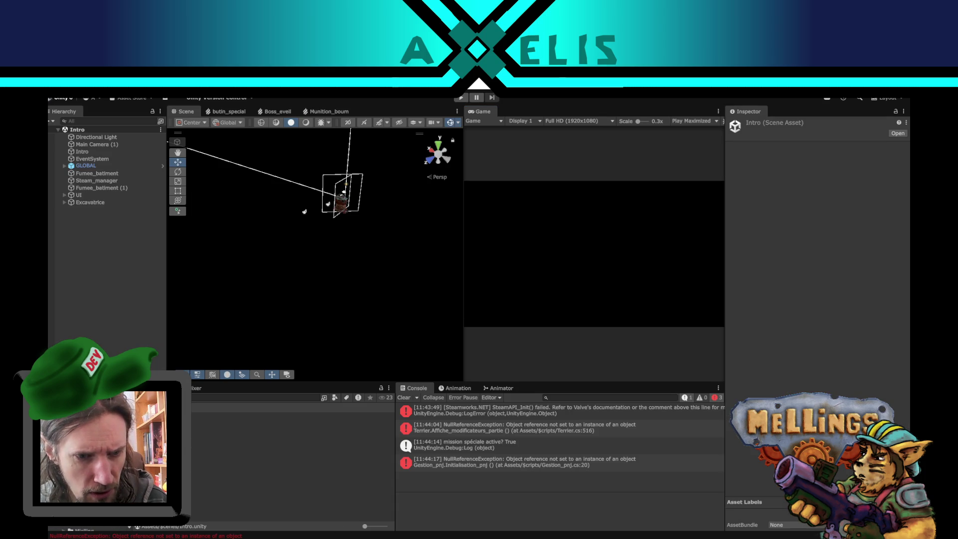
click(224, 430)
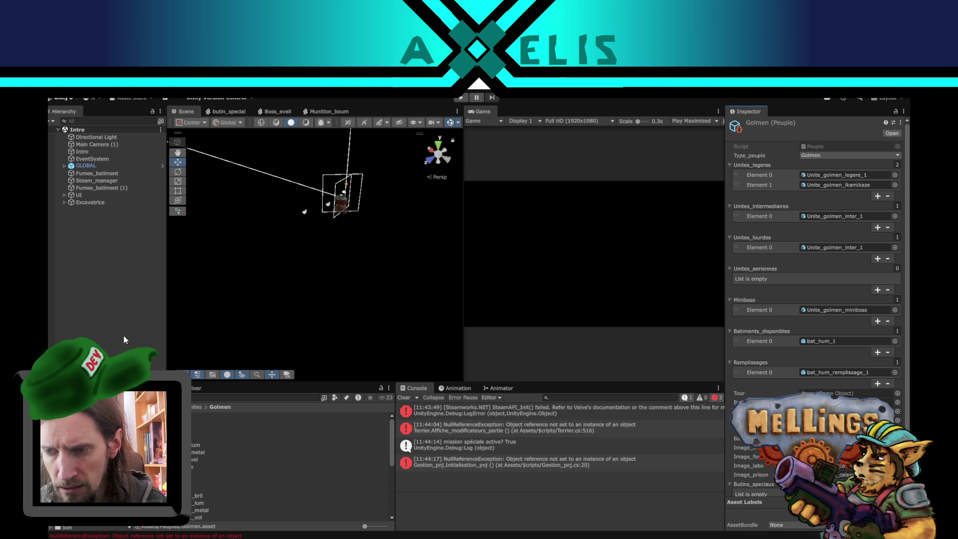
click(128, 255)
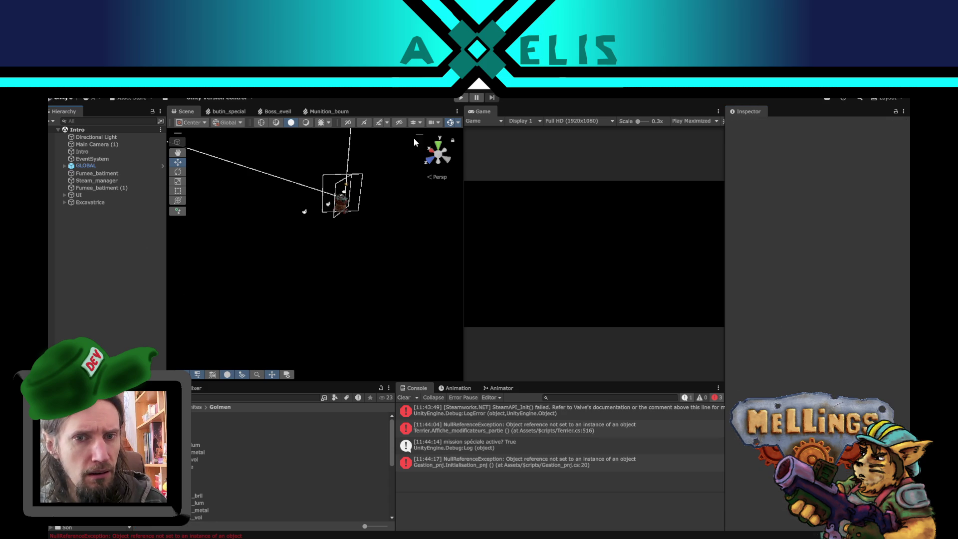
Replay the game, launch the activated special mission, then pause both the game and the editor
click(461, 98)
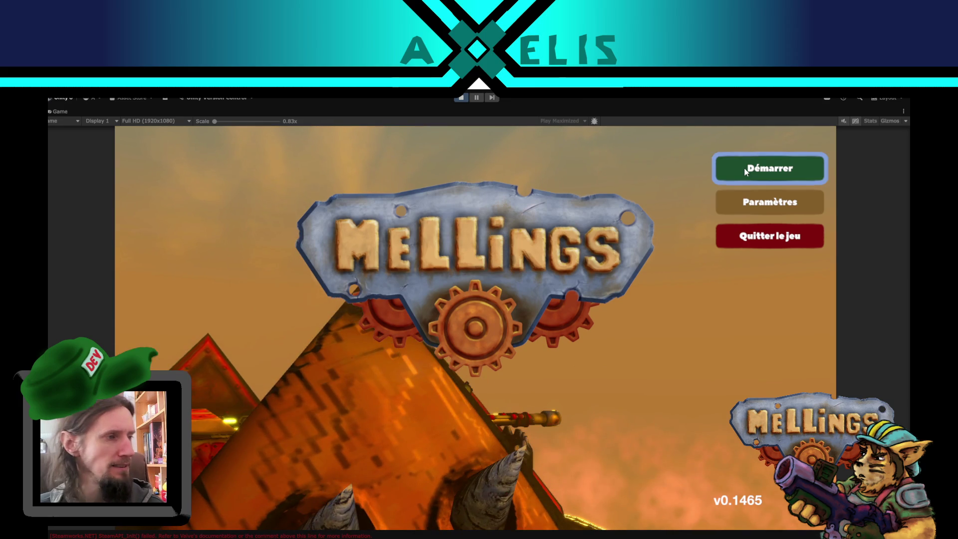
click(746, 172)
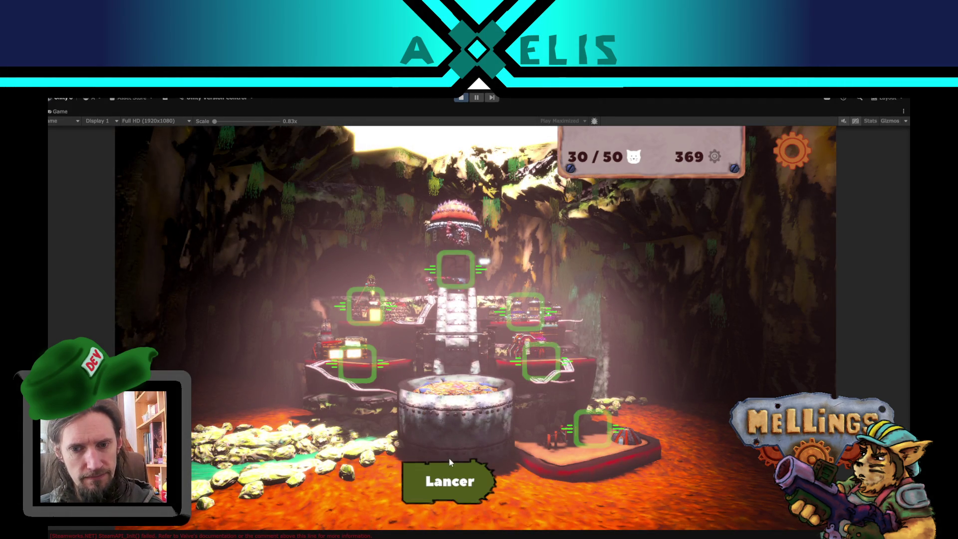
click(449, 476)
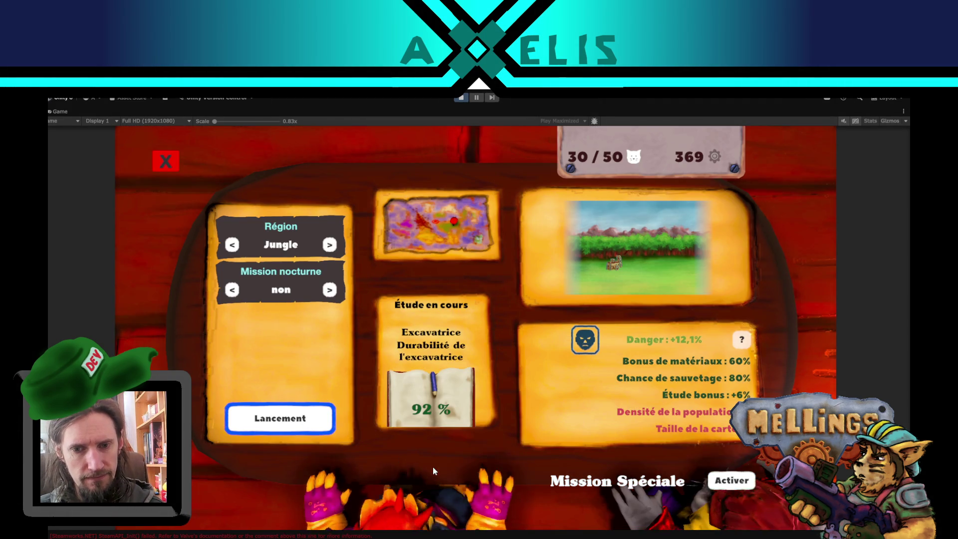
click(734, 480)
click(293, 424)
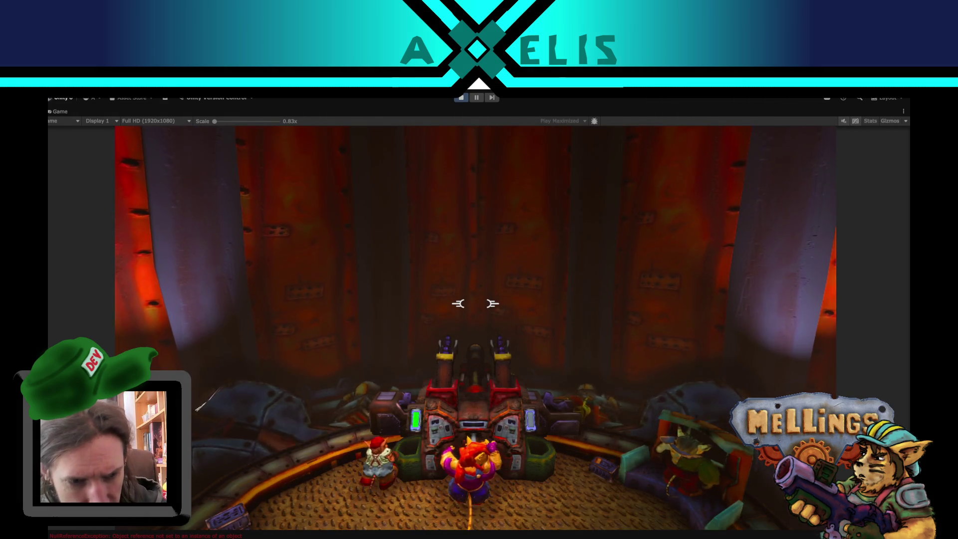
key(Escape)
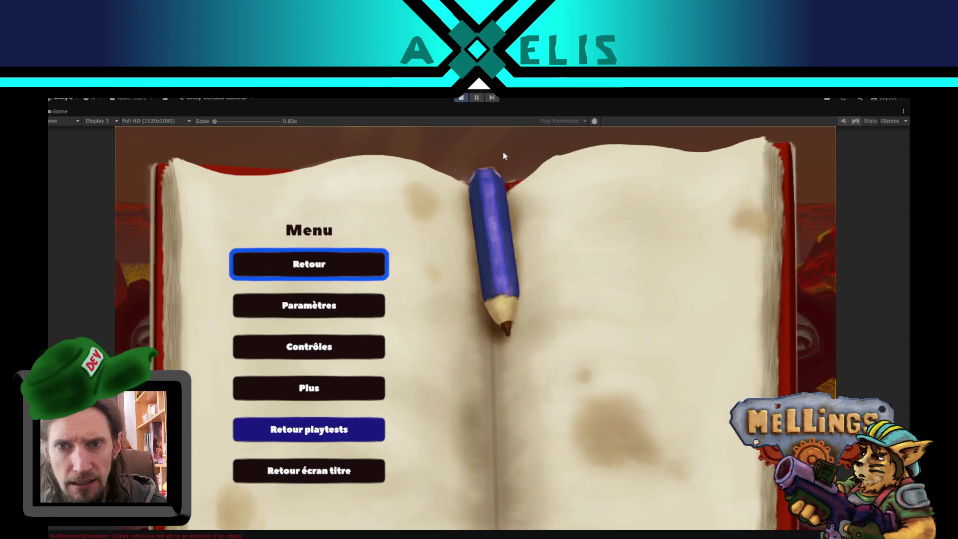
click(476, 98)
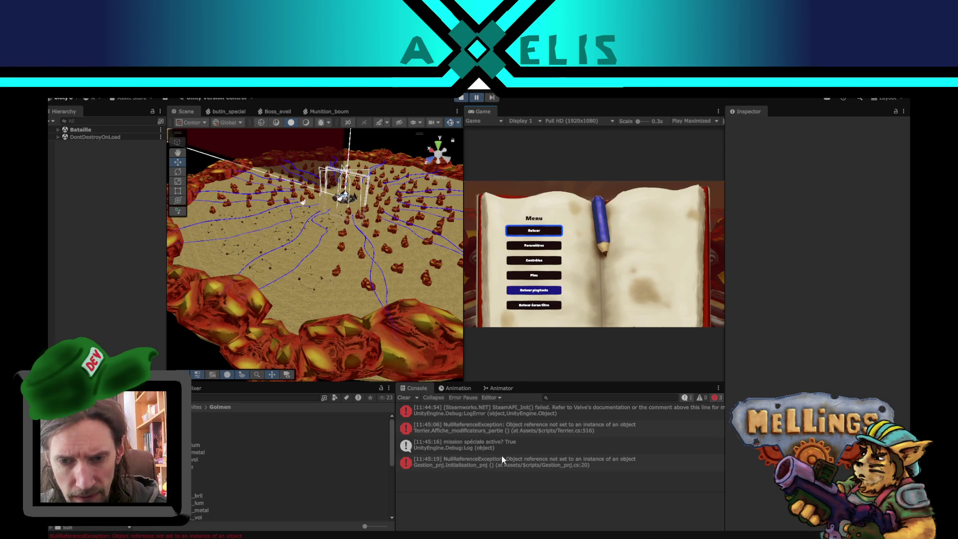
Read the Gestion_pnj and Terrier NullReferenceException stack traces, then stop the playtest
click(510, 459)
click(513, 432)
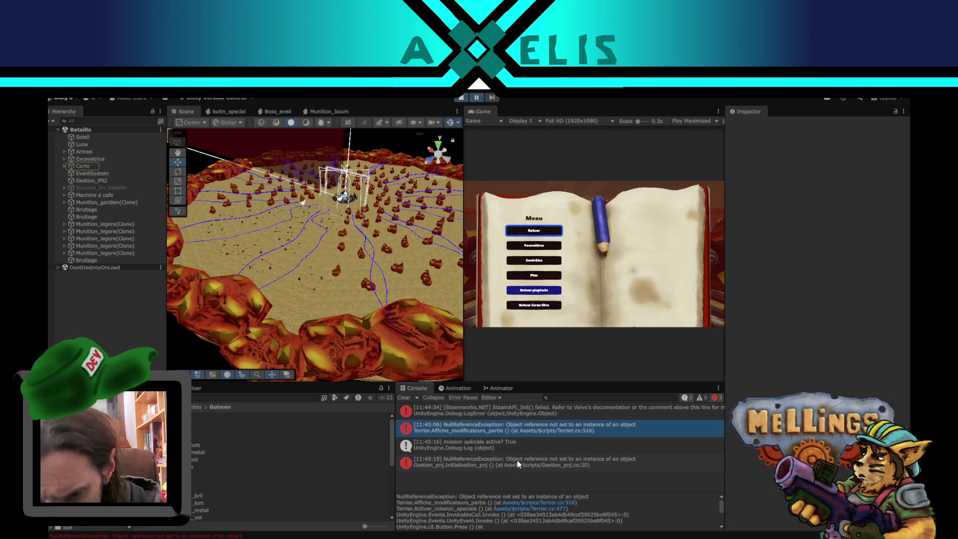
click(518, 457)
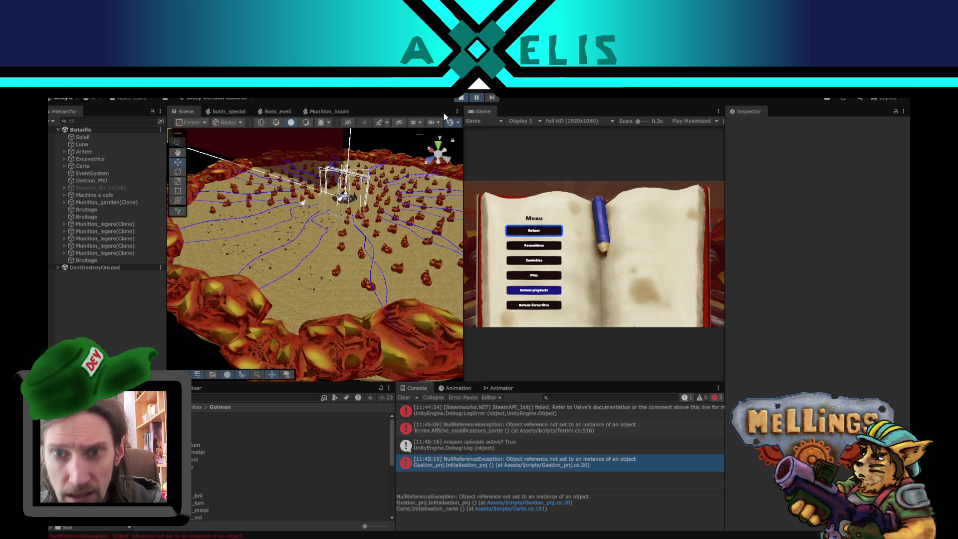
click(458, 99)
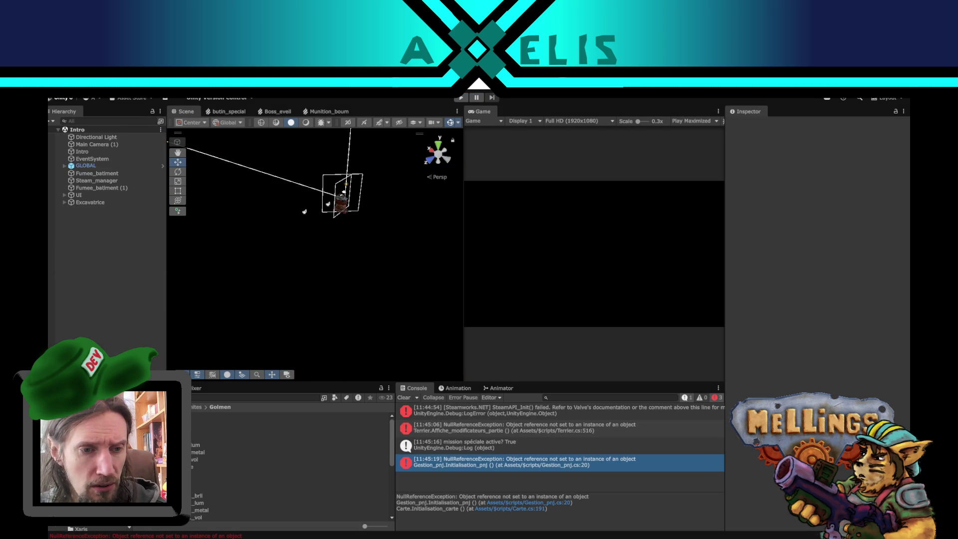
click(163, 169)
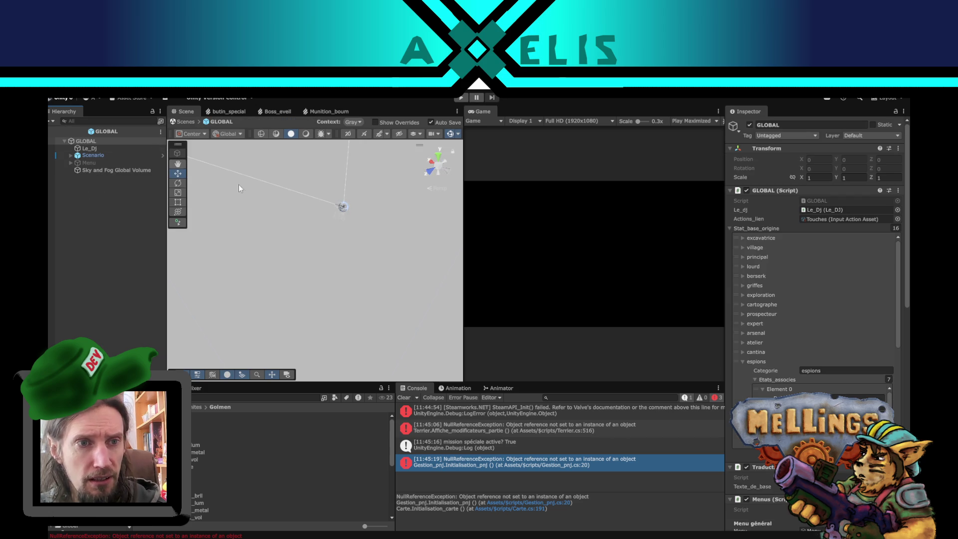
Add Element 3 to Scenario's Missions_utilisateur and name it mission_boss_golmen
click(150, 155)
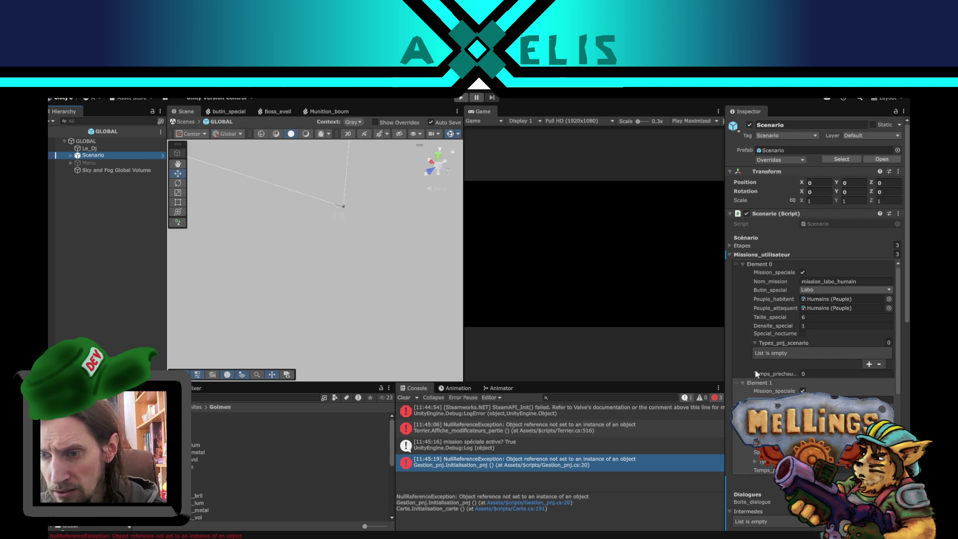
scroll(755, 370, down, 2)
scroll(804, 361, down, 5)
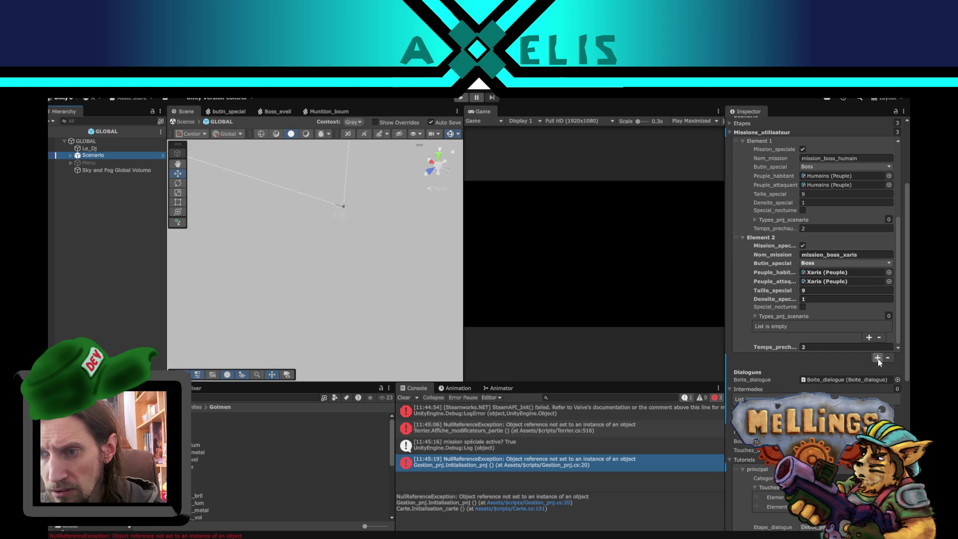
click(878, 357)
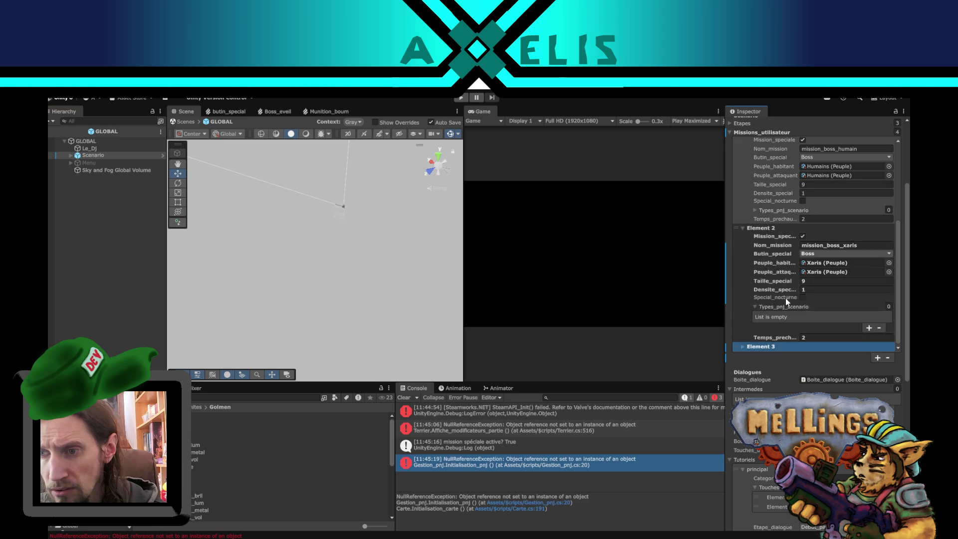
scroll(785, 297, down, 3)
click(745, 274)
scroll(827, 241, down, 3)
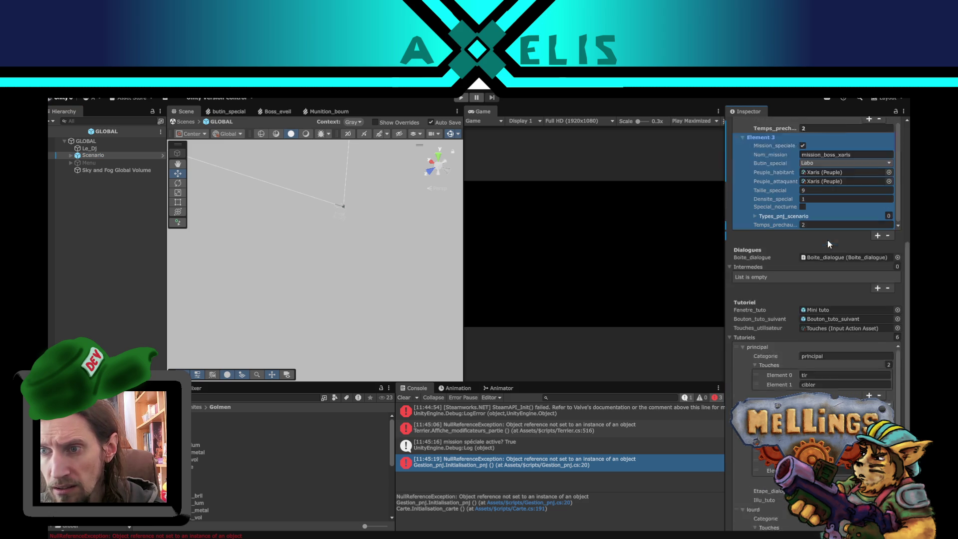
scroll(864, 208, up, 1)
click(853, 227)
text(golmen)
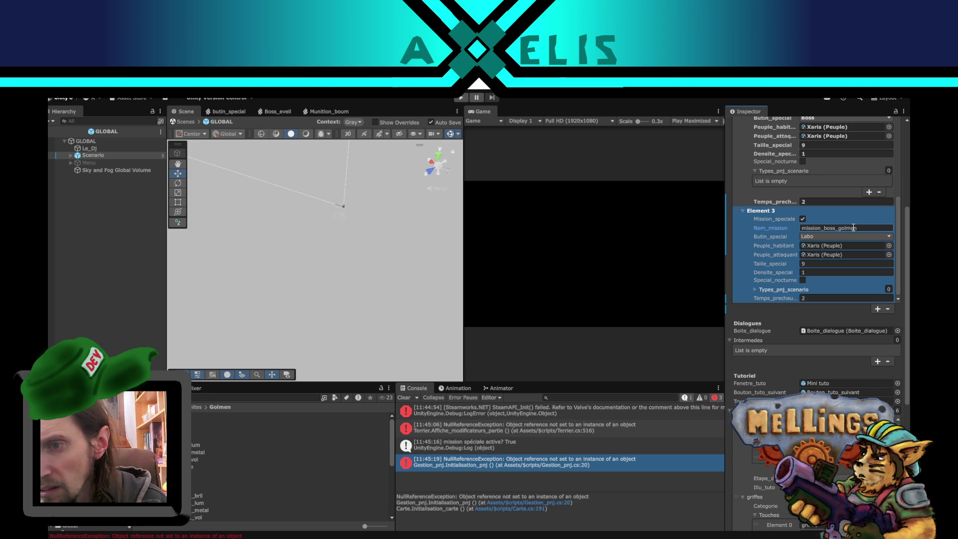
Give mission_boss_golmen Boss as special loot and Golmen as inhabiting and attacking people
scroll(886, 236, up, 3)
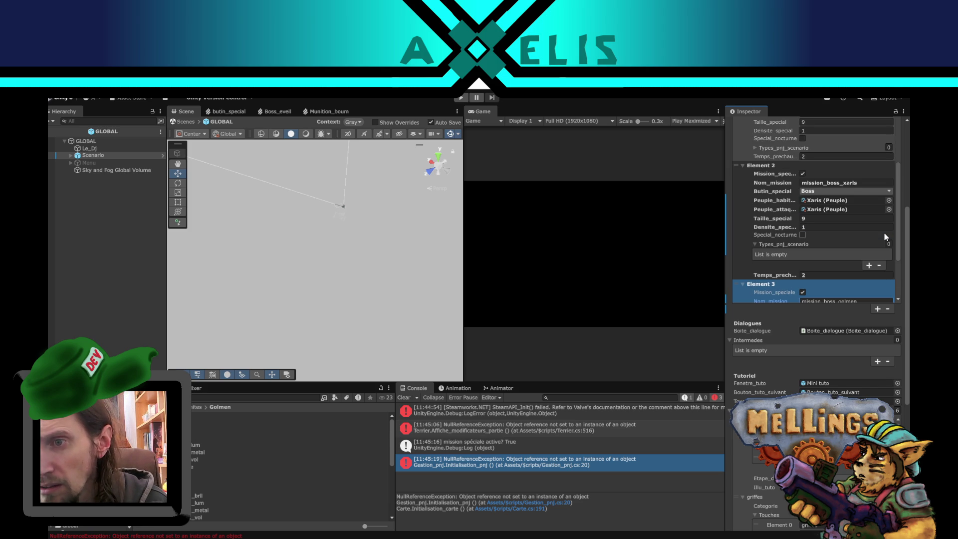
scroll(886, 236, down, 5)
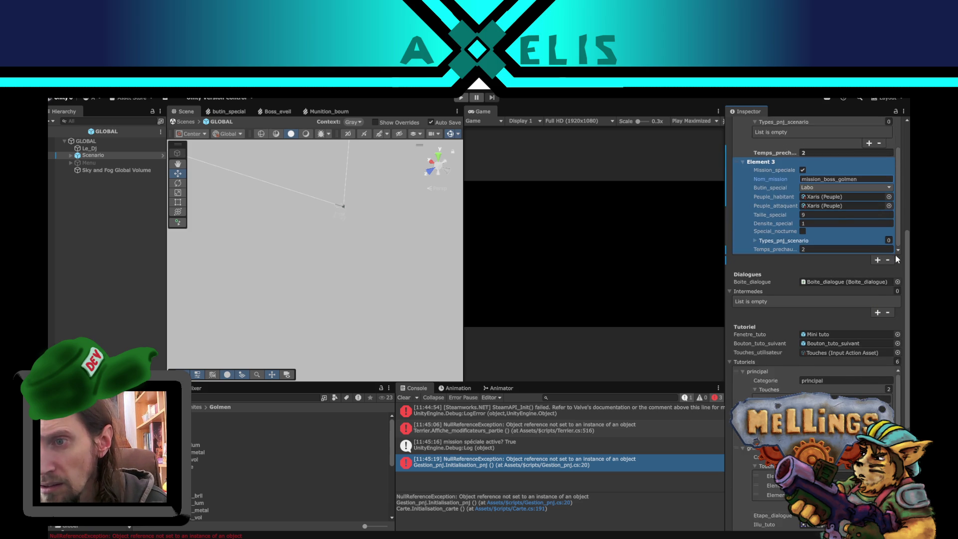
scroll(897, 258, up, 3)
click(845, 260)
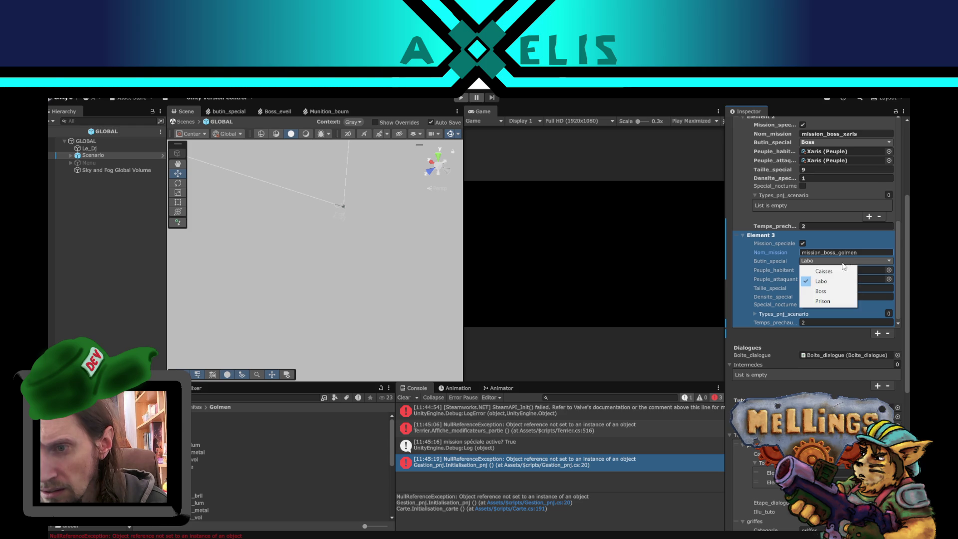
click(829, 292)
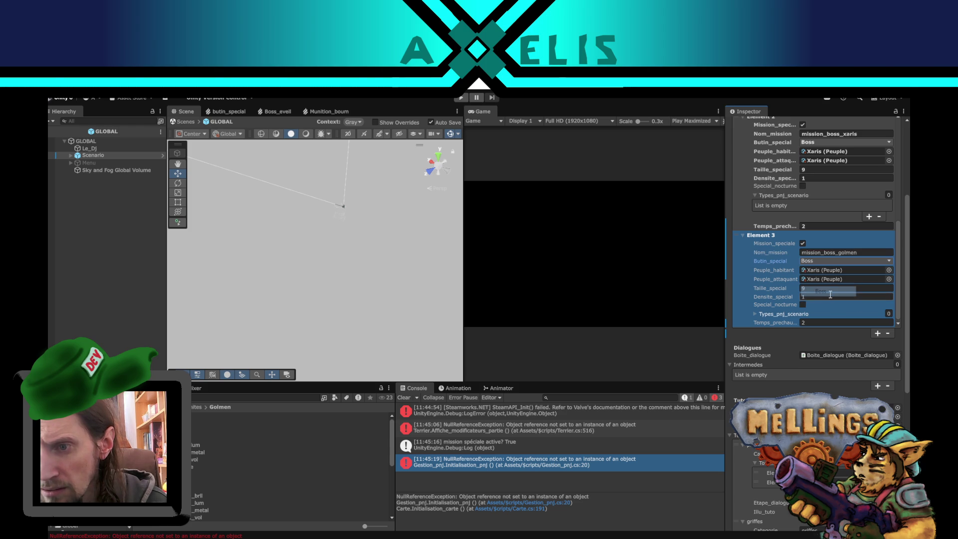
click(888, 270)
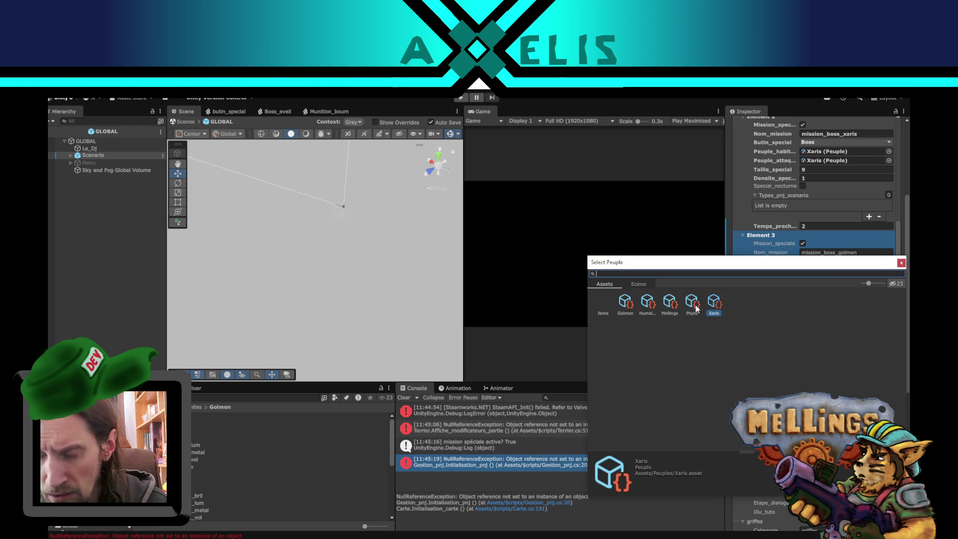
double_click(626, 302)
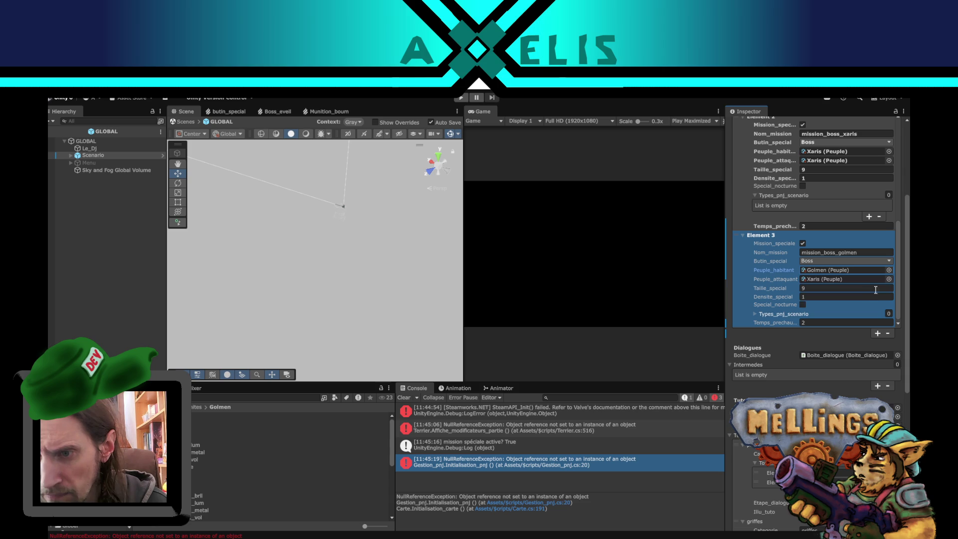
click(889, 279)
double_click(633, 308)
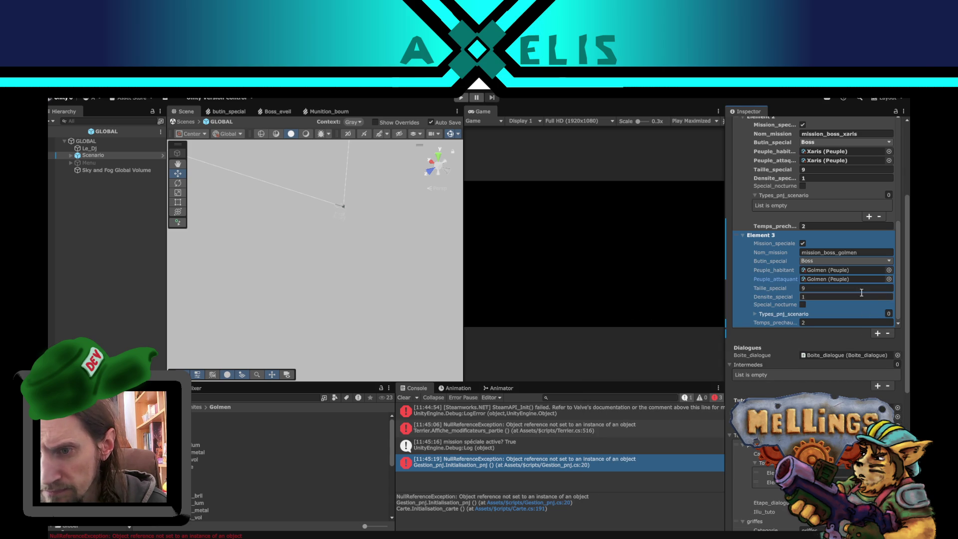
scroll(873, 286, down, 2)
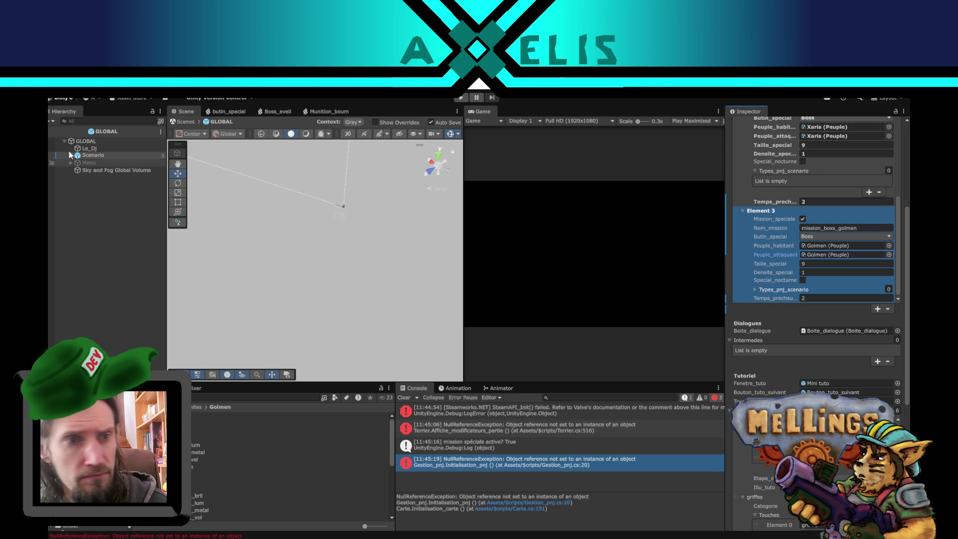
click(55, 131)
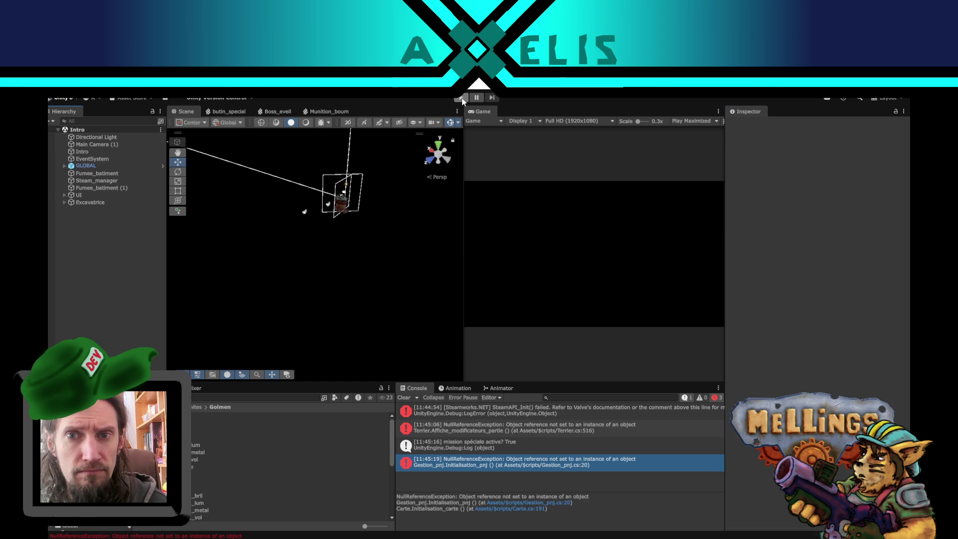
Playtest the game and launch the activated Golmen boss special mission
click(461, 98)
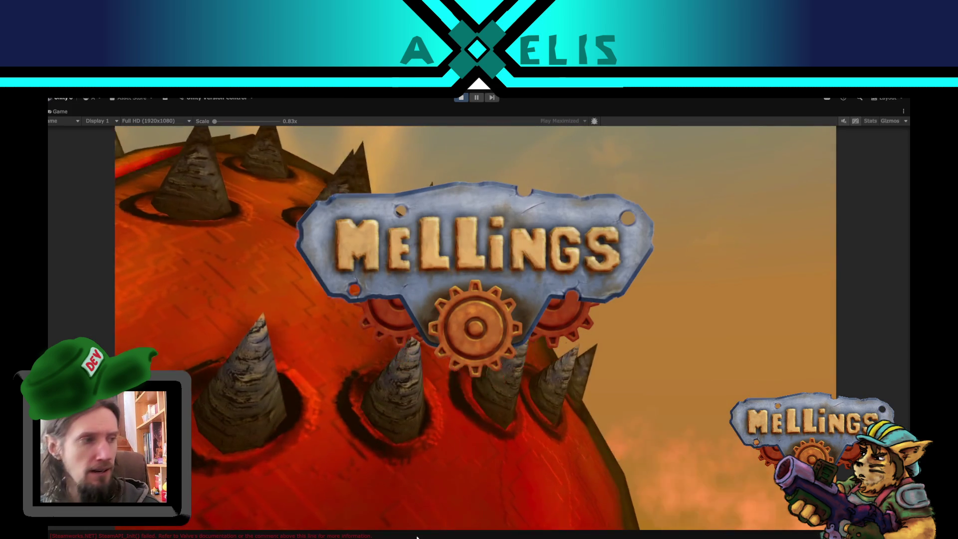
key(Return)
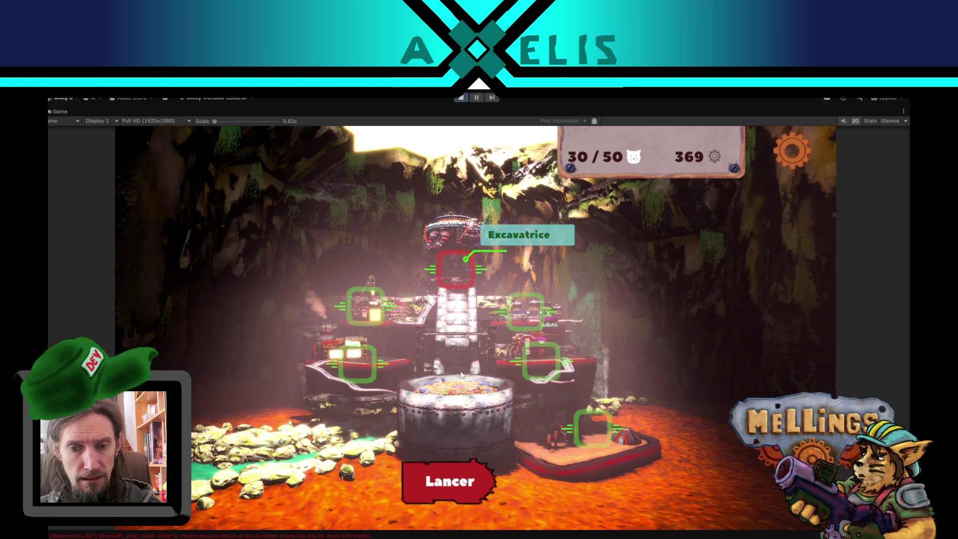
click(460, 486)
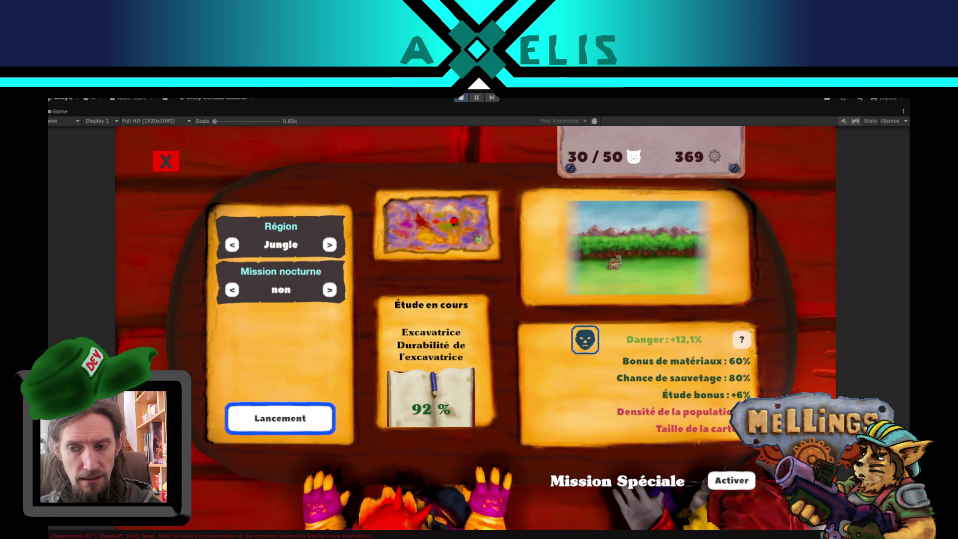
click(730, 480)
click(280, 419)
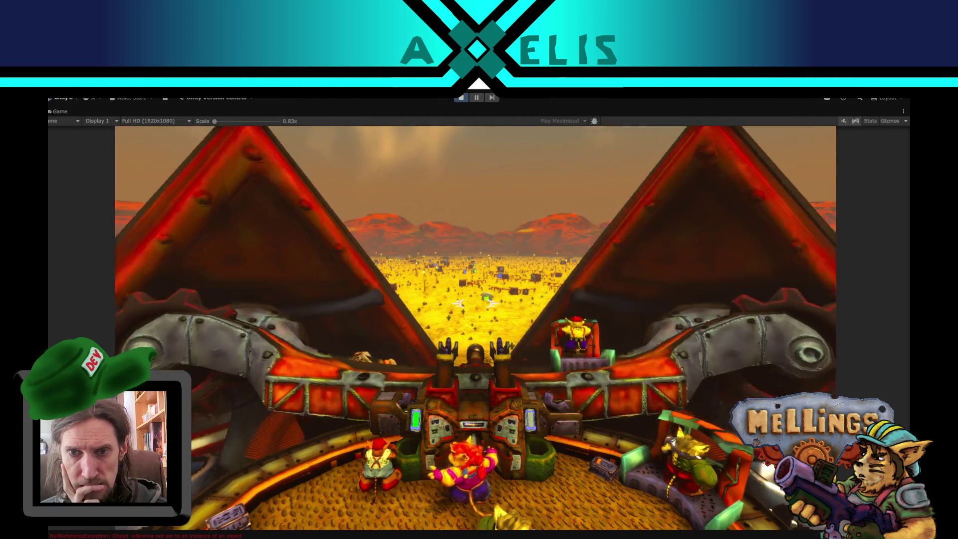
Pause the game and open the Terrier.cs line behind the null-reference error
key(Escape)
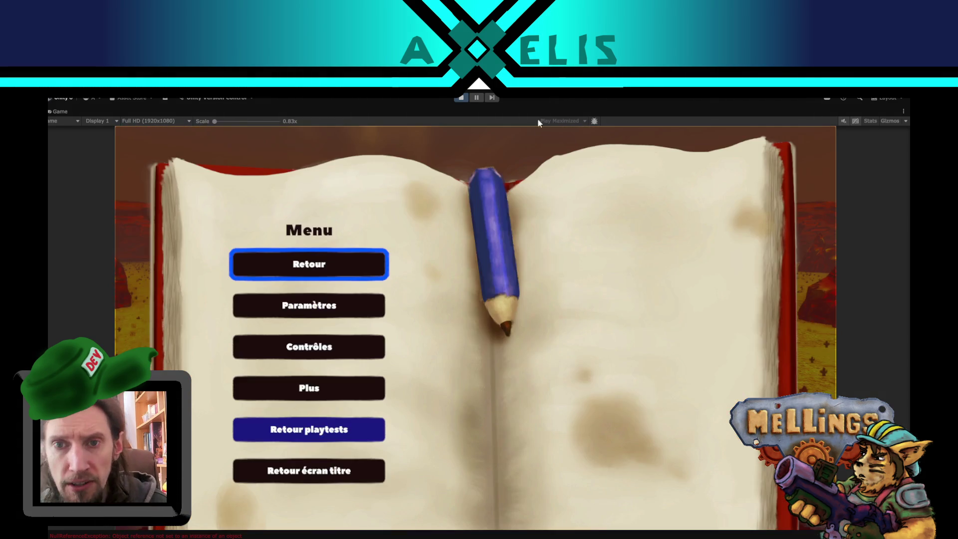
click(473, 98)
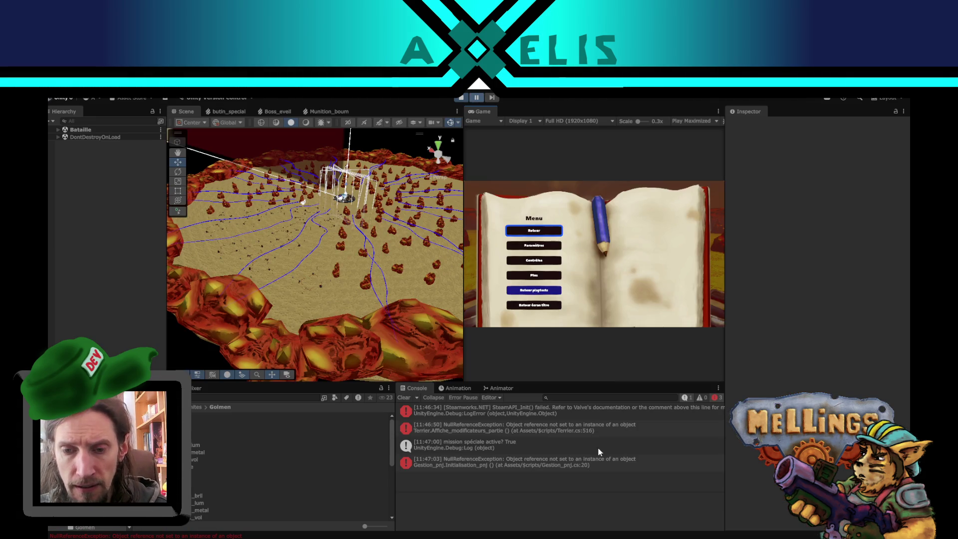
click(492, 429)
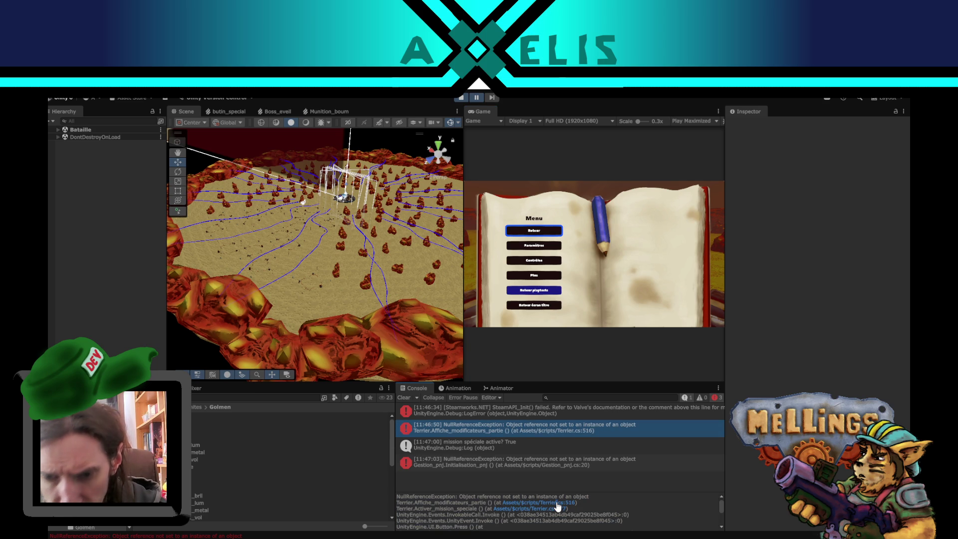
click(557, 504)
scroll(376, 386, down, 4)
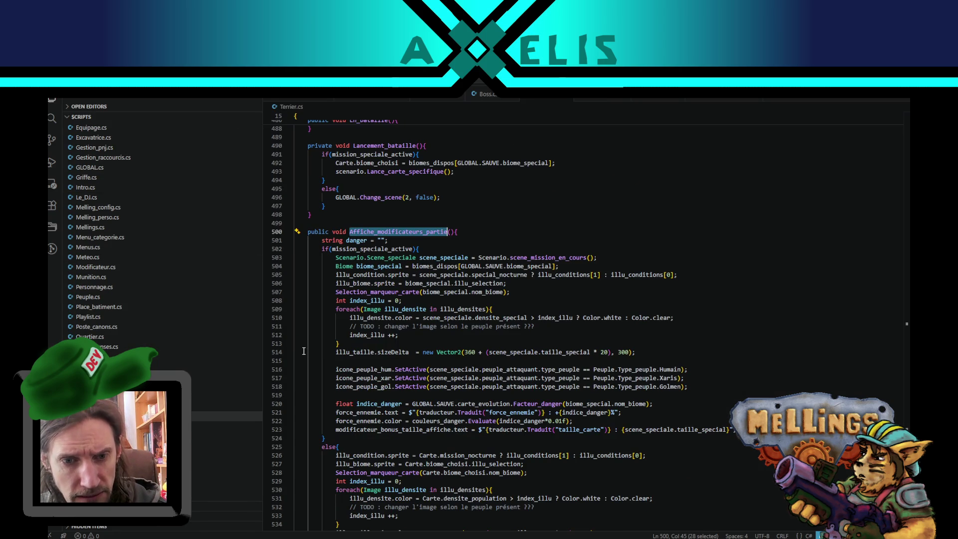
Select type_peuple on line 516 of Terrier.cs to highlight its other uses
double_click(363, 370)
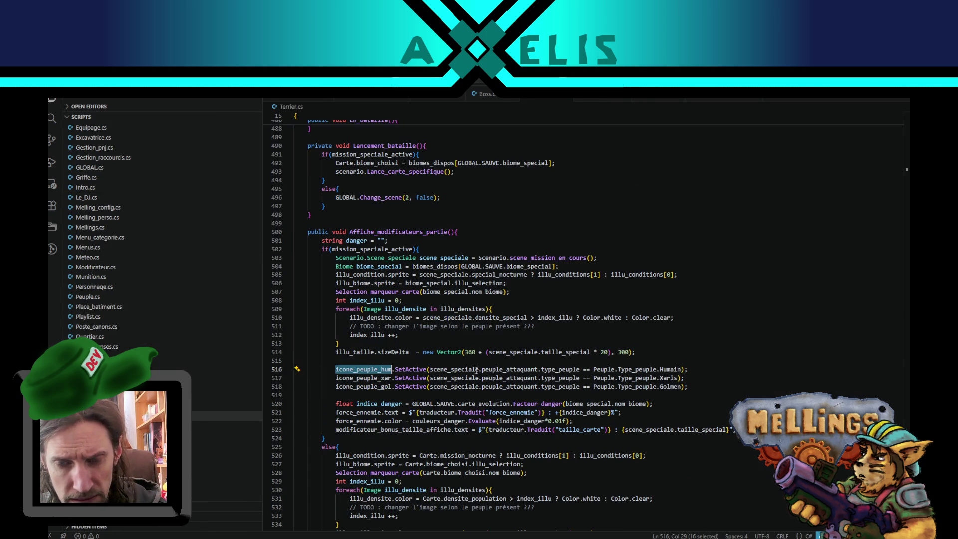
mouse_move(429, 369)
mouse_down()
mouse_move(667, 370)
mouse_move(380, 372)
mouse_up()
double_click(668, 369)
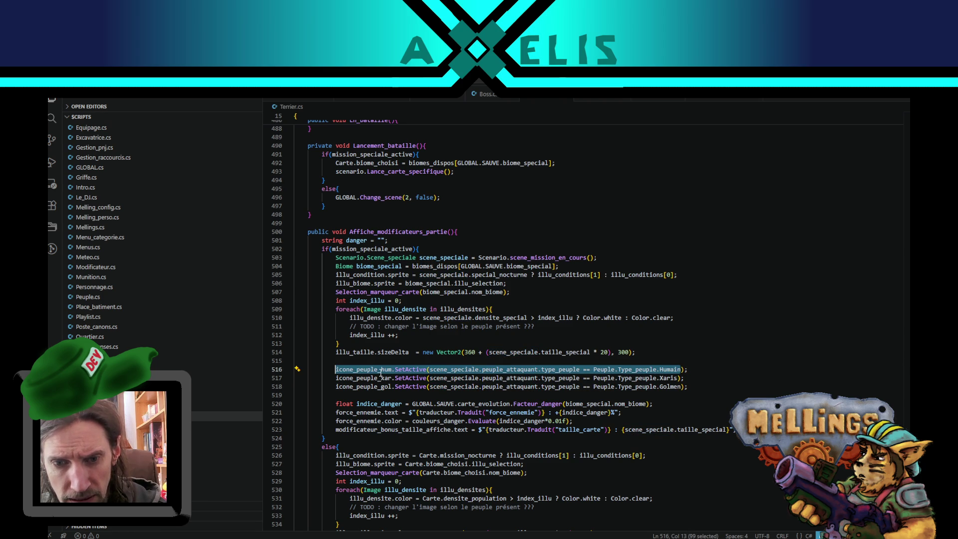
double_click(560, 370)
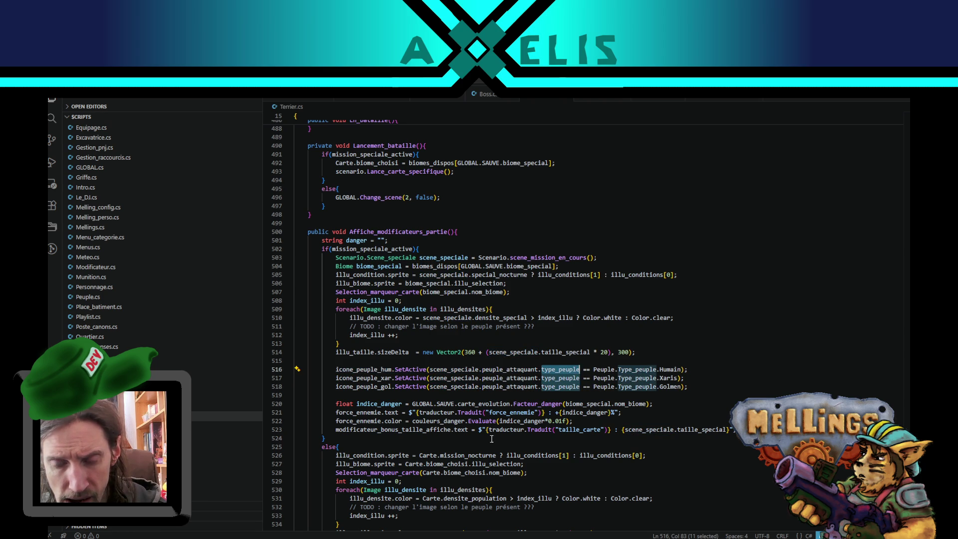
Back in Unity, stop the running playtest and reopen the GLOBAL prefab
key(alt+Tab)
click(461, 101)
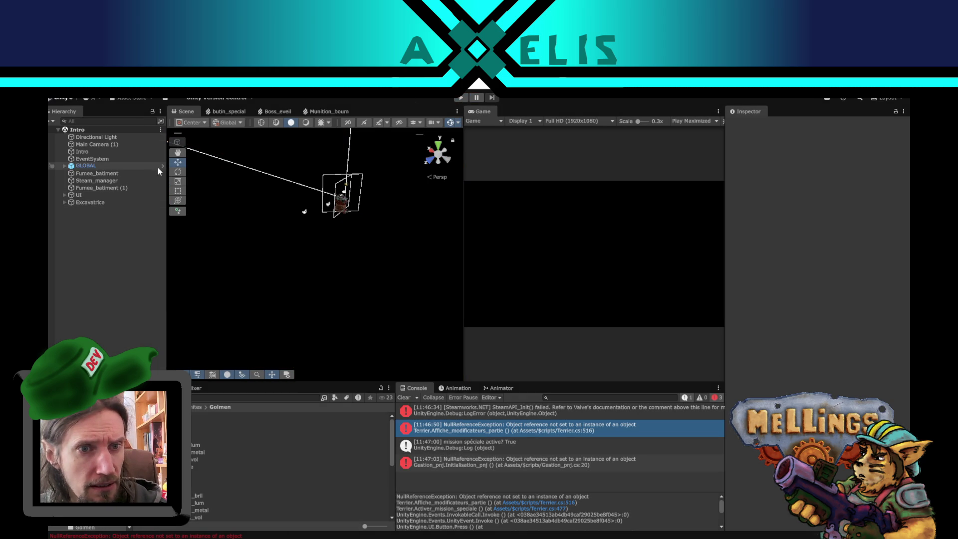
click(162, 165)
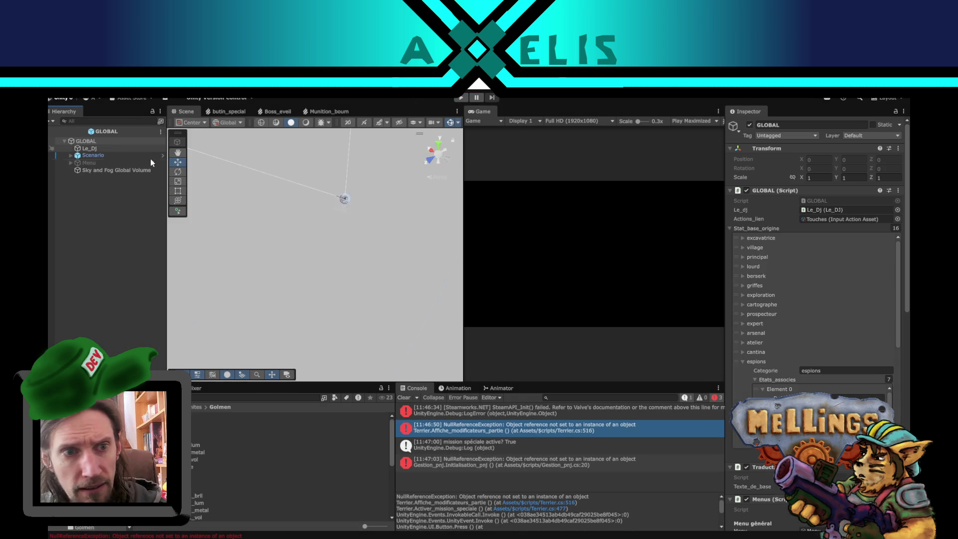
Rename Scenario's mission Element 3 from xaris to mission_boss_golmen
click(150, 156)
scroll(772, 350, up, 5)
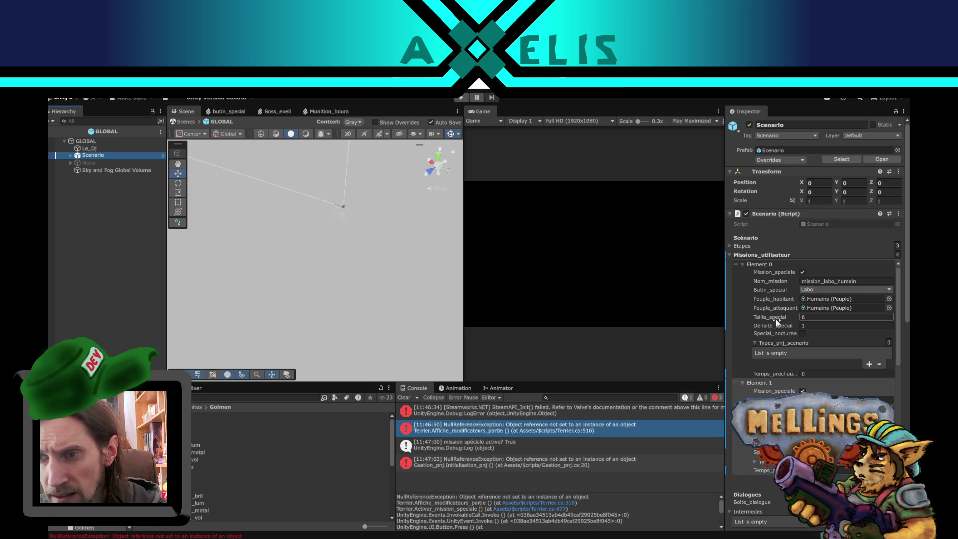
scroll(776, 313, down, 2)
scroll(776, 309, down, 6)
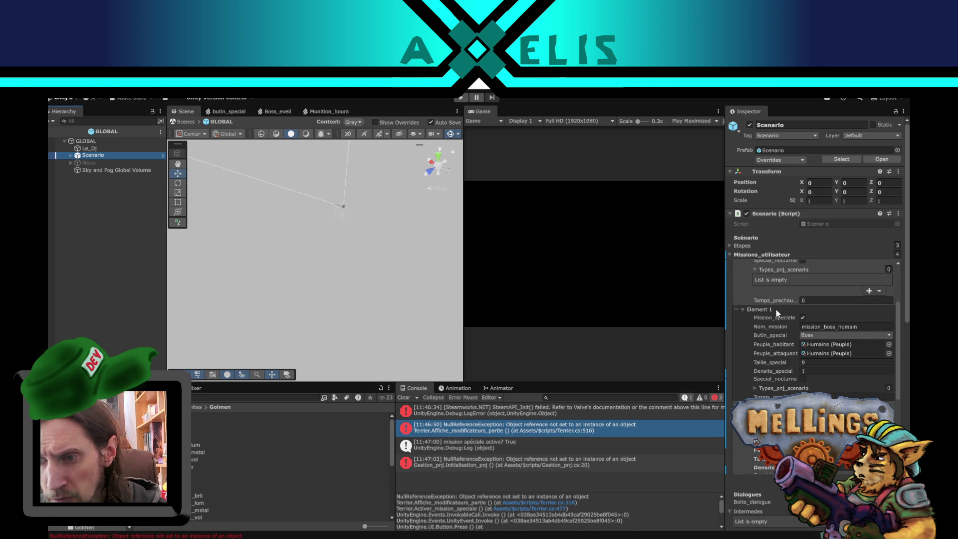
scroll(812, 329, down, 4)
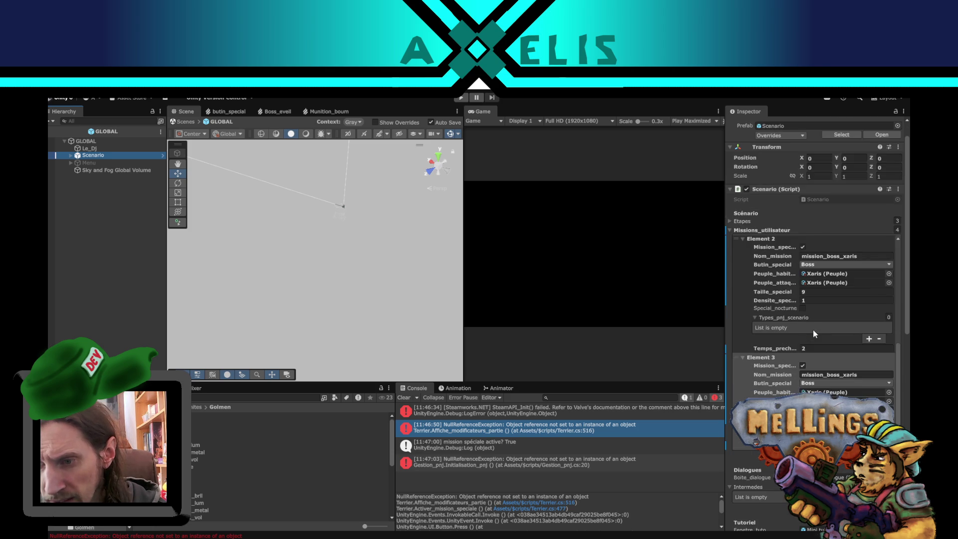
click(854, 317)
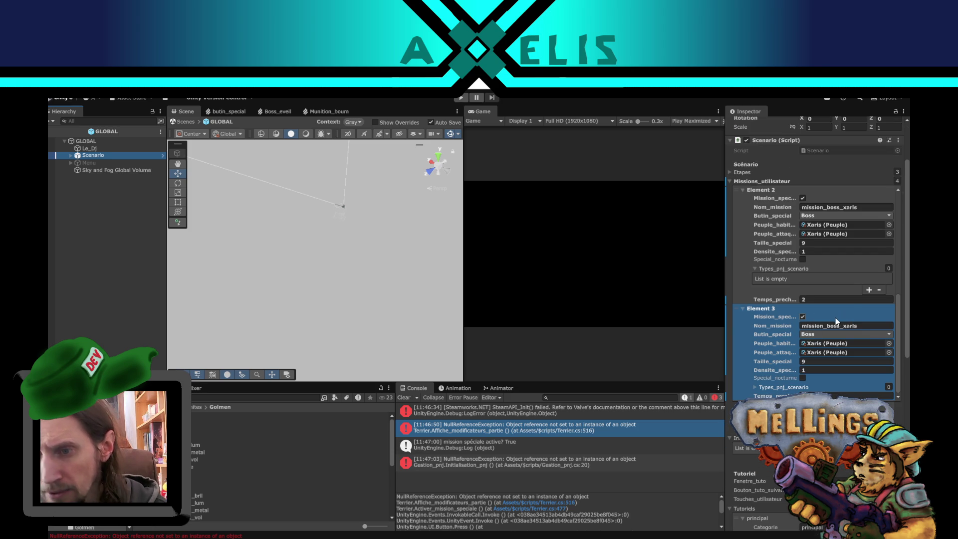
click(859, 325)
double_click(863, 328)
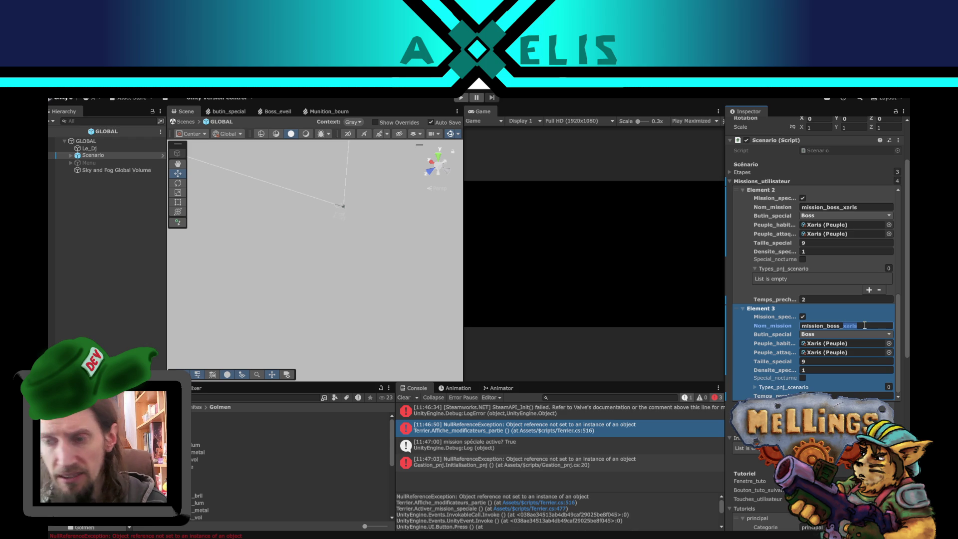
text(golmen)
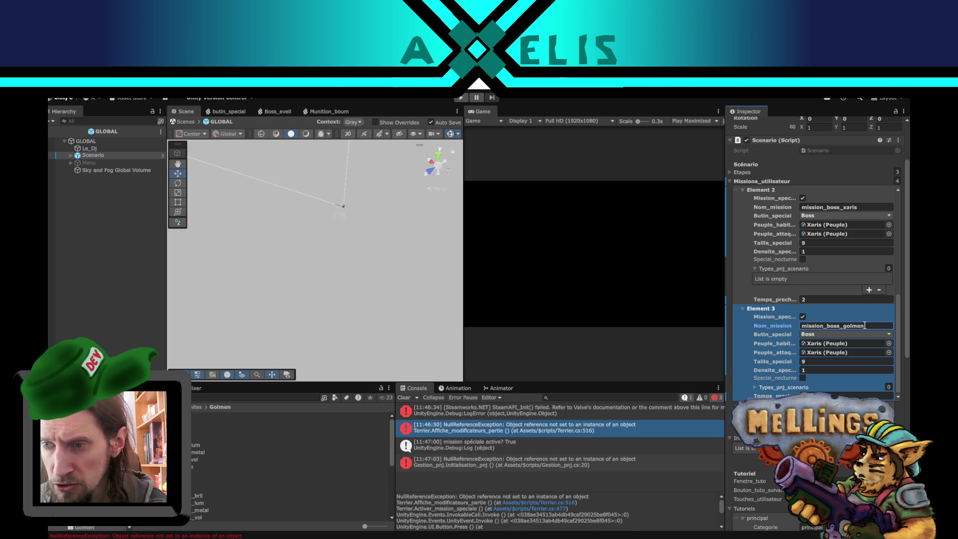
Set Element 3's inhabiting and attacking people both to Golmen
click(888, 344)
double_click(626, 342)
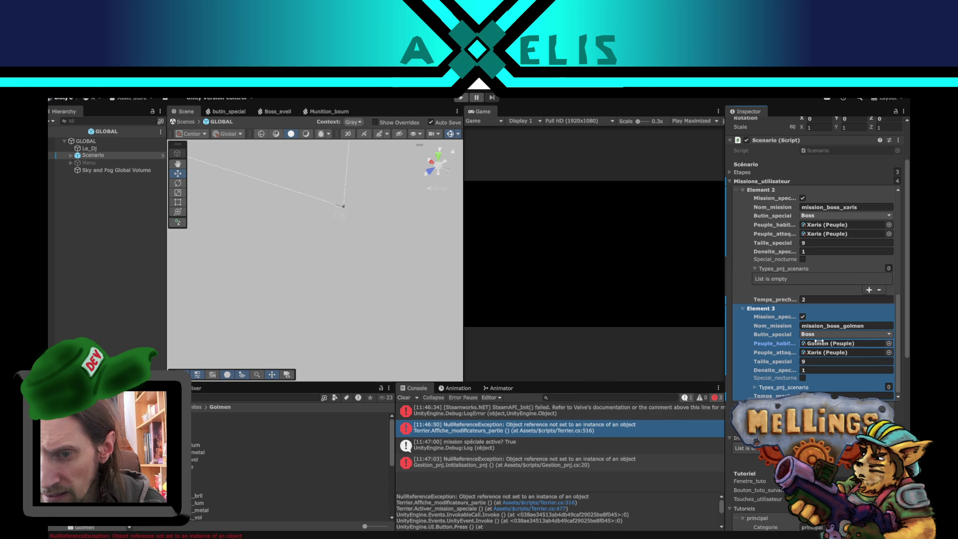
click(889, 353)
double_click(625, 342)
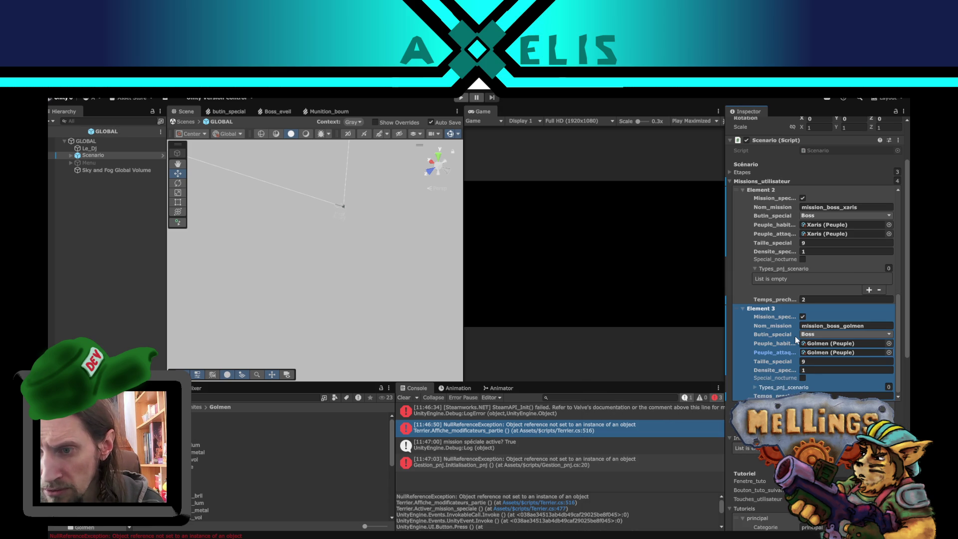
click(132, 291)
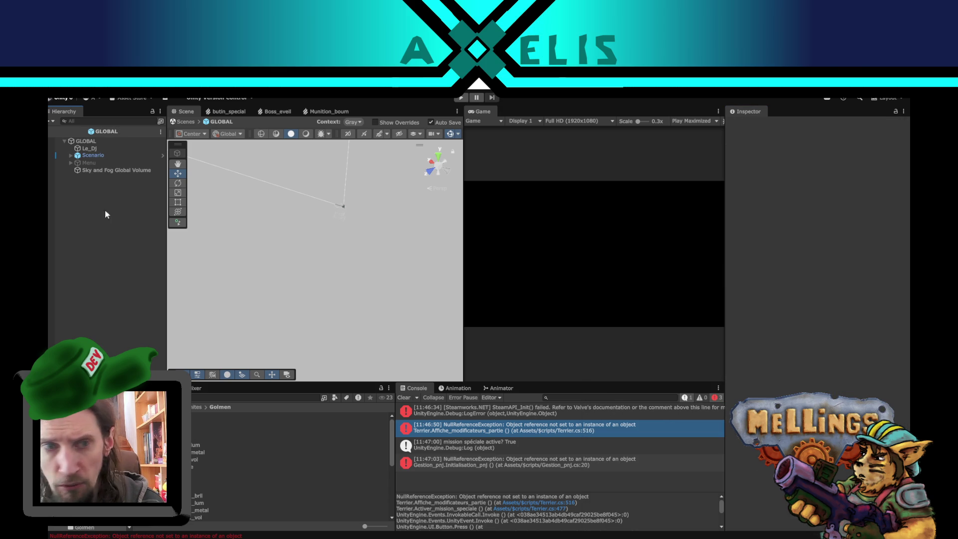
click(120, 156)
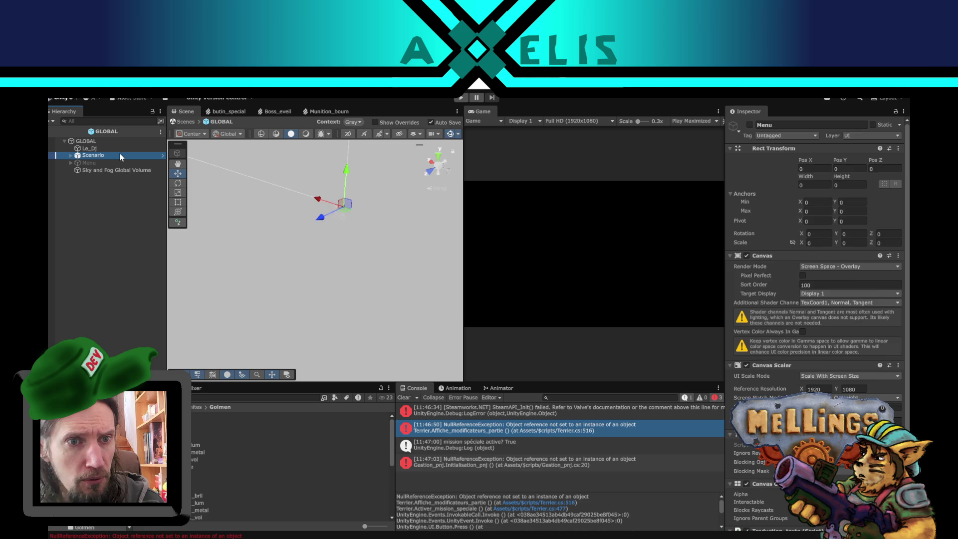
click(160, 156)
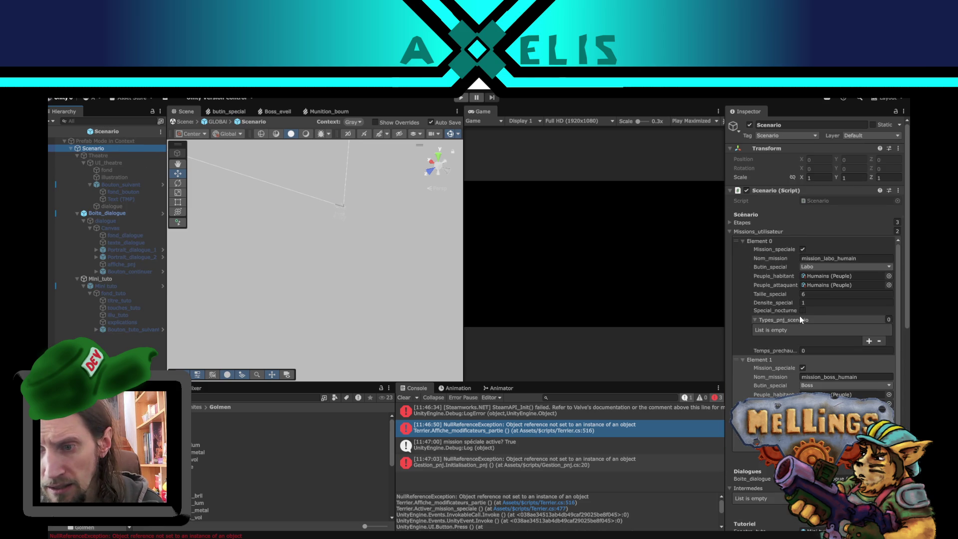
scroll(799, 316, down, 5)
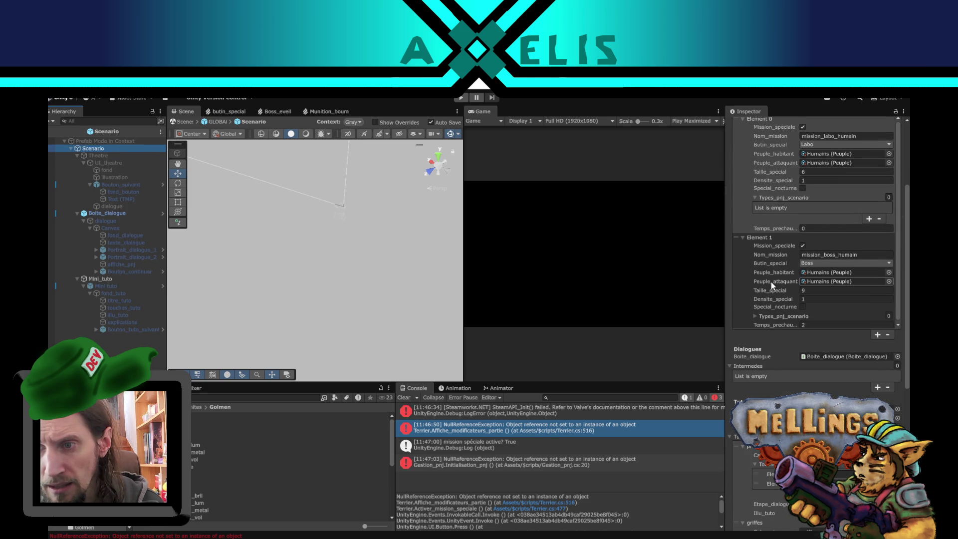
scroll(771, 281, up, 2)
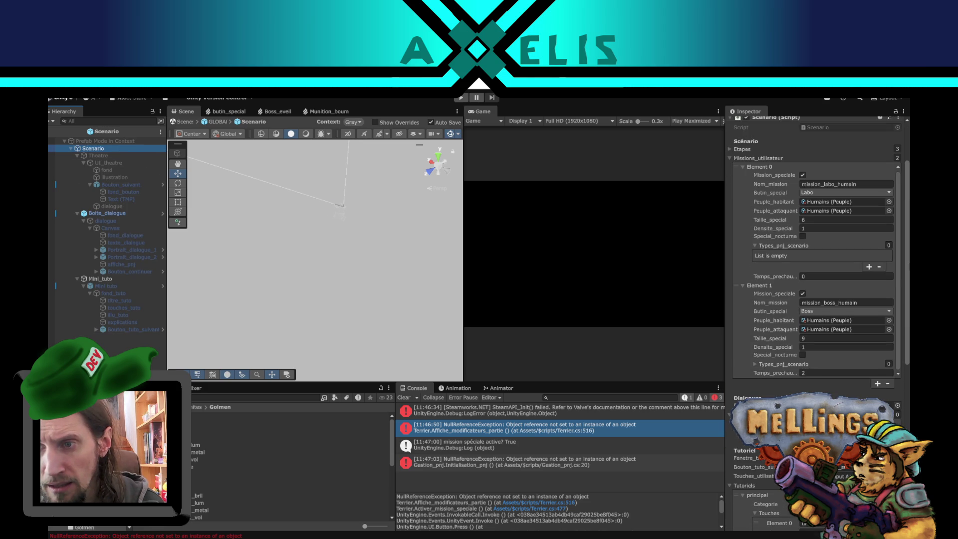
click(53, 131)
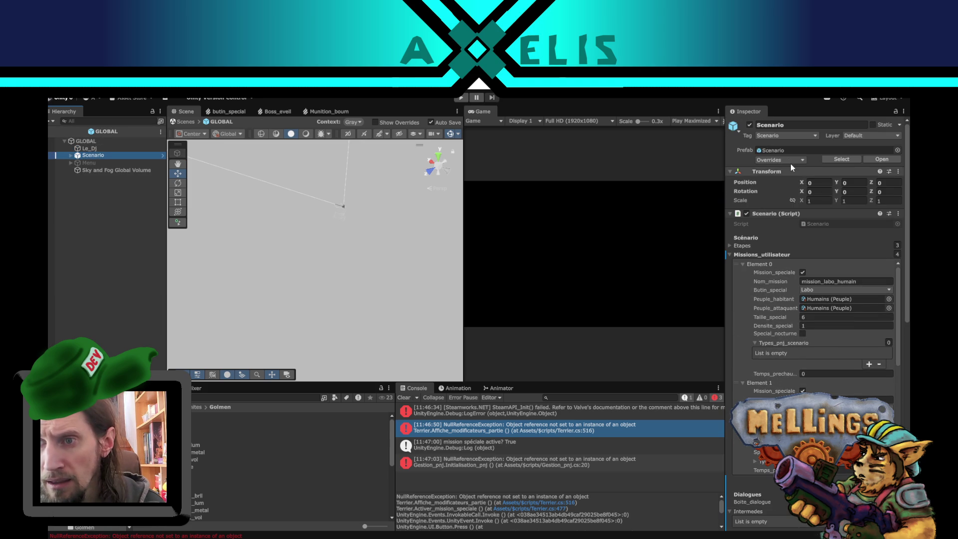
Apply the Scenario (Script) overrides to the Scenario prefab
click(790, 160)
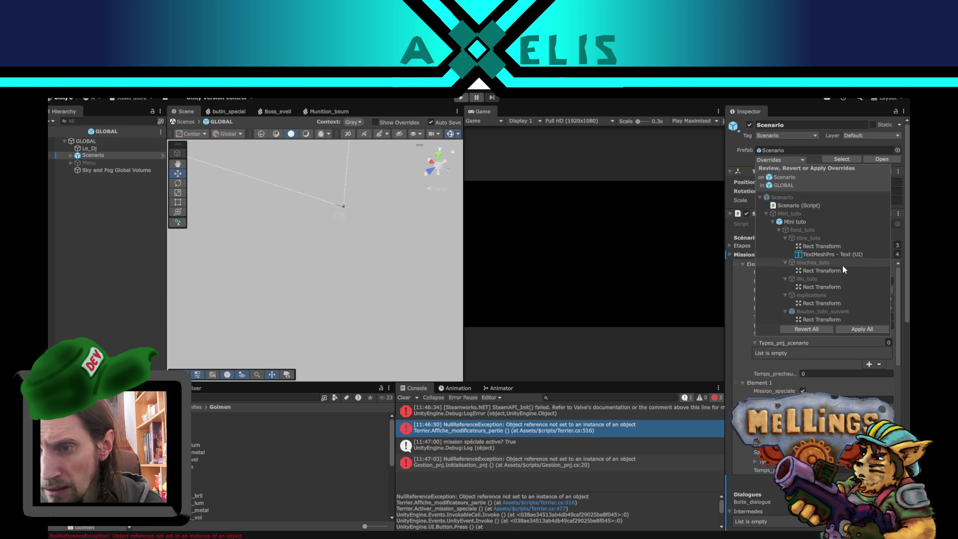
click(803, 205)
scroll(667, 331, down, 10)
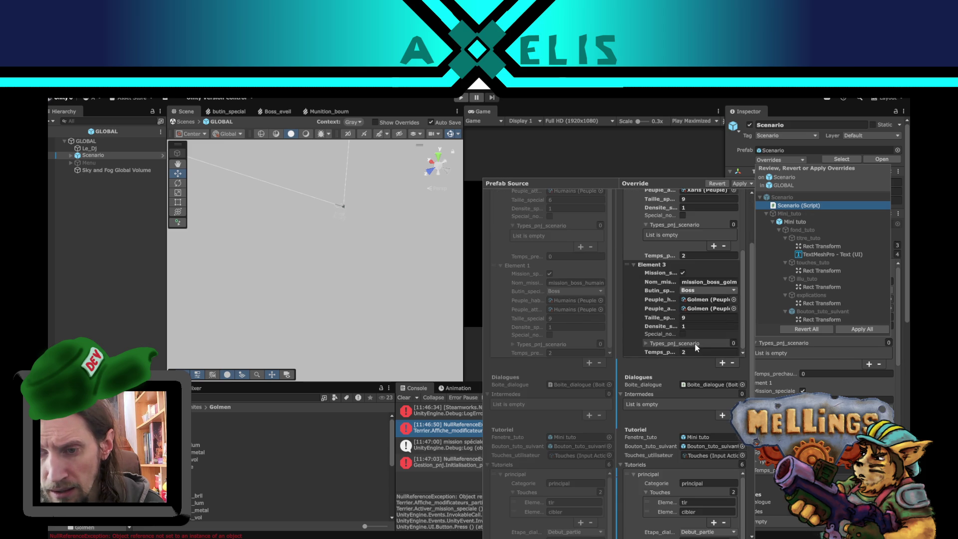
scroll(558, 304, down, 3)
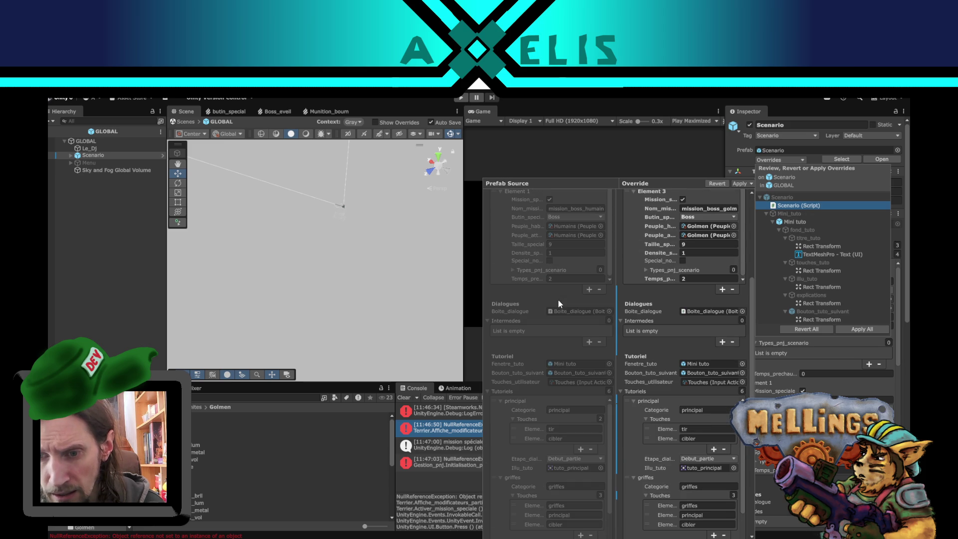
scroll(559, 305, down, 3)
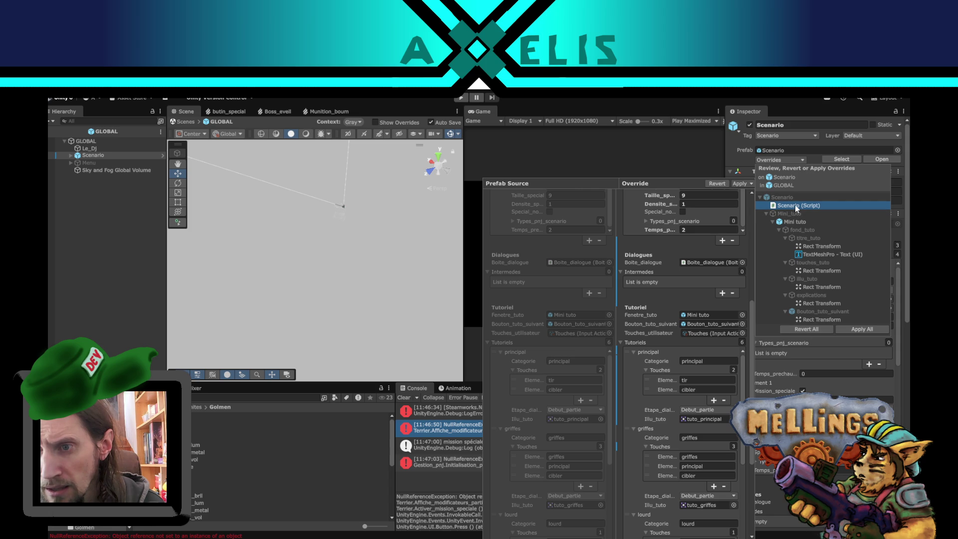
click(739, 183)
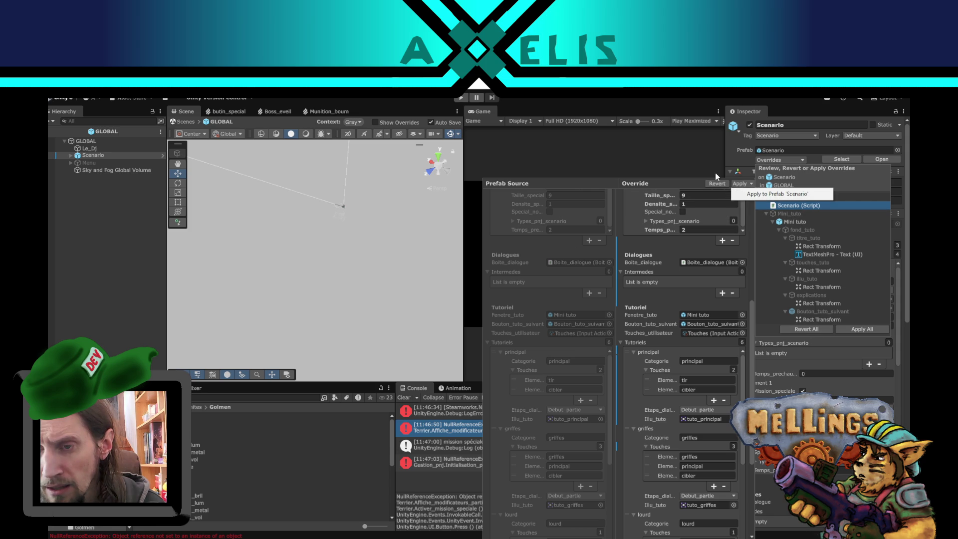
click(780, 195)
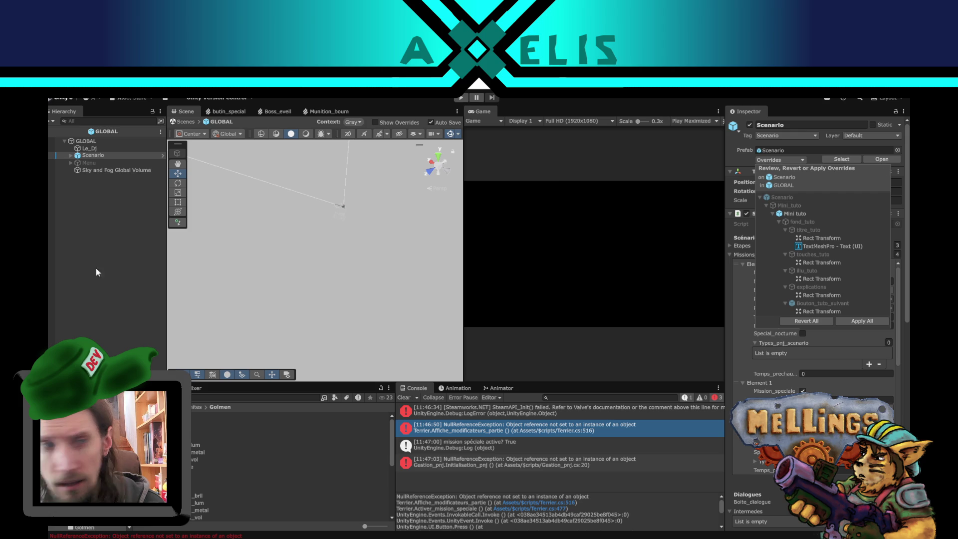
click(119, 271)
Confirm Element 3 kept mission_boss_golmen, then exit the GLOBAL prefab to the Intro scene
click(132, 155)
scroll(777, 372, down, 5)
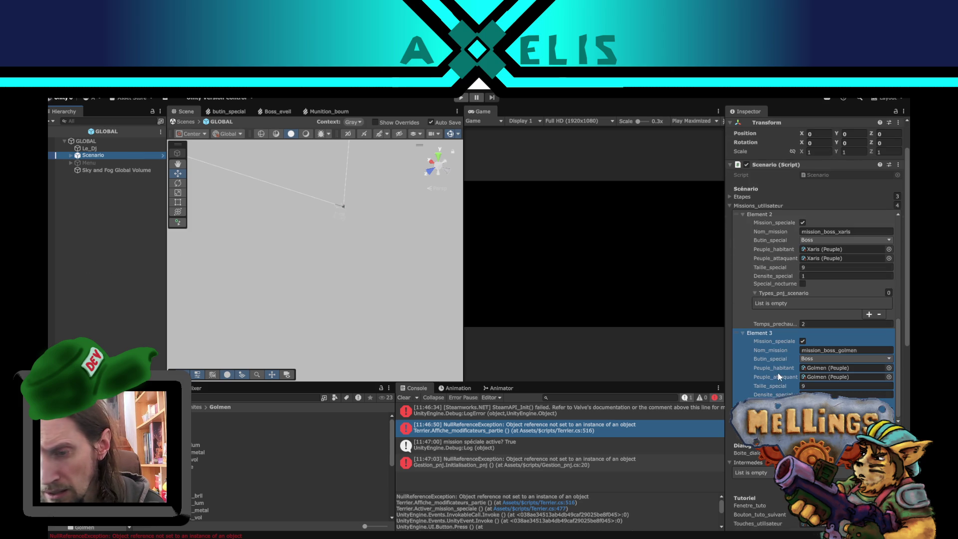
scroll(858, 335, up, 3)
scroll(851, 311, up, 2)
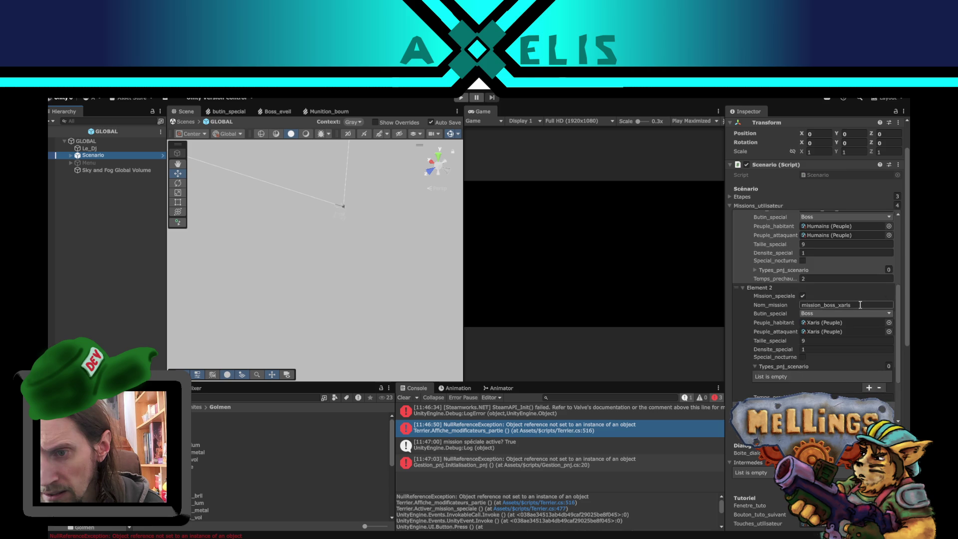
scroll(859, 304, down, 4)
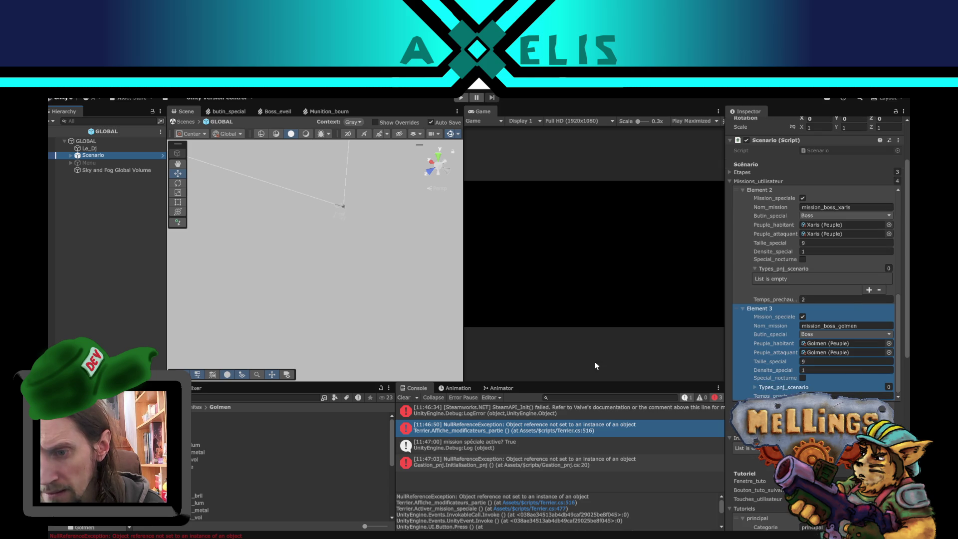
click(54, 131)
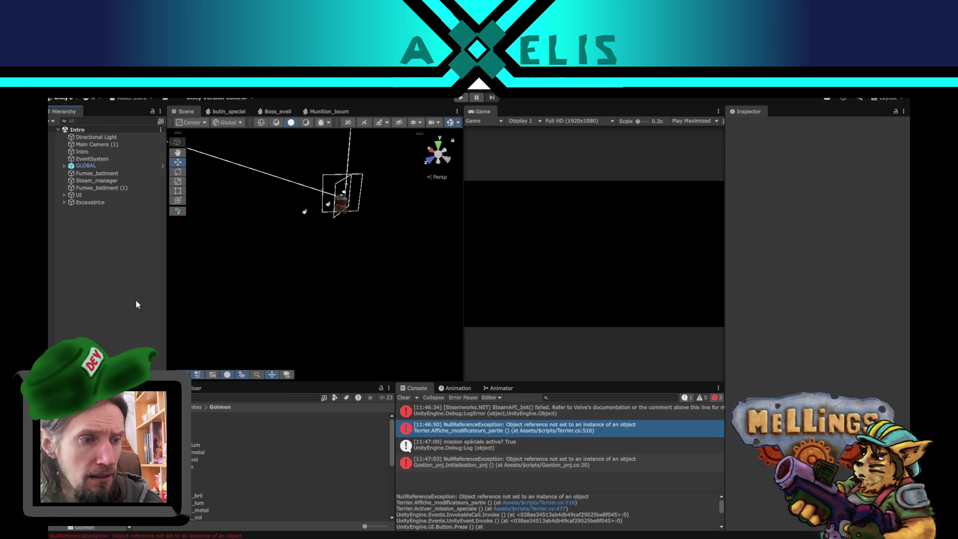
Start a playtest and launch the special boss mission from the Lancer panel
click(463, 98)
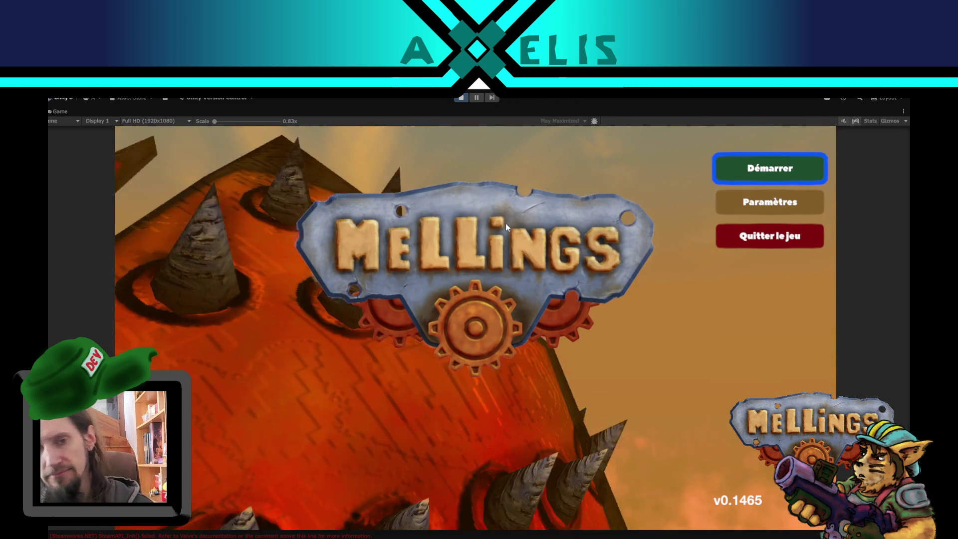
click(752, 165)
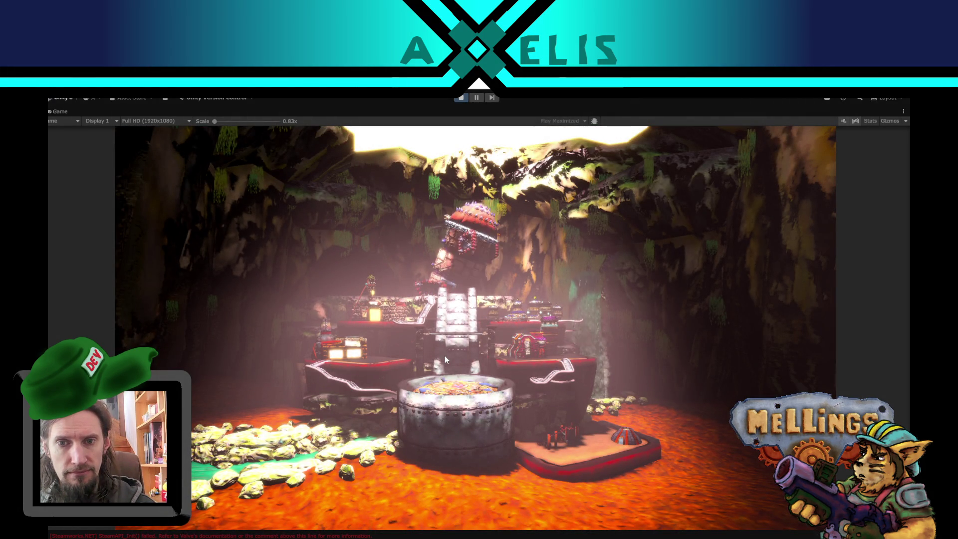
click(467, 480)
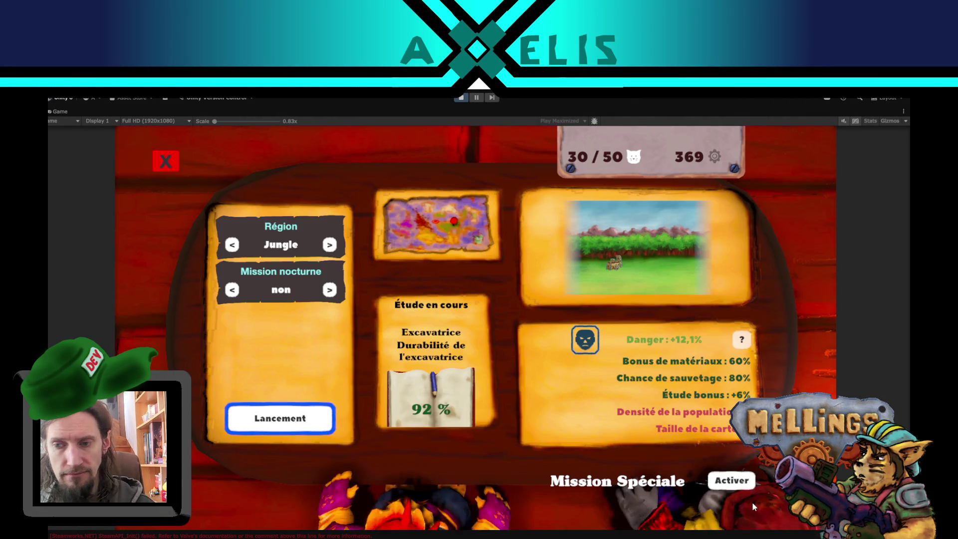
click(732, 480)
click(294, 426)
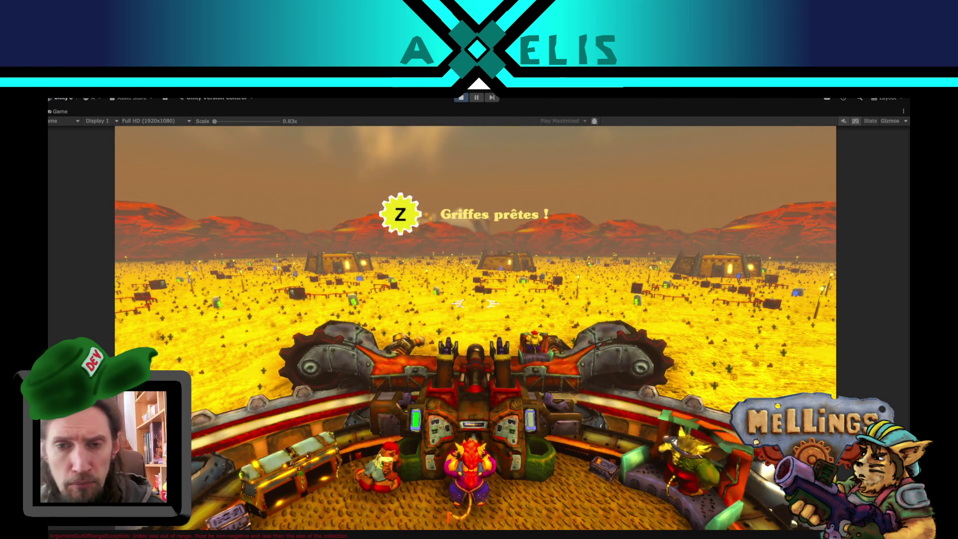
Drive into the desert arena, pause the game and editor, and frame the arena
key(z)
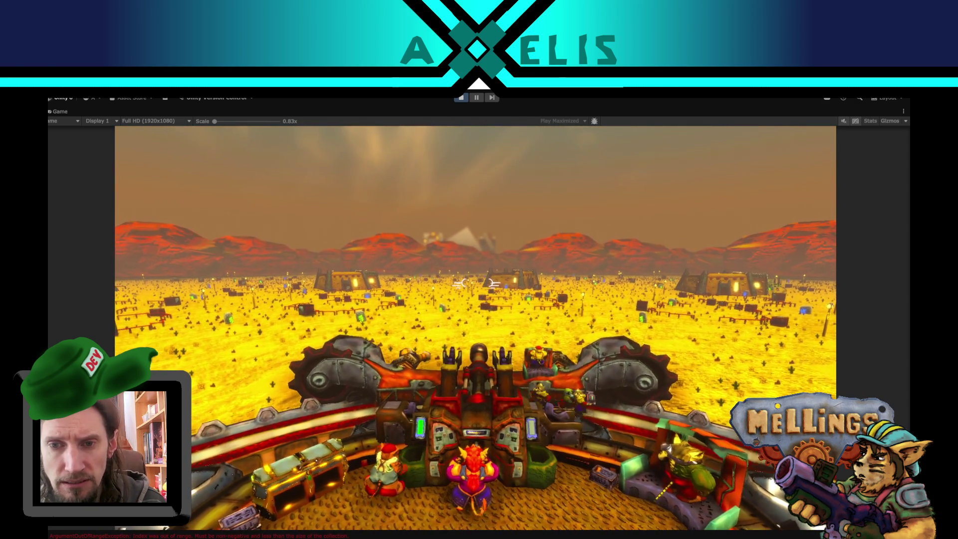
key(Escape)
click(476, 97)
drag(300, 214, 246, 205)
scroll(245, 205, down, 10)
mouse_move(375, 279)
mouse_down()
mouse_move(444, 314)
mouse_move(298, 270)
mouse_up()
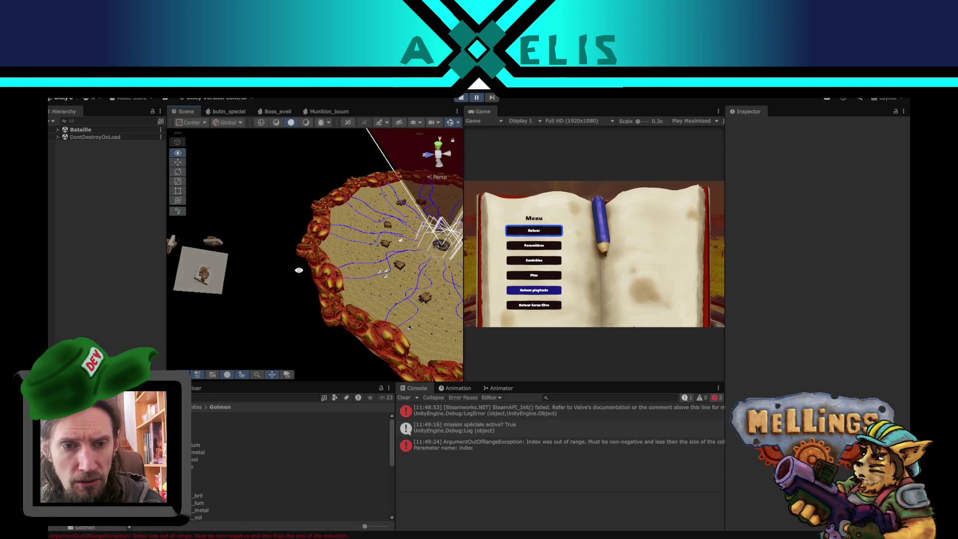
Select the oversized placeholder cube, then stop the playtest and open the Boss_golmen prefab
mouse_move(217, 268)
mouse_down()
mouse_move(312, 271)
mouse_move(241, 266)
mouse_move(276, 279)
mouse_up()
scroll(320, 267, up, 5)
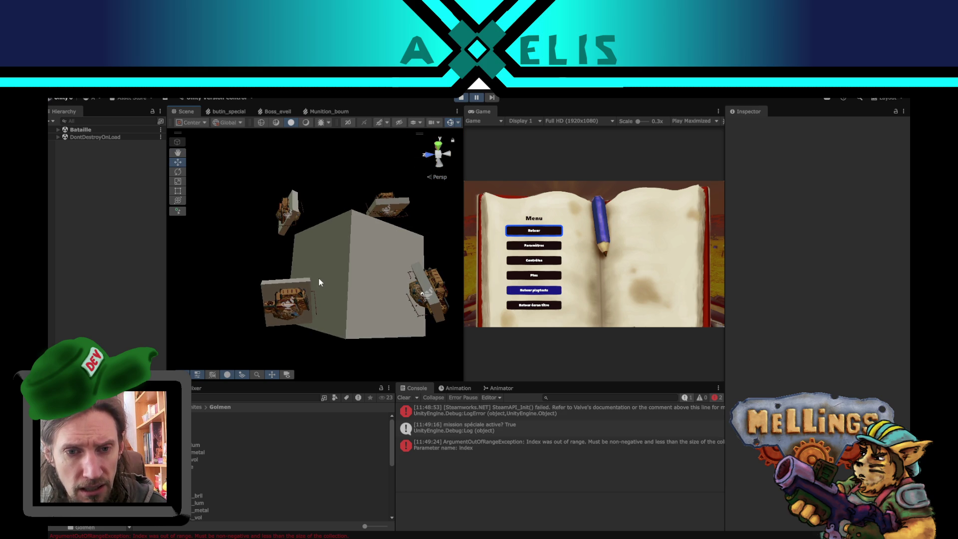
click(344, 286)
drag(347, 288, 324, 281)
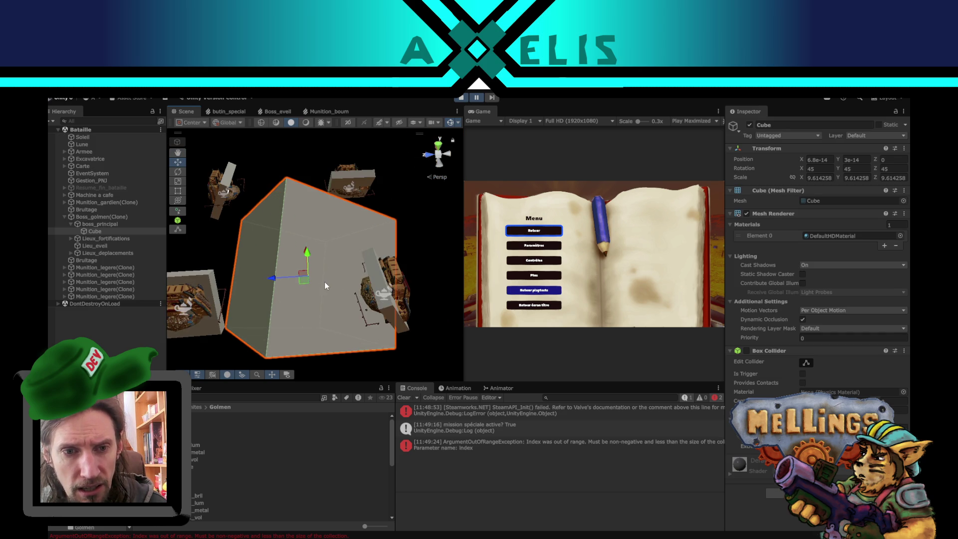
scroll(324, 281, down, 2)
click(459, 100)
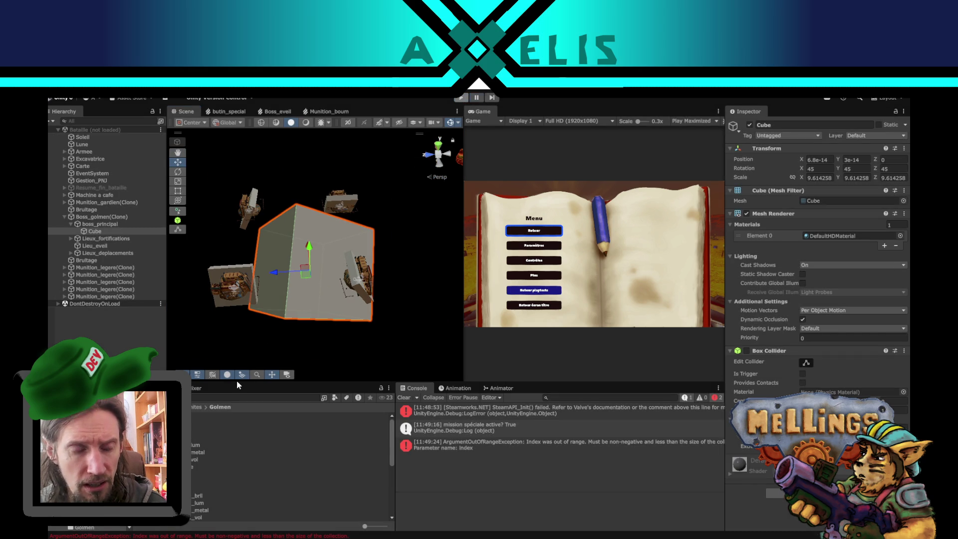
double_click(169, 415)
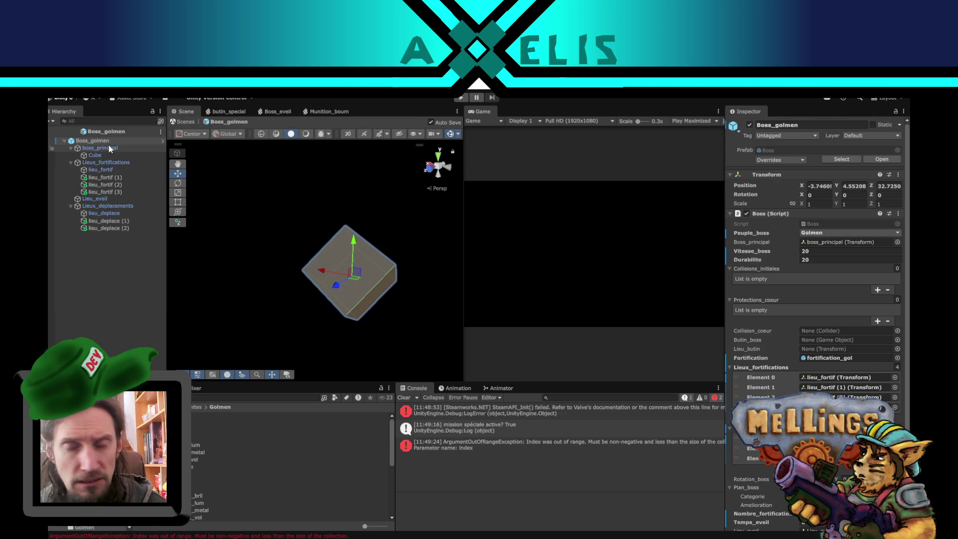
Inspect the boss_principal child's transform and orbit around the boss cube
click(104, 148)
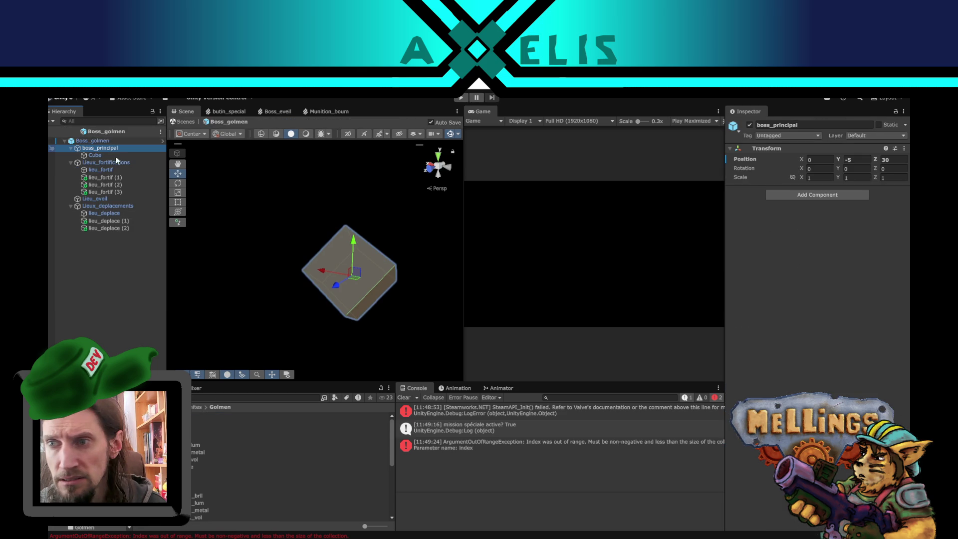
scroll(288, 229, down, 5)
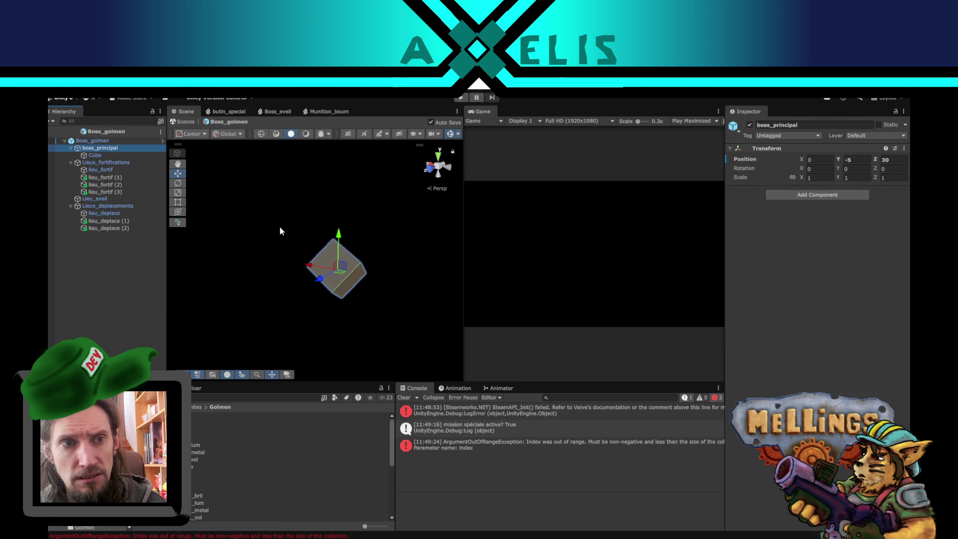
drag(349, 242, 260, 213)
Set the Boss_golmen root position to X 0, Y 0, Z 0
click(107, 142)
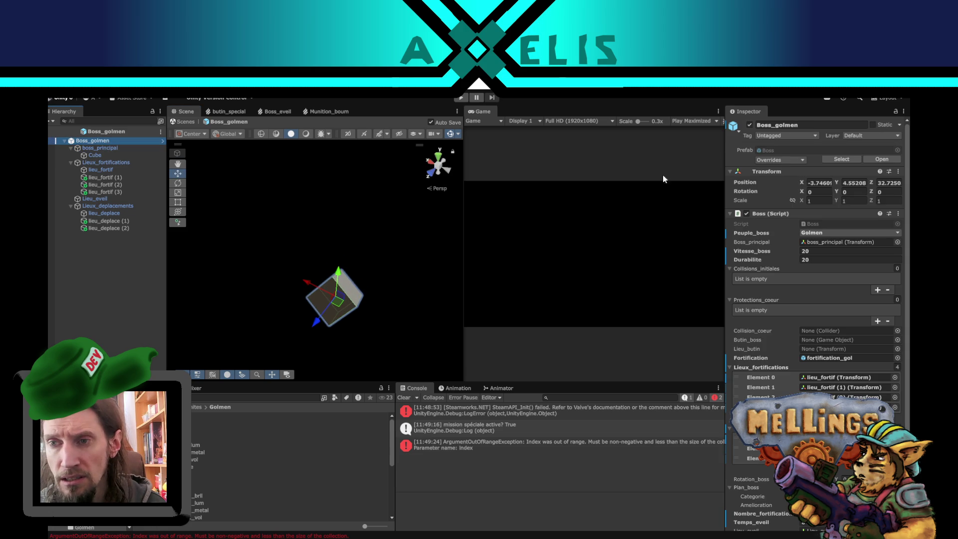
click(825, 184)
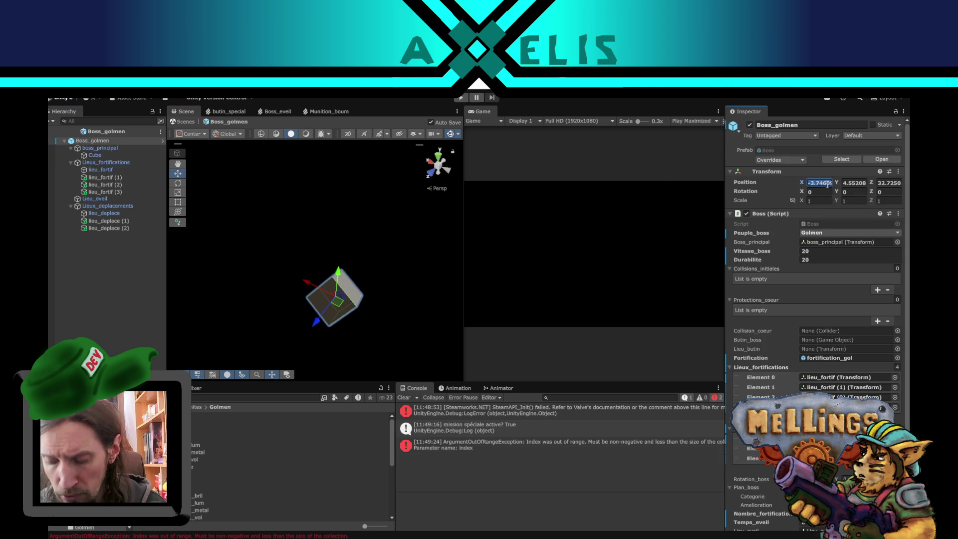
text(0)
key(Tab)
text(0)
key(Tab)
text(0)
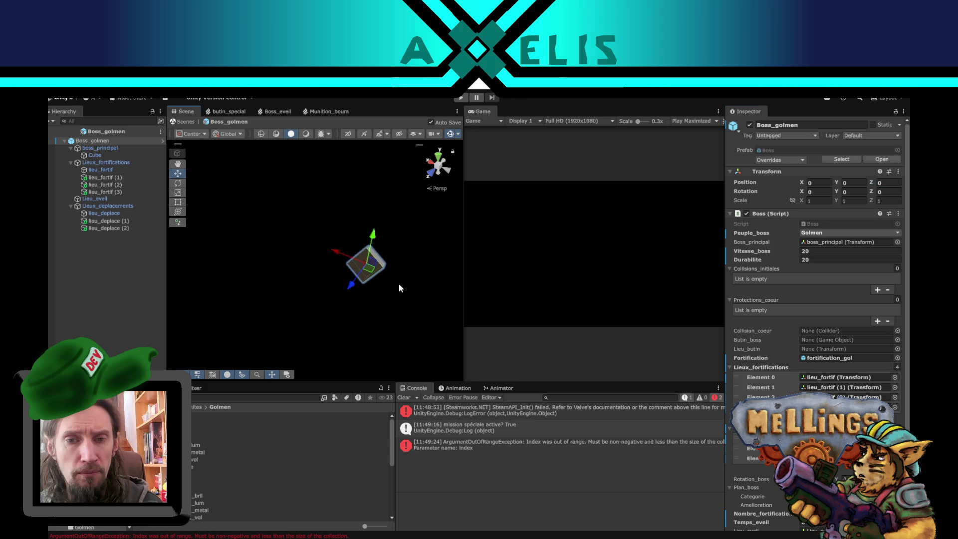
alt+drag(399, 284, 310, 259)
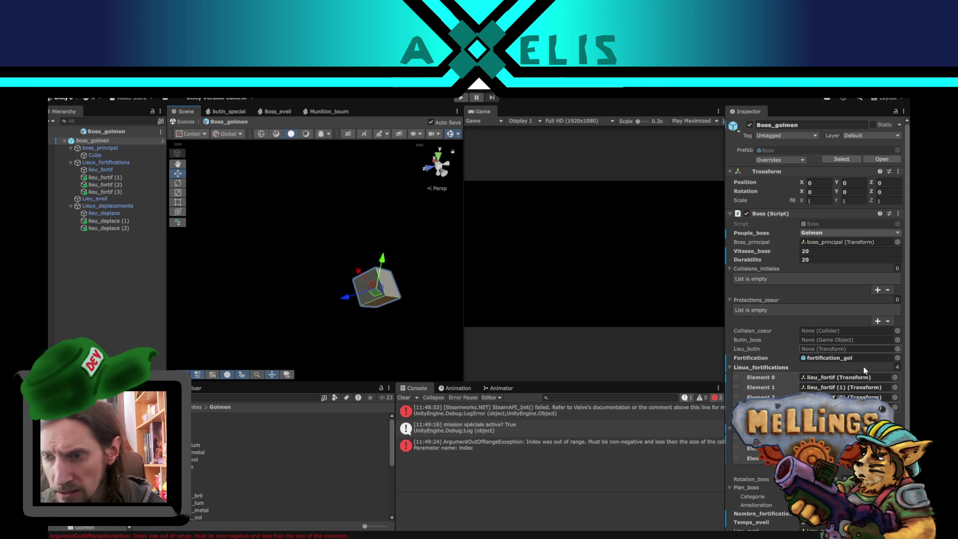
click(842, 358)
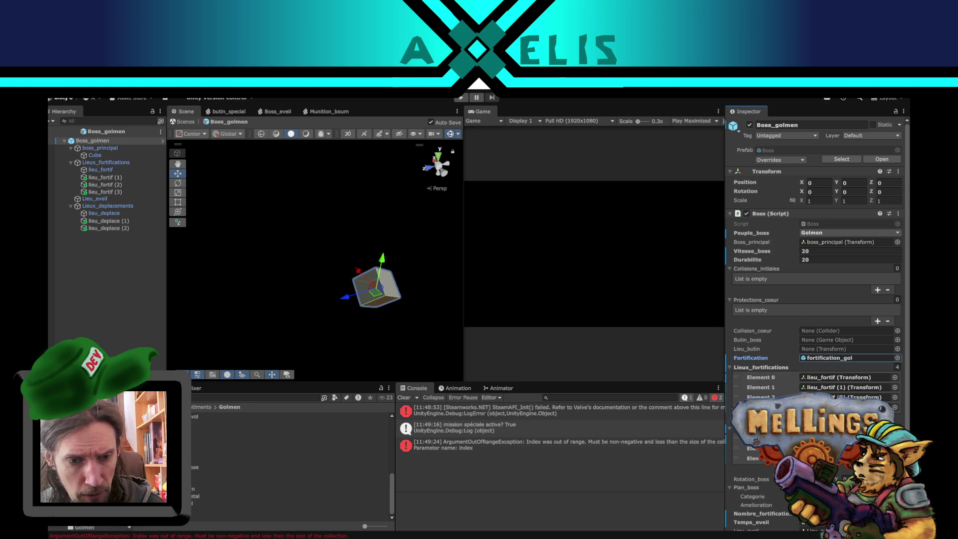
Trim fortification_gol's Couches_possibles to bat_hum_1_couche_1, then exit the Boss_golmen prefab
click(842, 358)
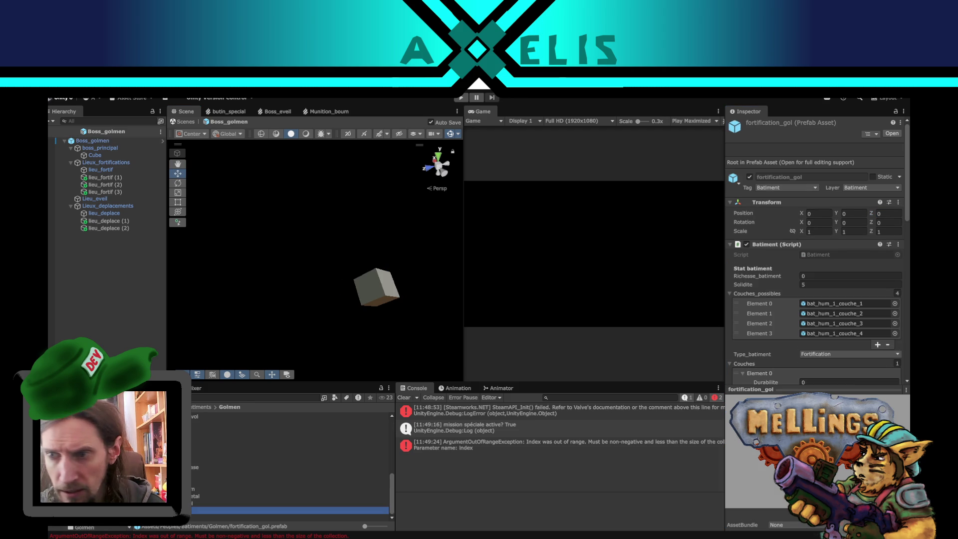
click(887, 344)
click(886, 334)
click(886, 325)
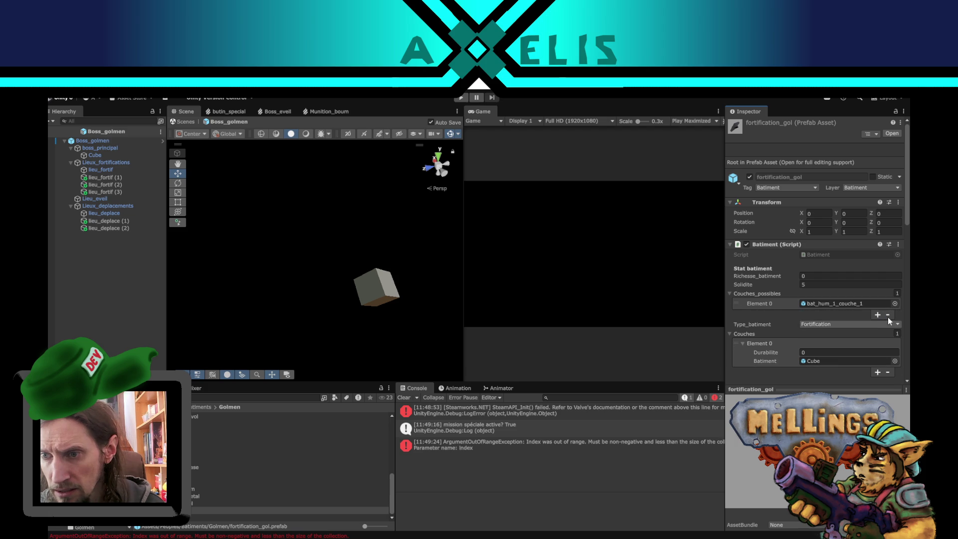
click(888, 314)
click(129, 319)
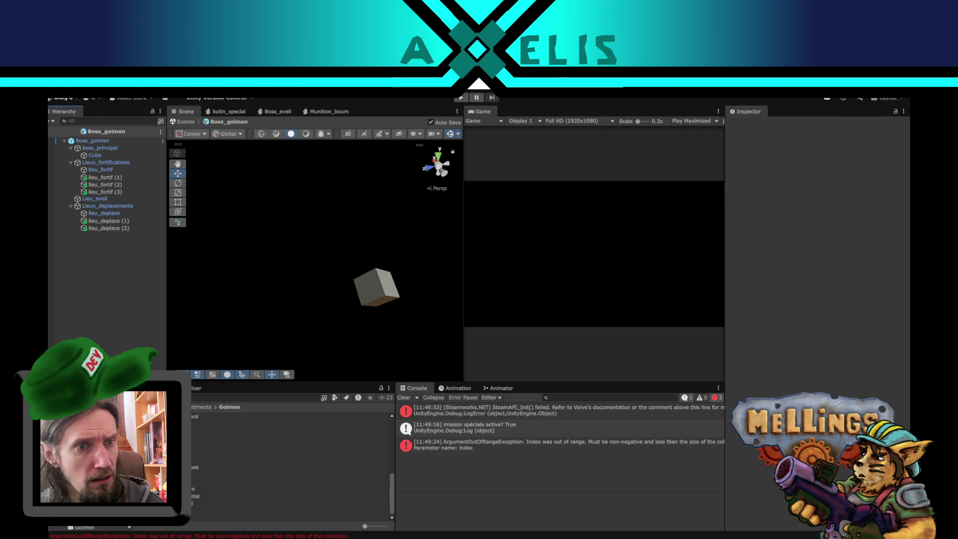
click(52, 132)
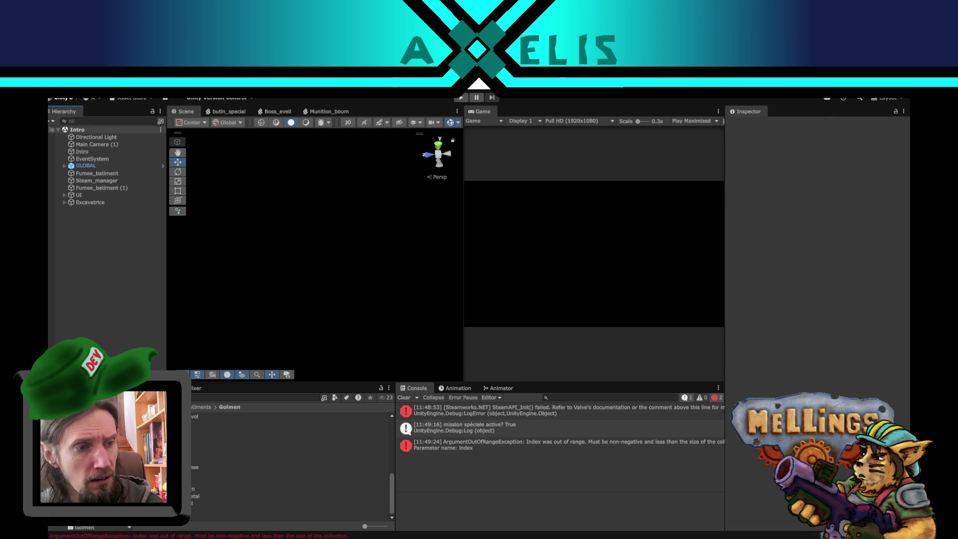
Playtest from the title screen, drive into the arena with Z, and pause the editor
click(462, 98)
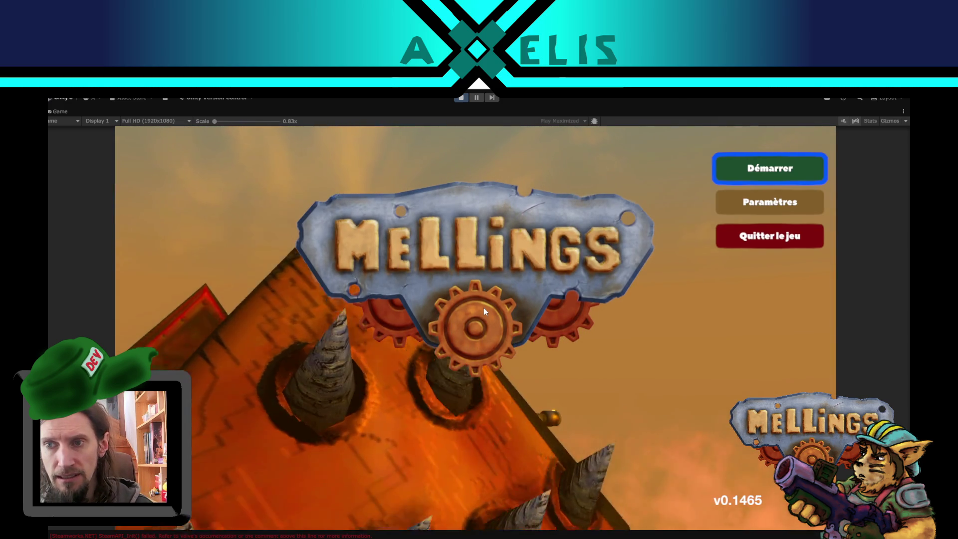
click(739, 175)
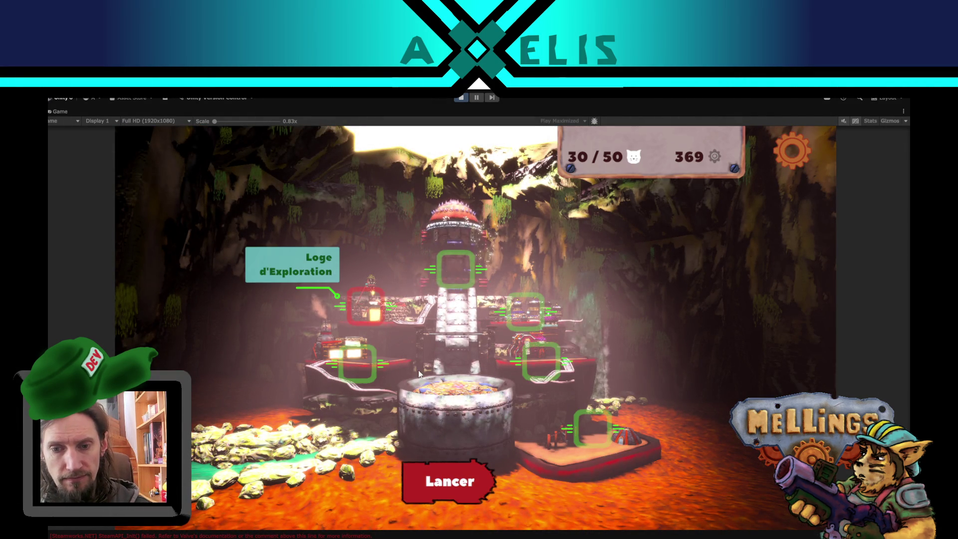
click(461, 476)
key(Escape)
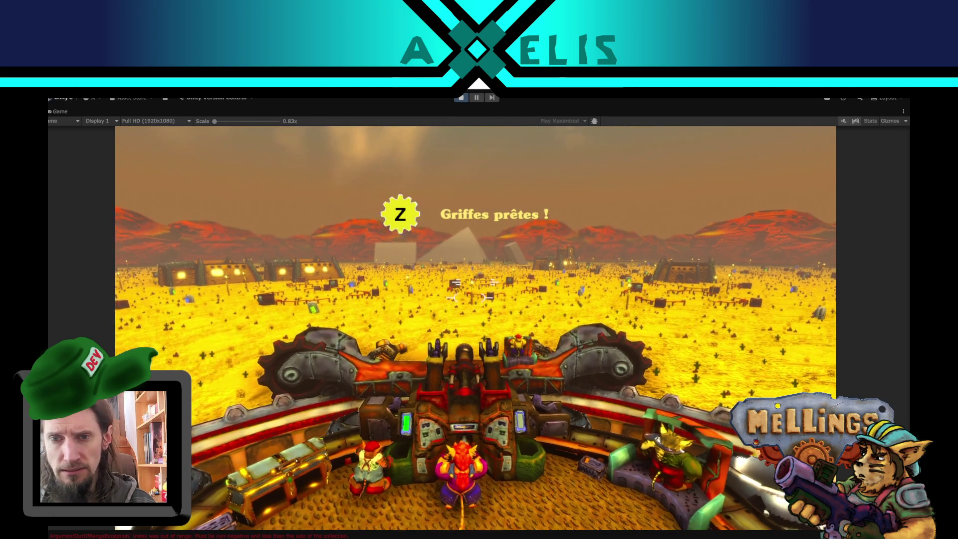
key(z)
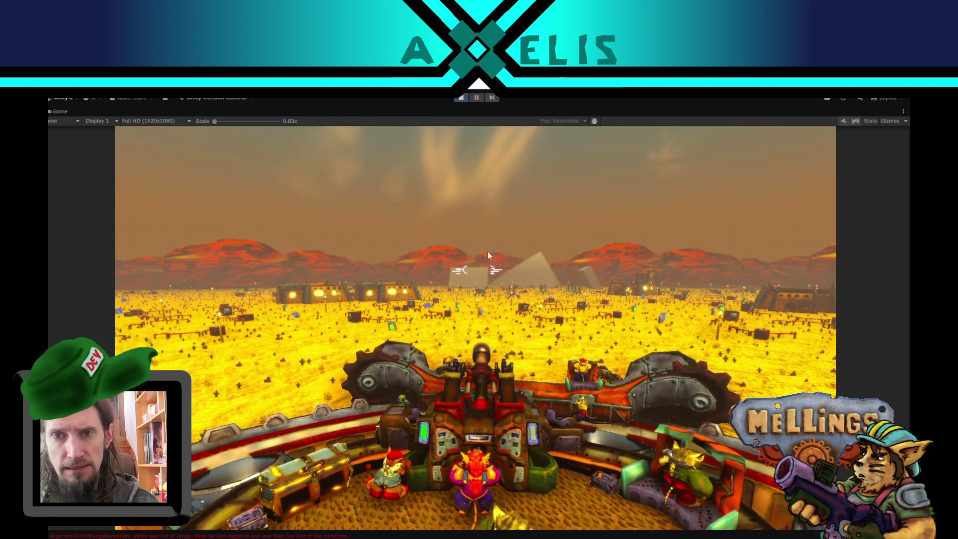
key(Escape)
click(476, 98)
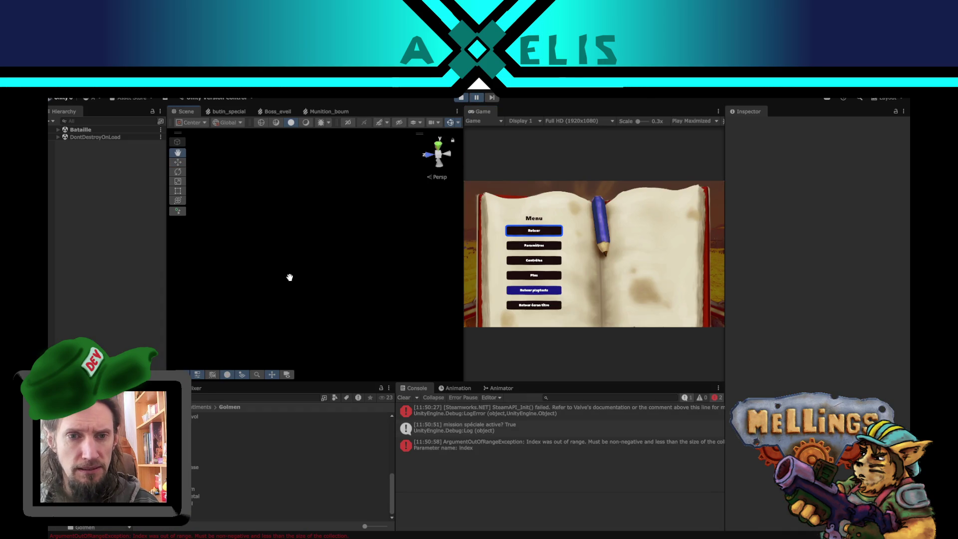
Expand Bataille and select and centre the fortification's grey placeholder cube in the arena
click(58, 130)
click(85, 174)
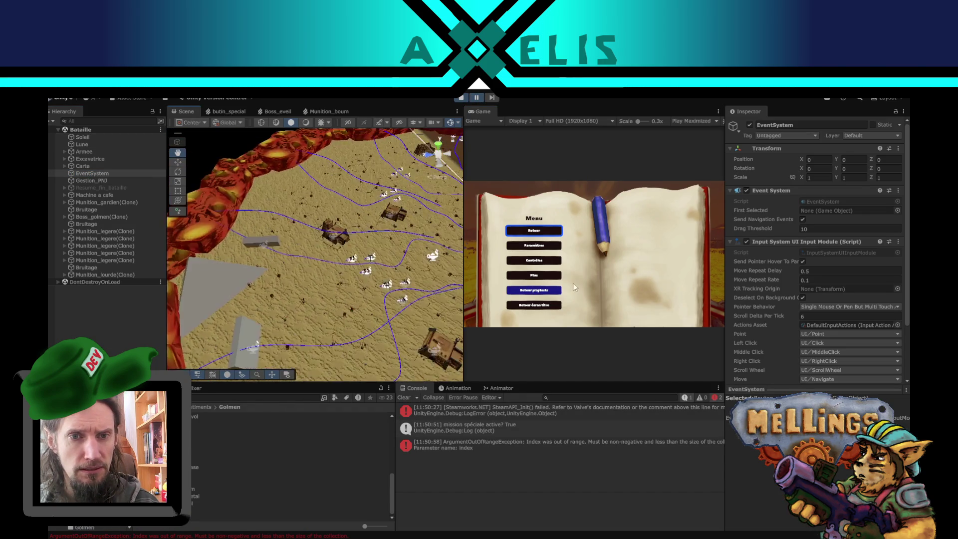
drag(373, 224, 415, 287)
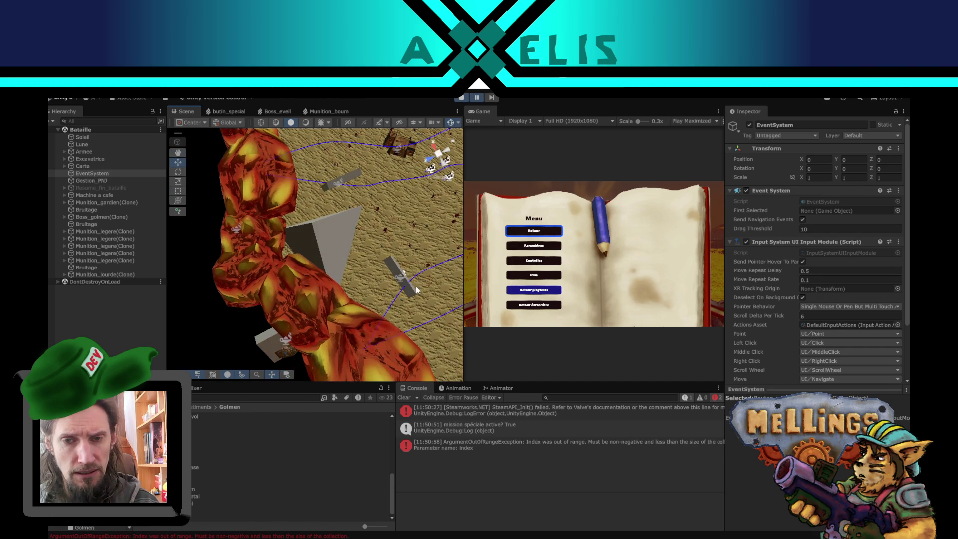
click(392, 263)
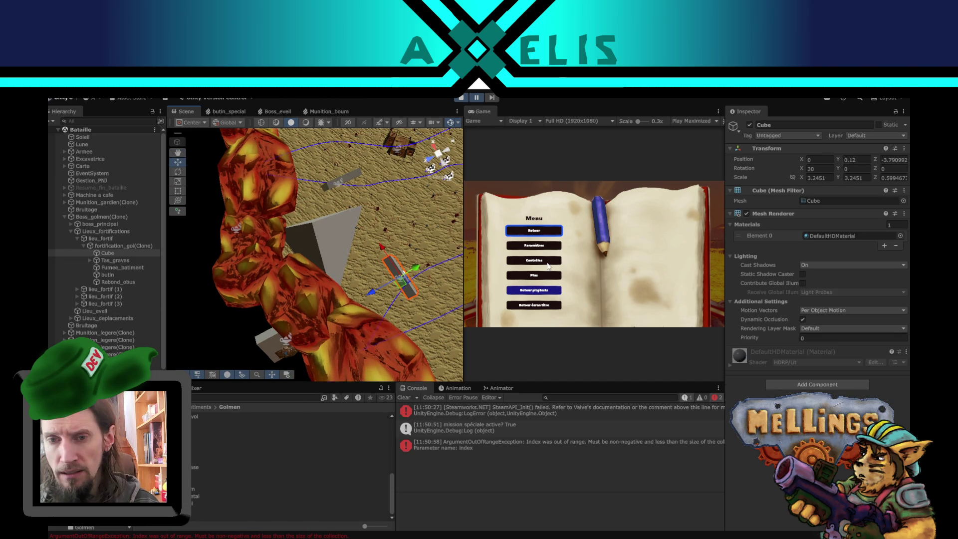
mouse_move(374, 278)
mouse_down()
mouse_move(314, 274)
mouse_move(368, 296)
mouse_move(393, 277)
mouse_up()
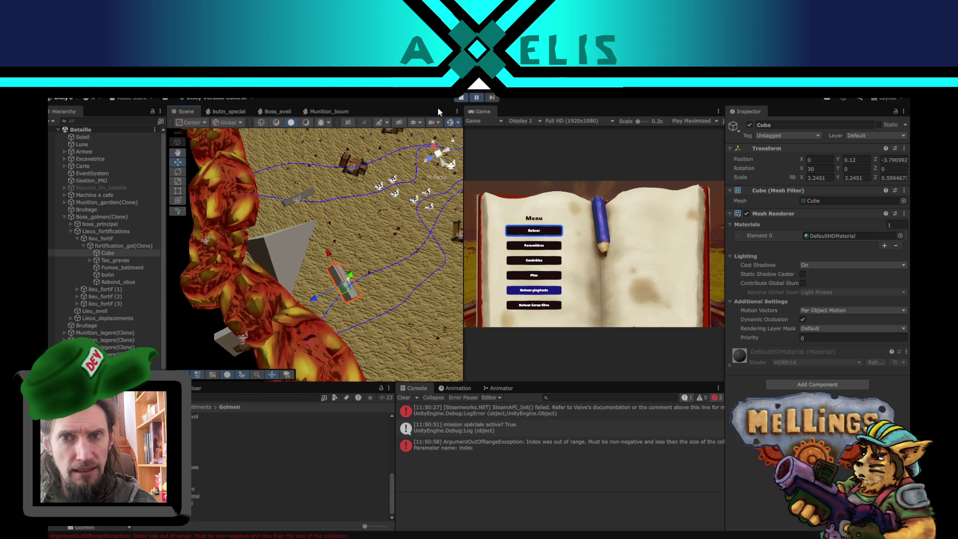
click(476, 98)
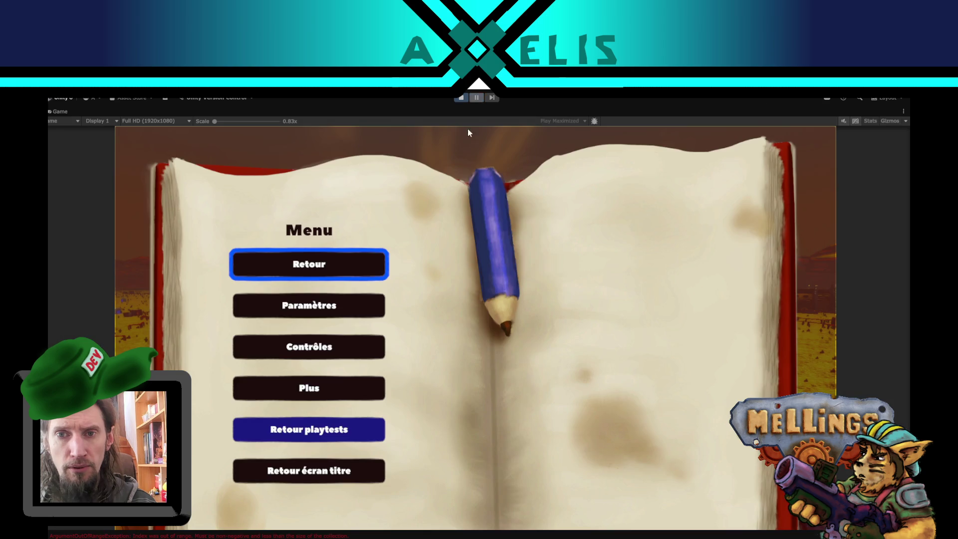
Resume the boss mission until a fortification falls, then pause and stop the playtest
click(301, 271)
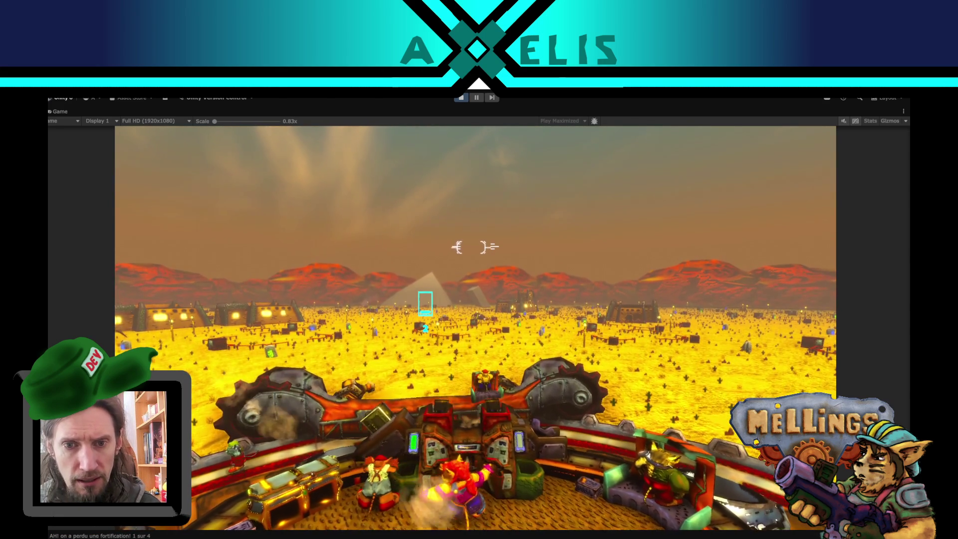
key(Escape)
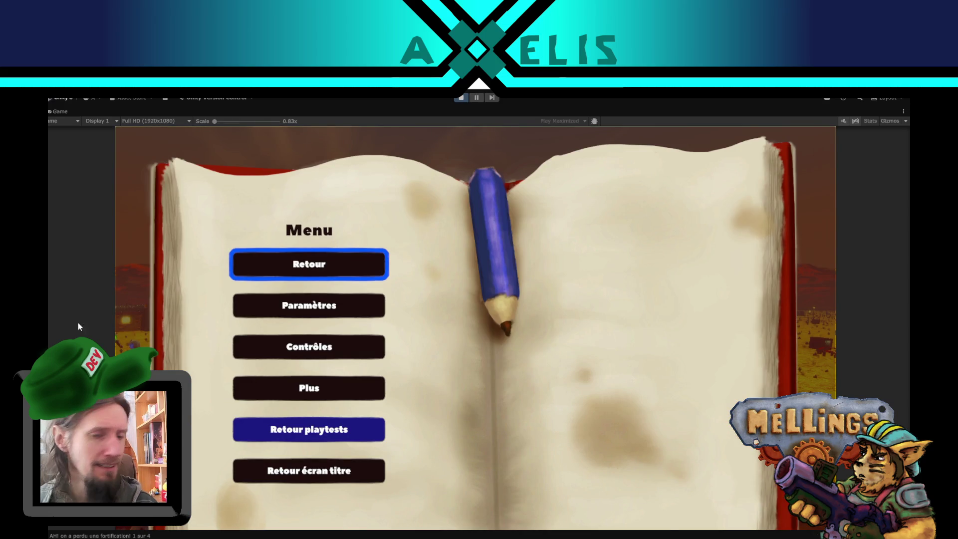
click(461, 98)
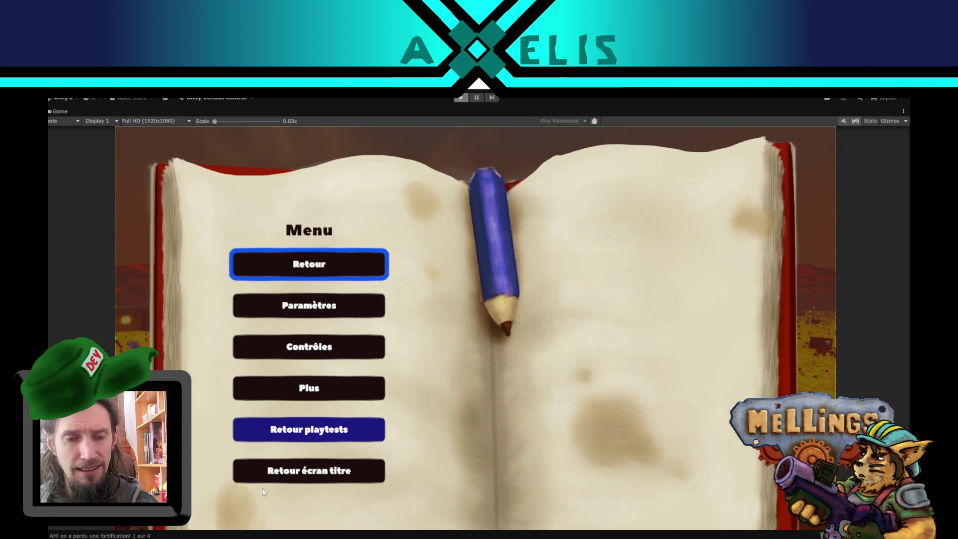
In the Golmen folder's Boss_golmen prefab, set Nombre_fortifications_eveil from 4 to 1, then switch to VS Code
scroll(290, 464, up, 3)
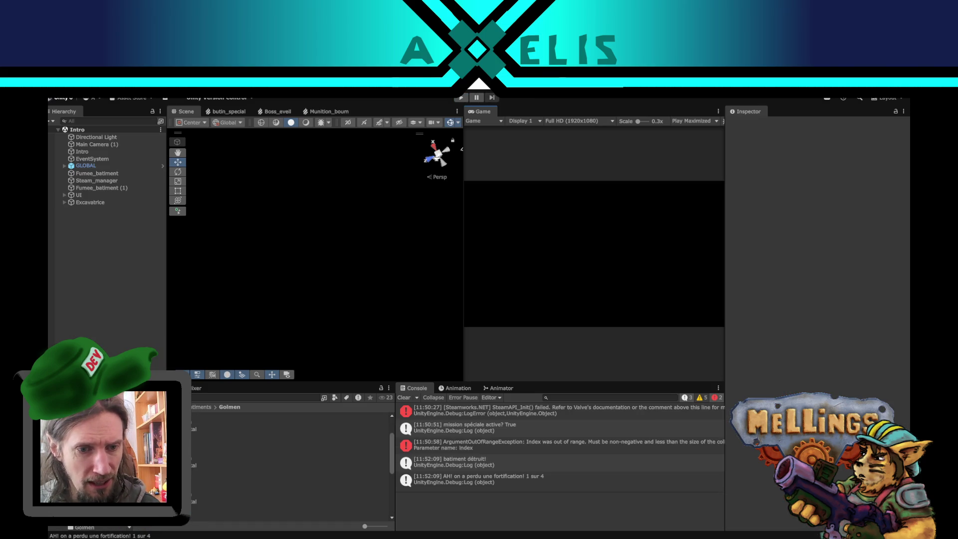
click(91, 527)
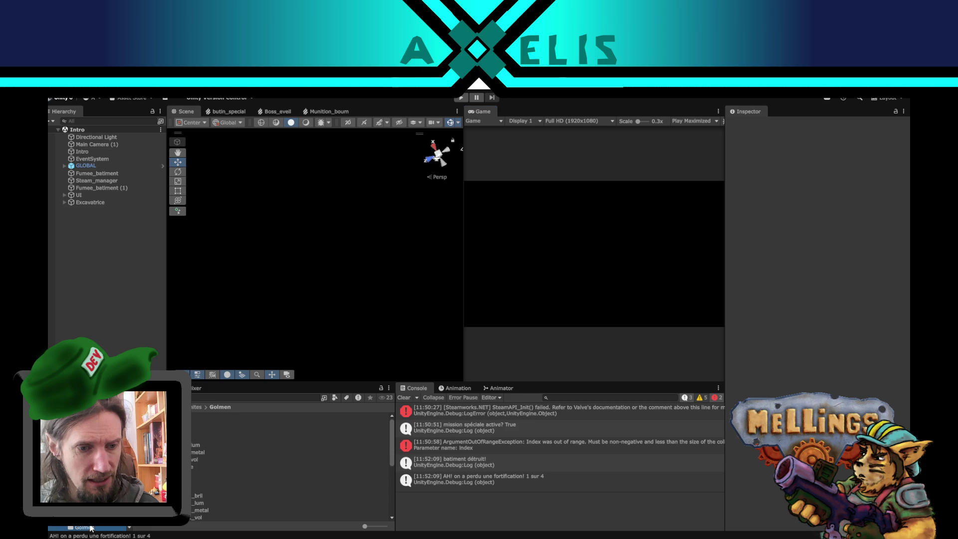
click(165, 415)
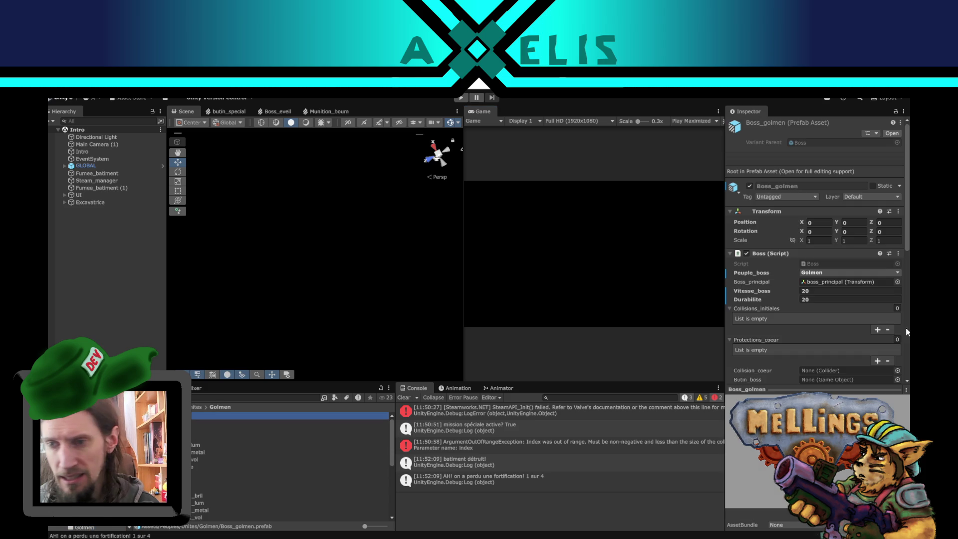
scroll(809, 284, down, 4)
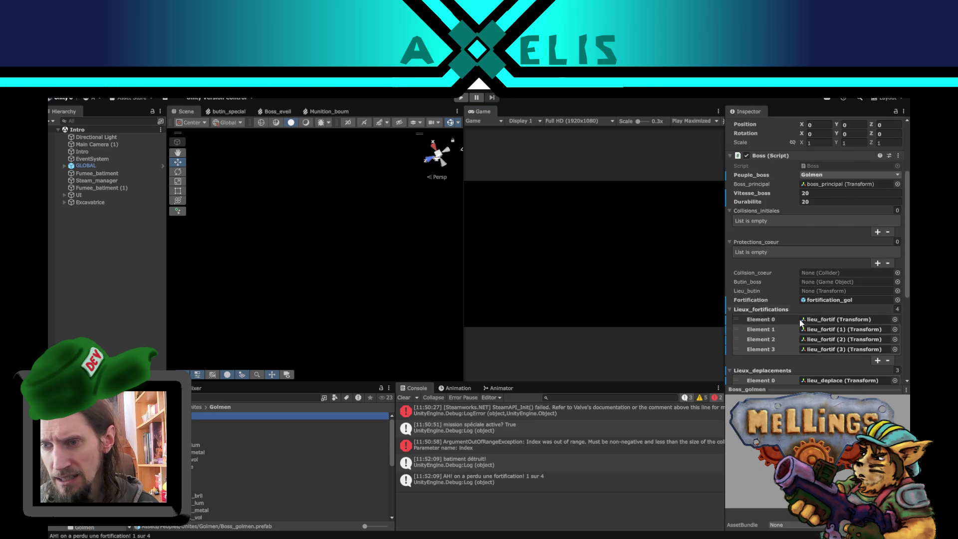
scroll(812, 309, down, 4)
click(823, 333)
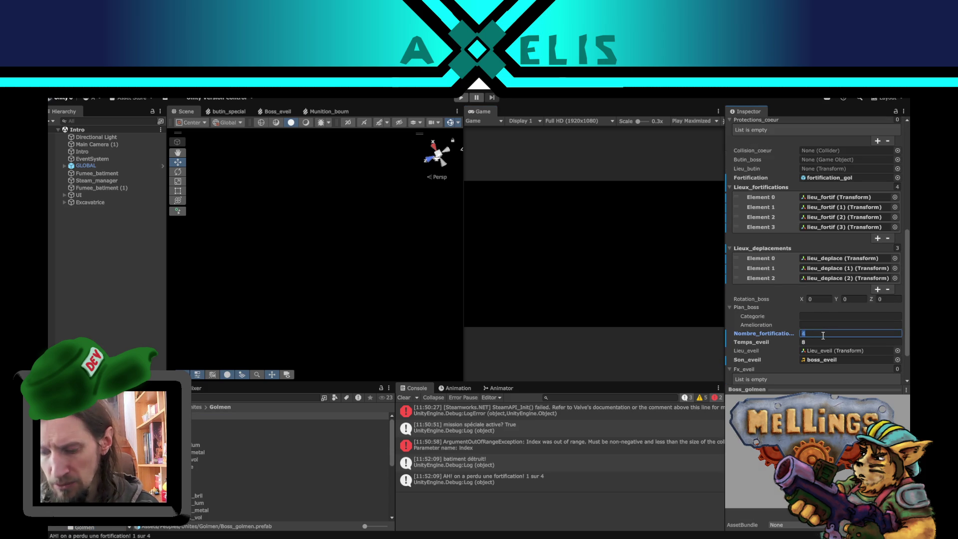
text(1)
key(Return)
scroll(823, 337, up, 1)
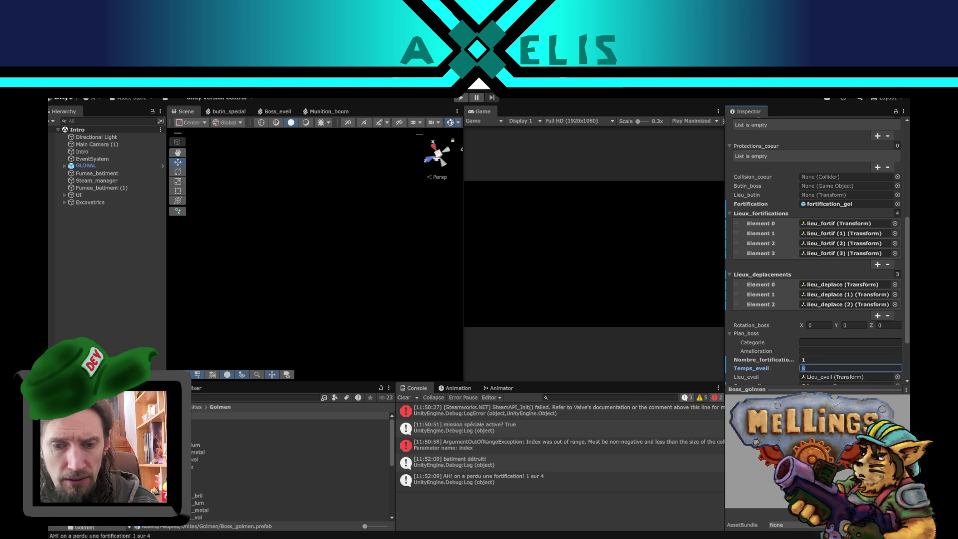
click(406, 499)
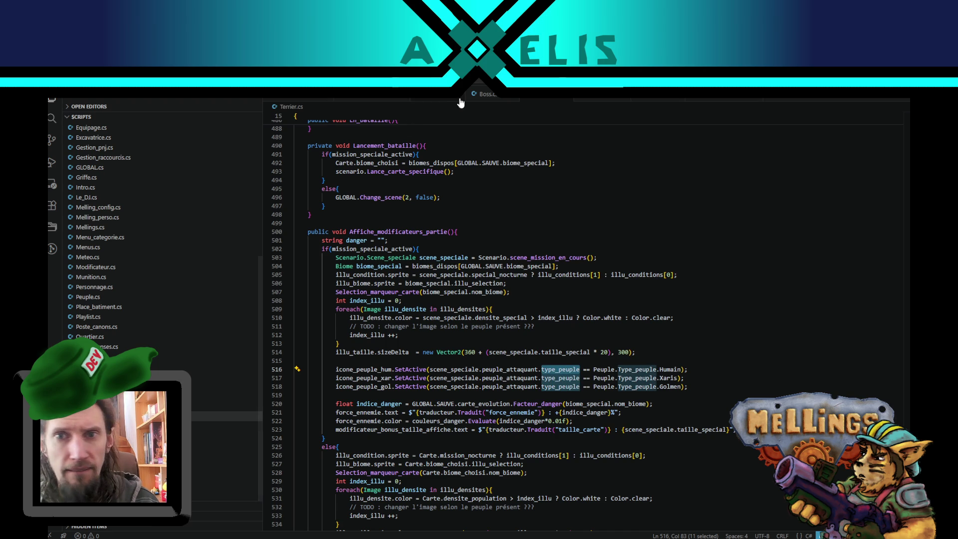
Open Boss.cs, copy the temps_eveil variable name and search the file for its uses
click(486, 101)
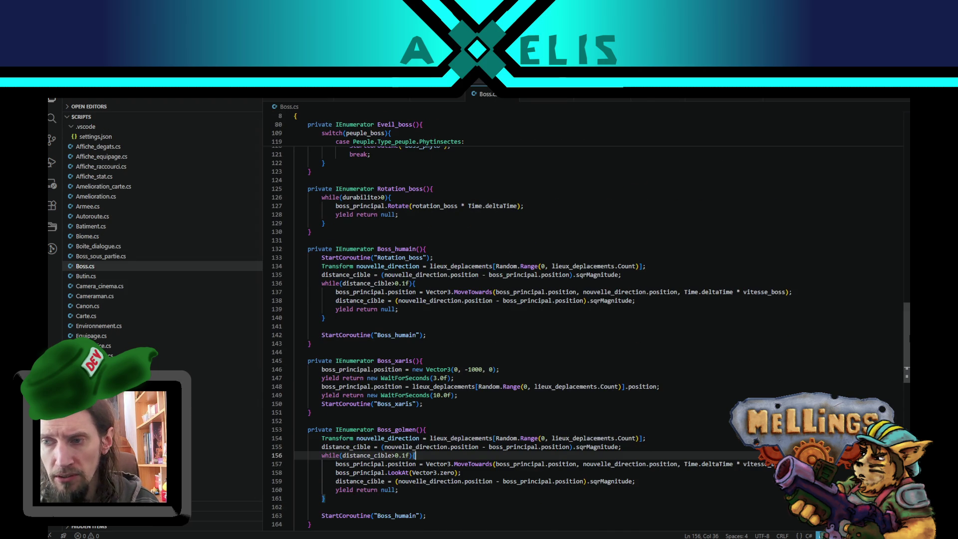
scroll(505, 120, up, 20)
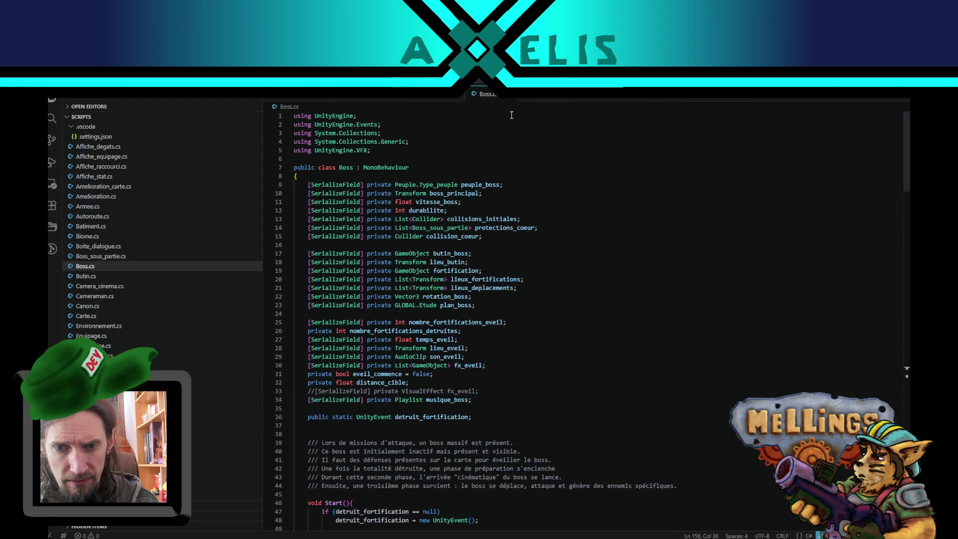
double_click(434, 339)
key(ctrl+c)
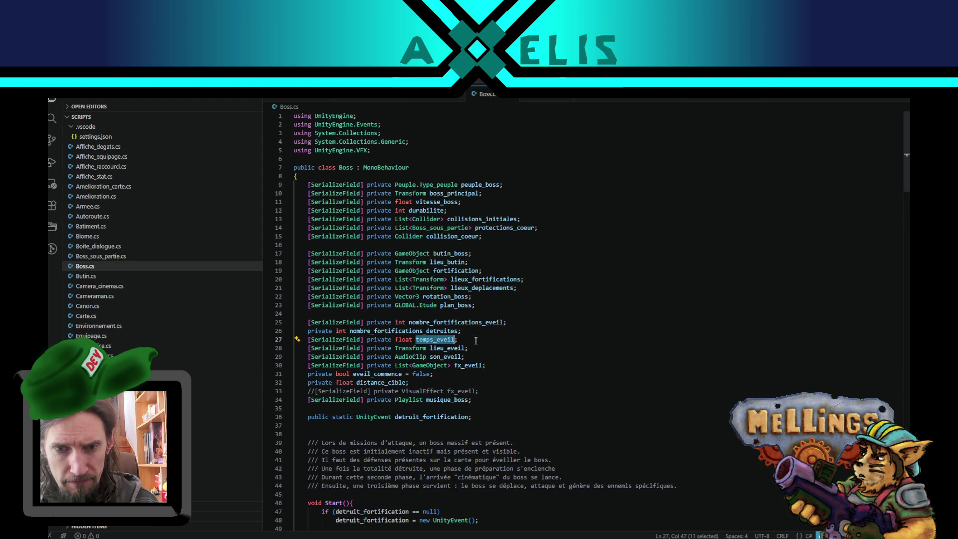
key(ctrl+f)
click(868, 120)
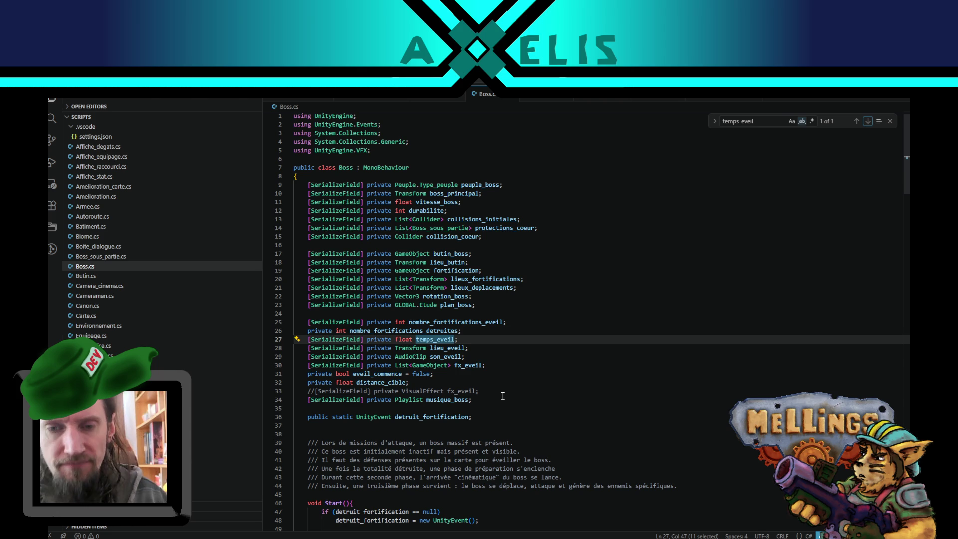
Replace the hard-coded 8.0f in WaitForSeconds on line 92 with temps_eveil, then return to Unity
scroll(442, 424, down, 15)
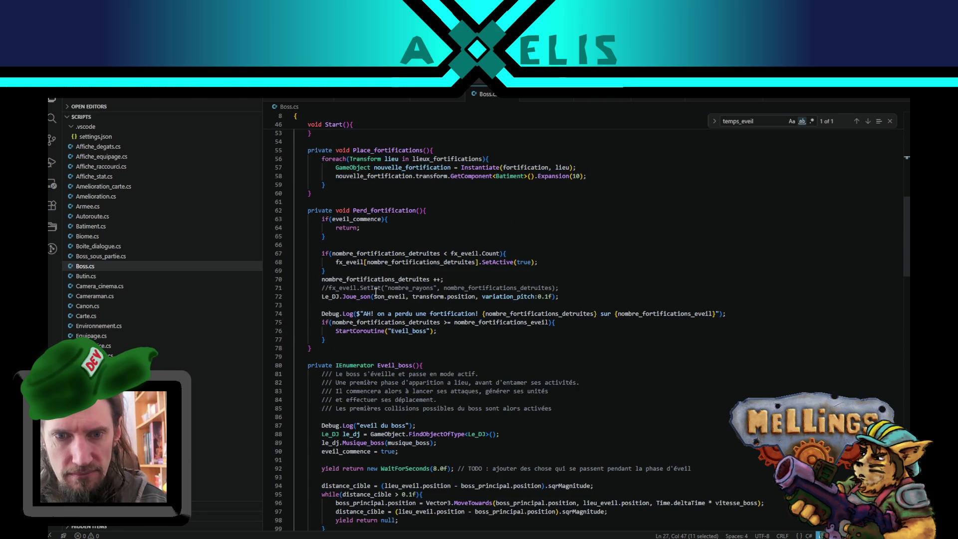
scroll(375, 292, down, 5)
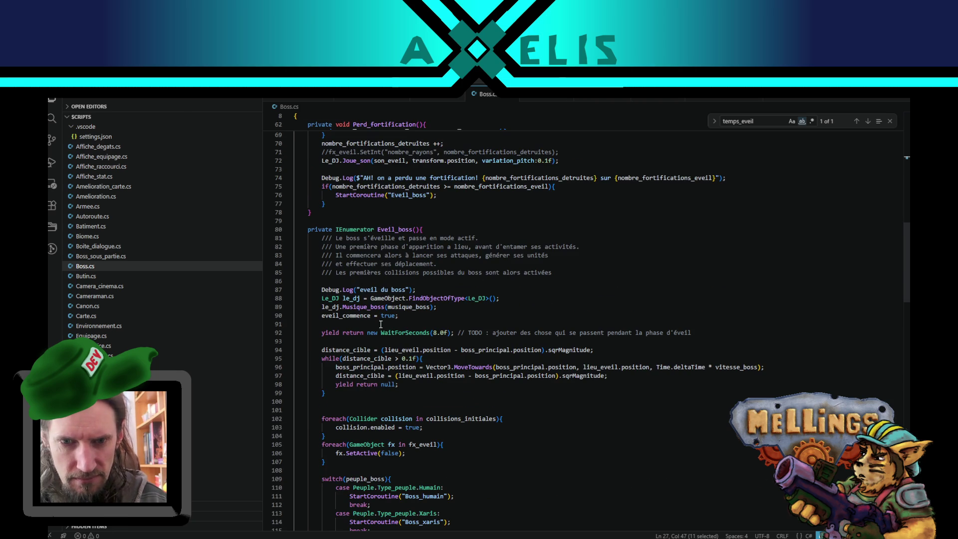
click(444, 333)
key(ctrl+v)
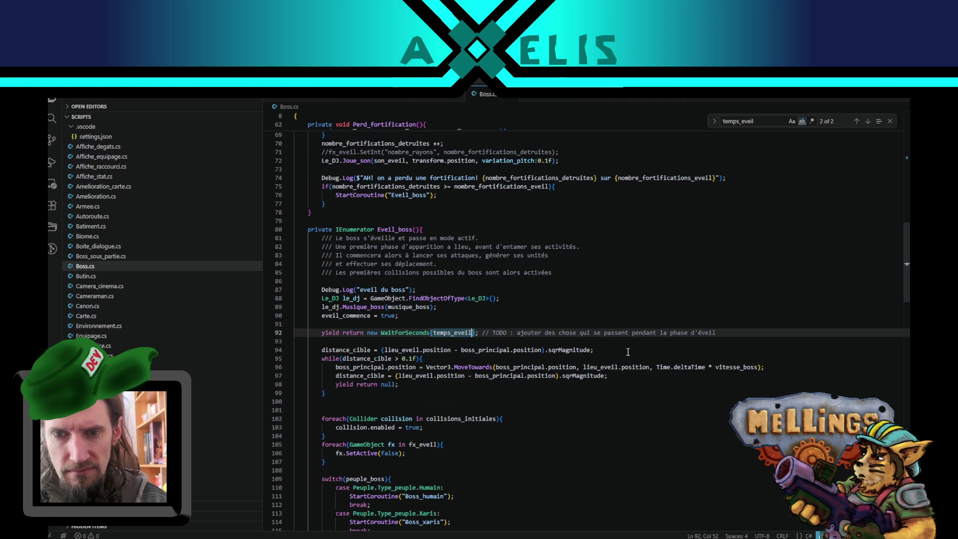
key(alt+Tab)
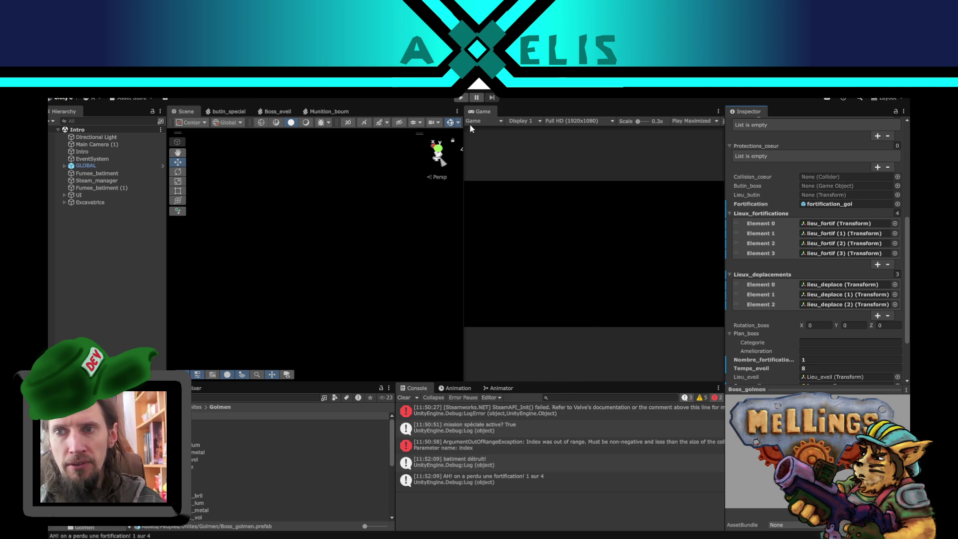
Enter Play mode, start a game with Démarrer, and activate and launch the special boss mission
click(461, 98)
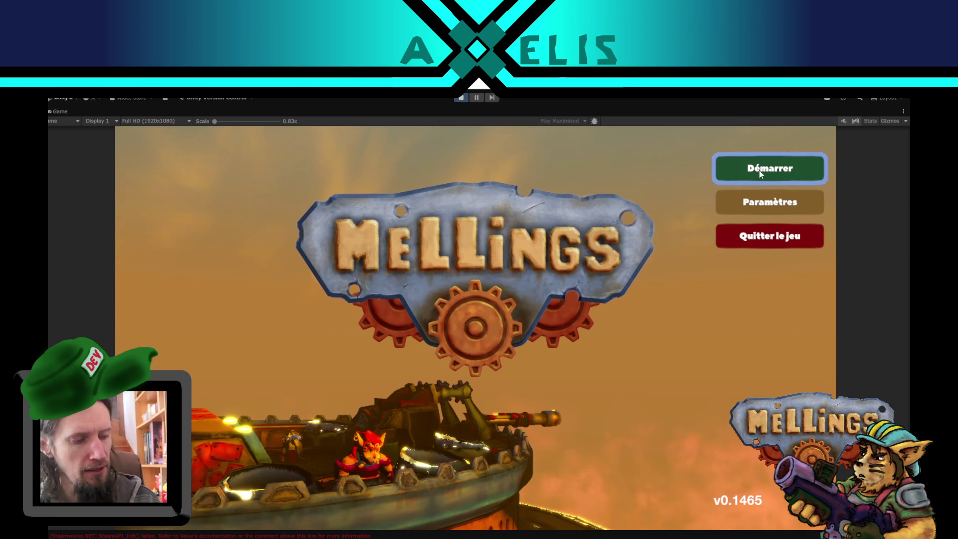
click(759, 171)
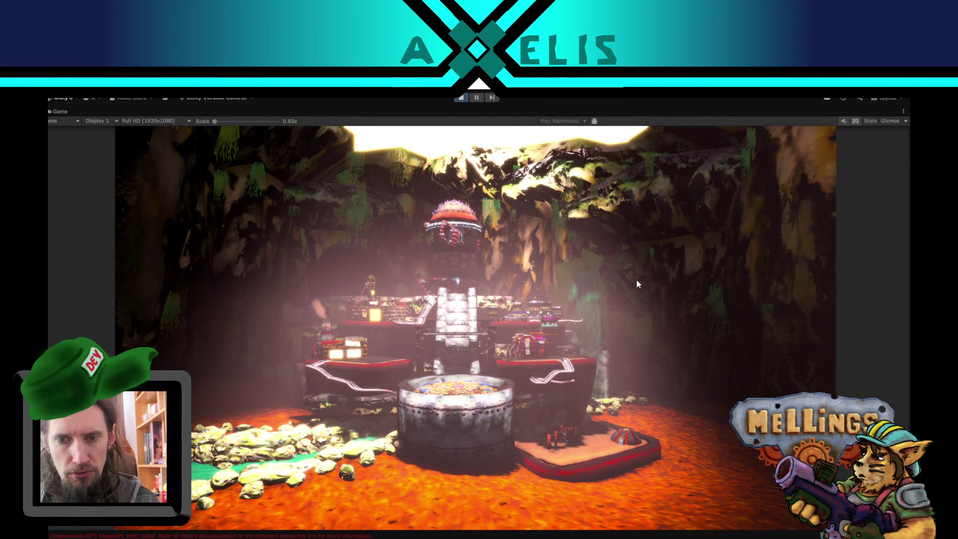
click(449, 483)
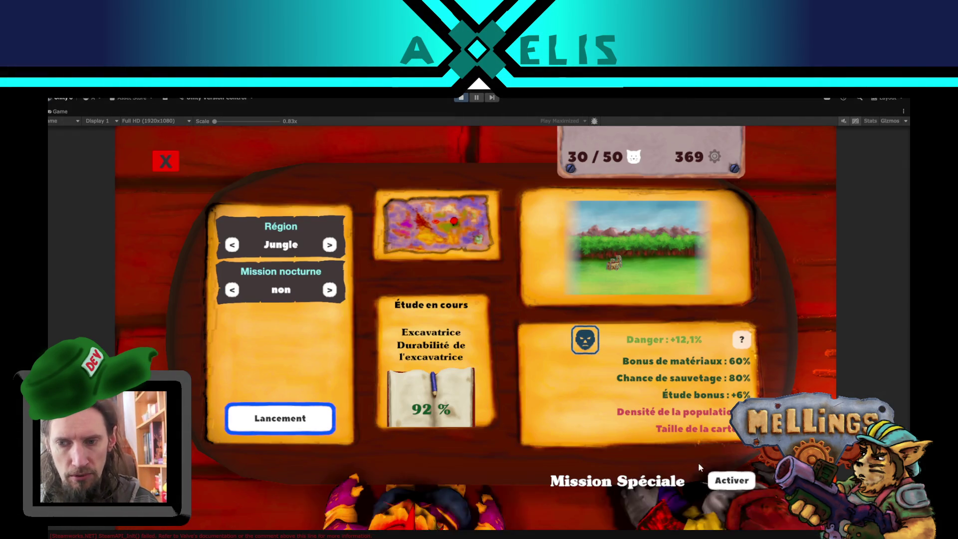
click(734, 481)
click(291, 427)
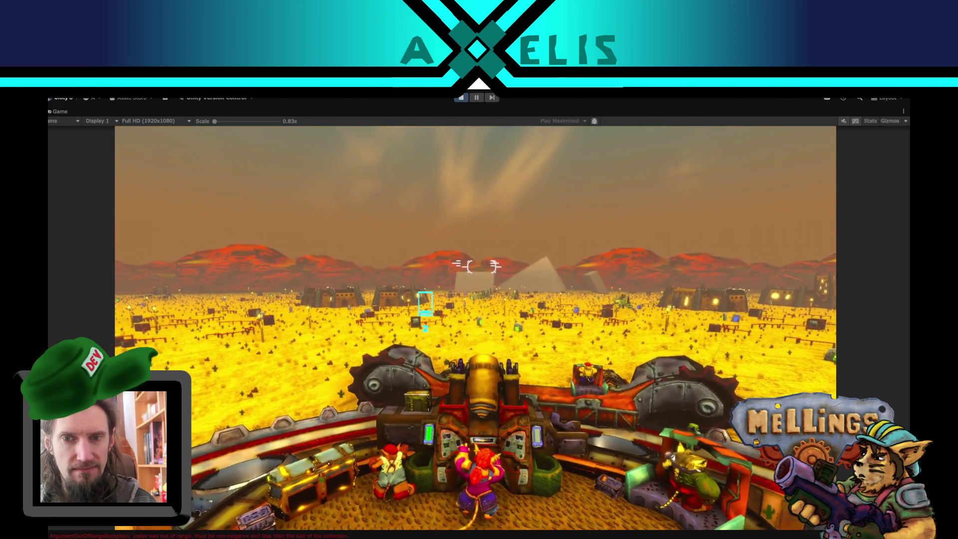
Destroy a fortification with the heavy cannon to wake the boss, then pause the playtest
click(476, 243)
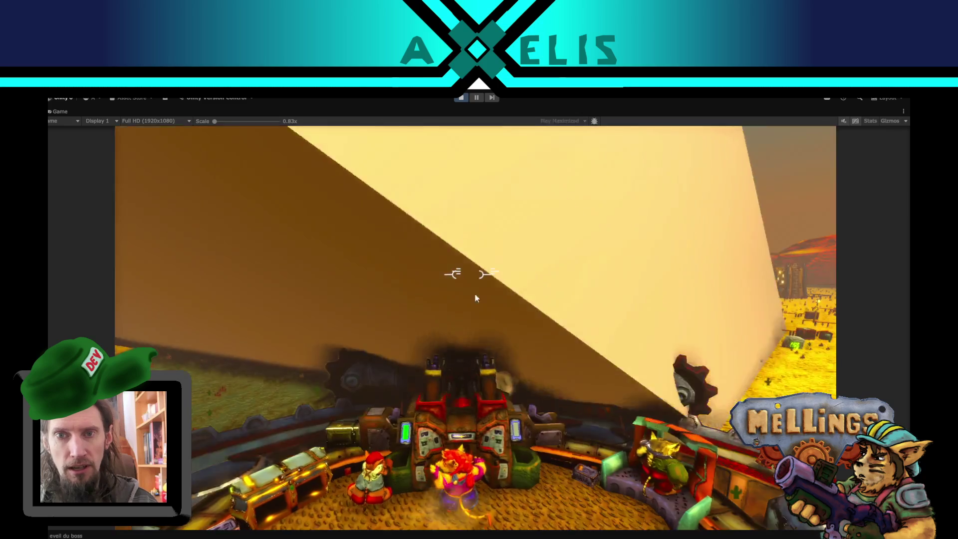
key(Escape)
click(477, 99)
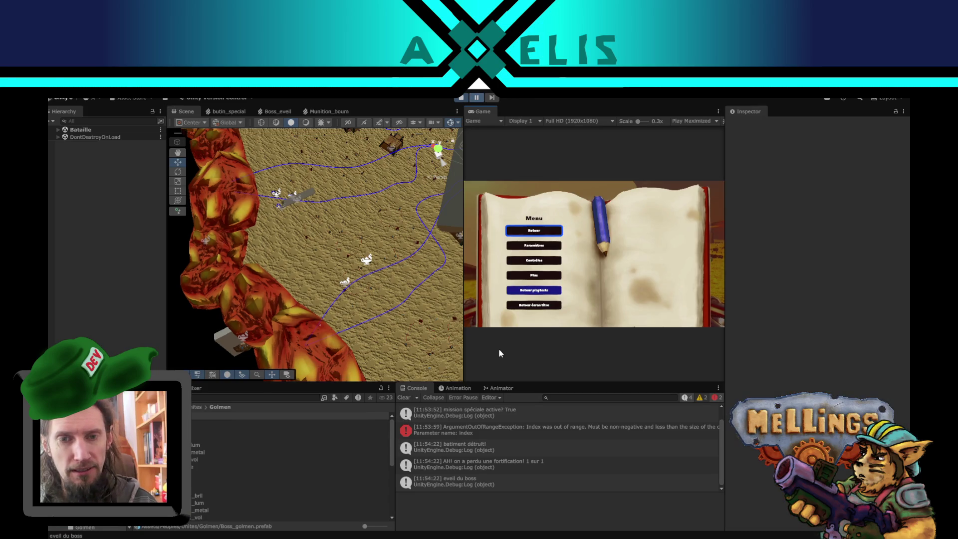
Inspect the live Boss_golmen(Clone) and its placeholder cube in the editor
scroll(325, 213, down, 5)
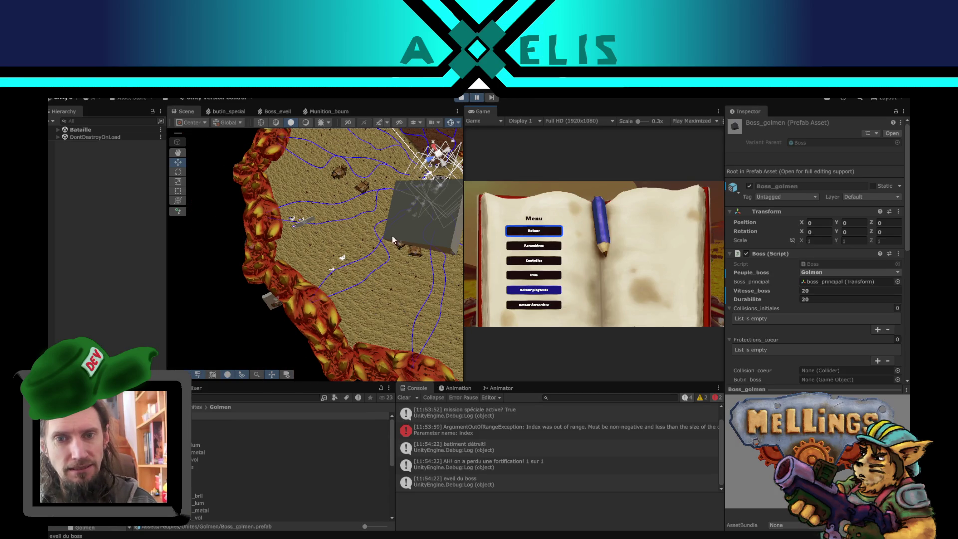
click(407, 237)
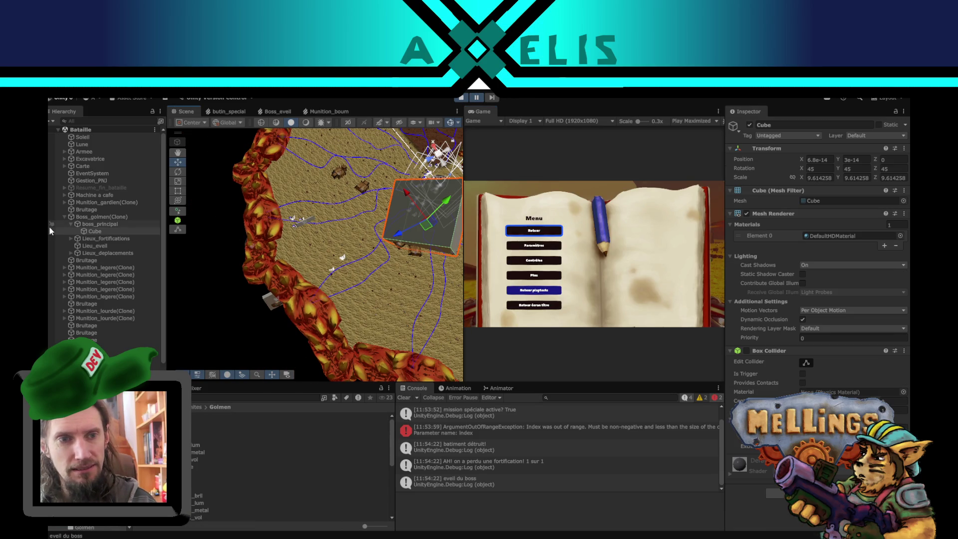
click(113, 218)
scroll(860, 398, down, 3)
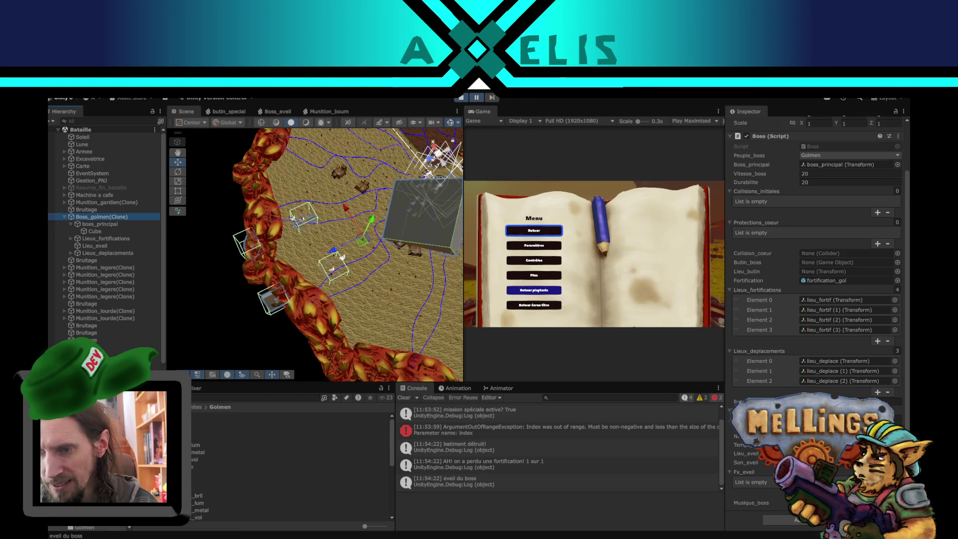
scroll(809, 219, up, 3)
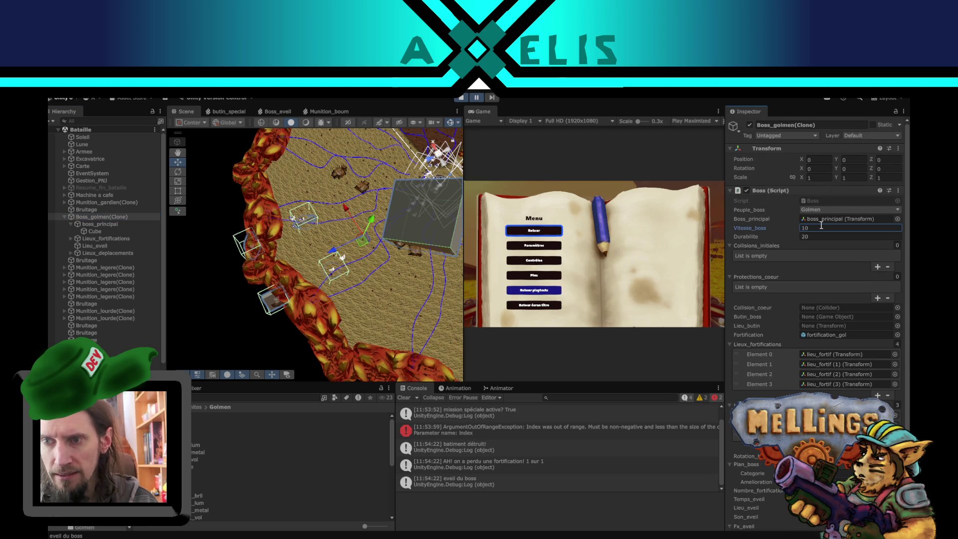
Resume the boss playtest, pause it once more, then resume play
click(477, 98)
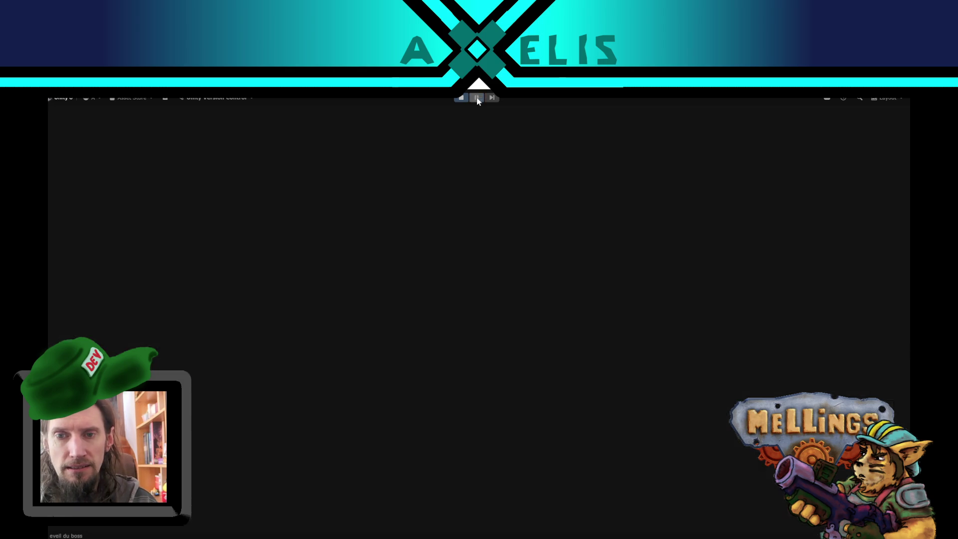
click(357, 258)
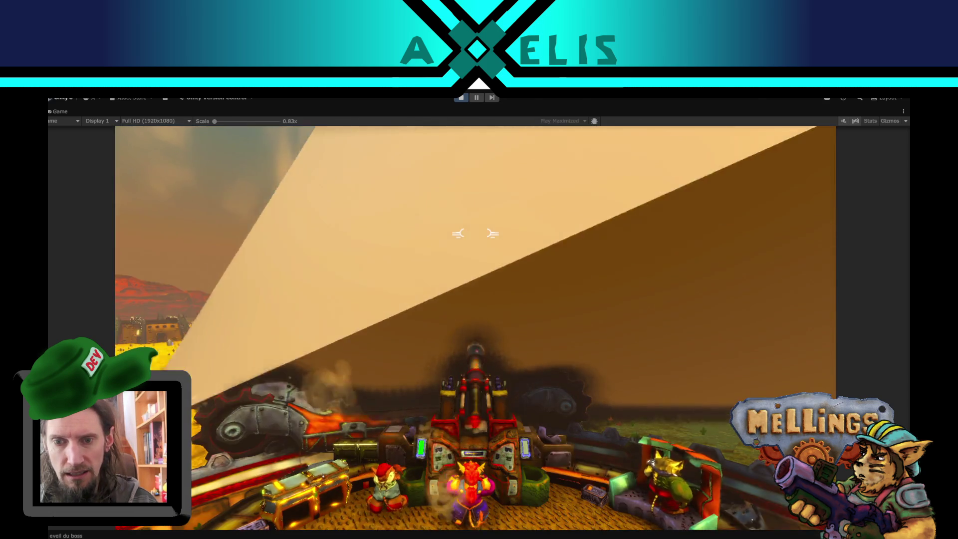
key(Escape)
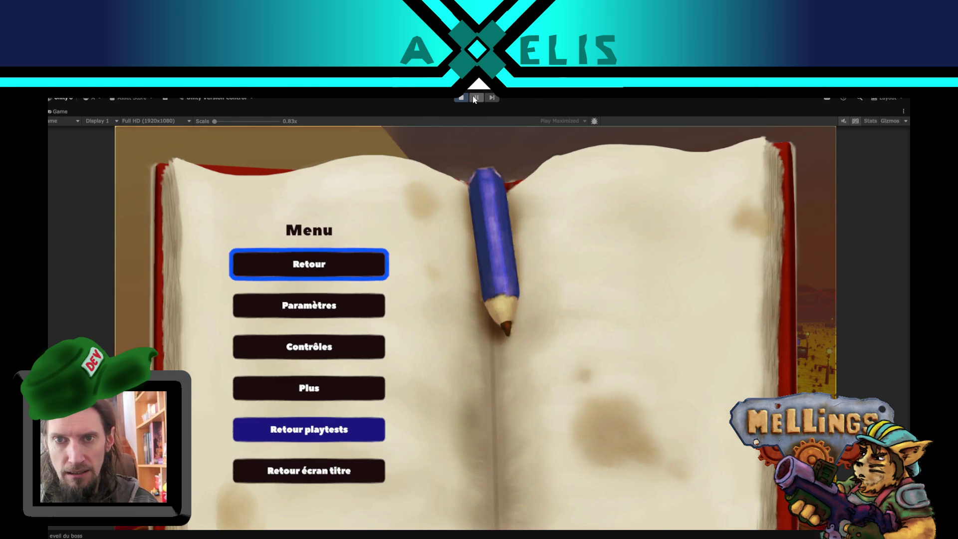
click(475, 98)
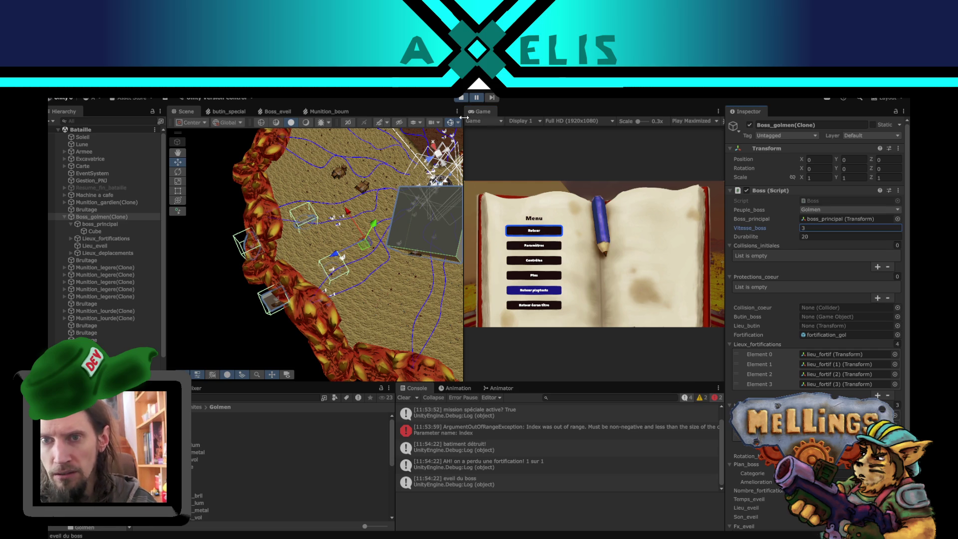
click(475, 98)
click(335, 264)
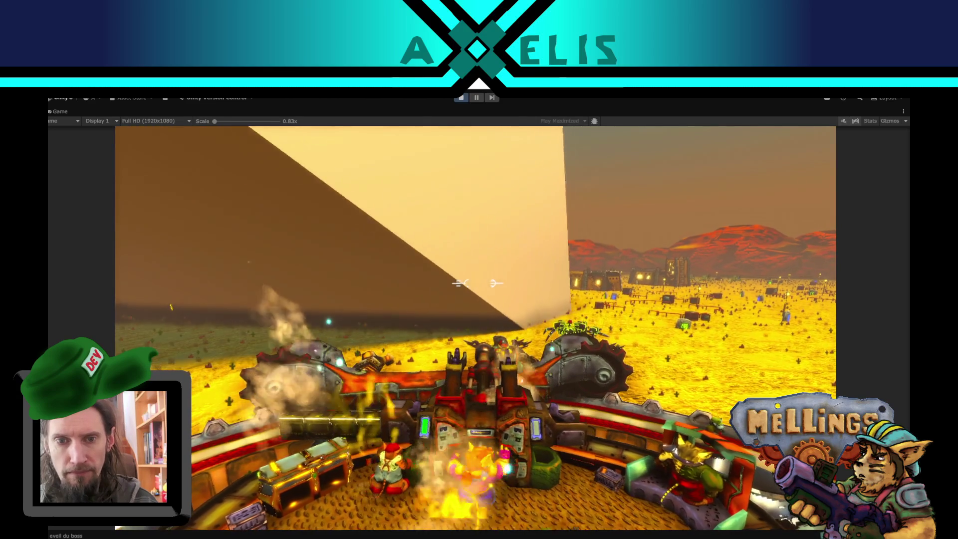
Keep playing the boss fight briefly, then stop Play mode to return to the Intro scene
key(Escape)
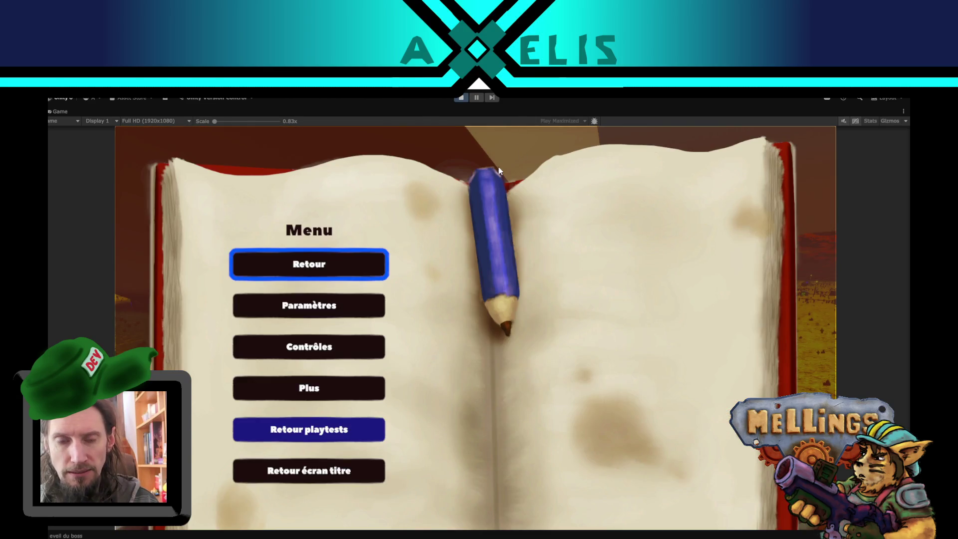
key(Escape)
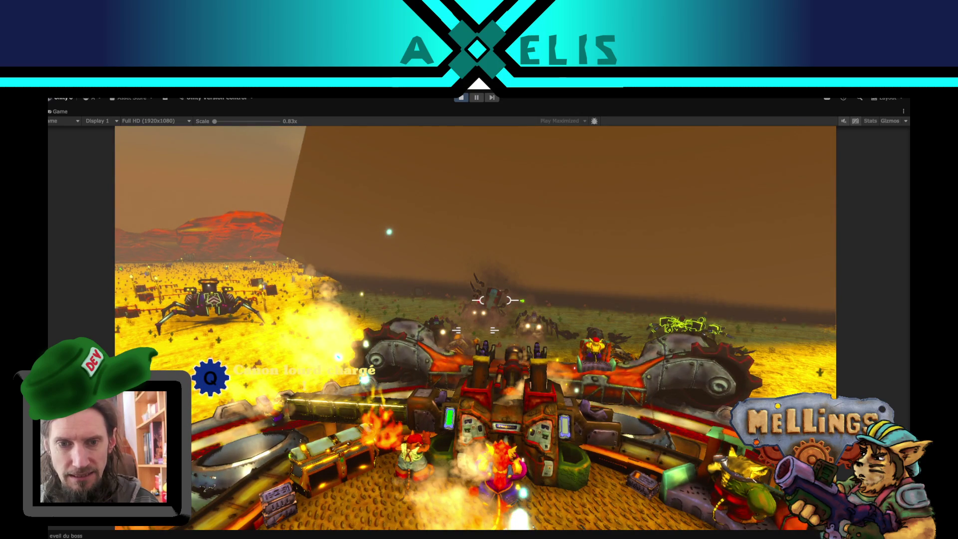
key(Escape)
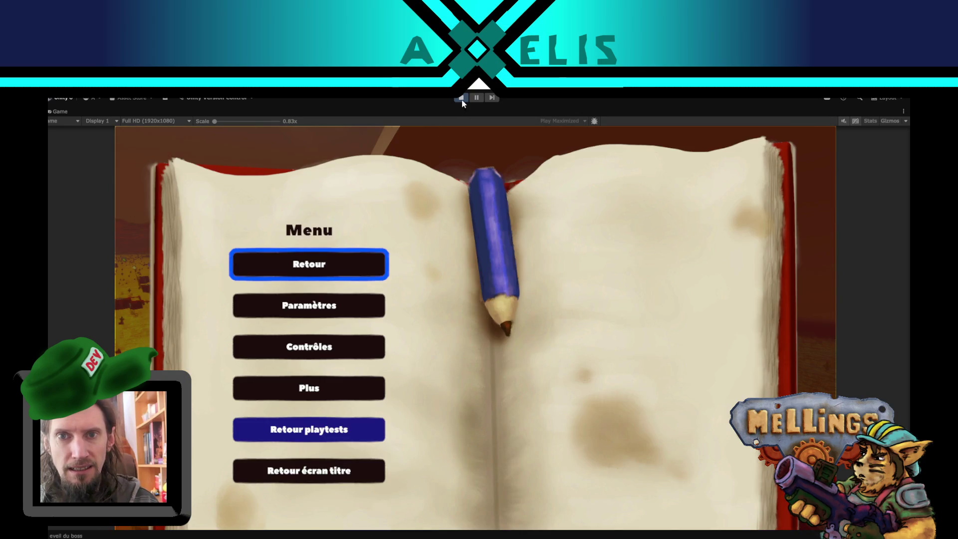
click(465, 97)
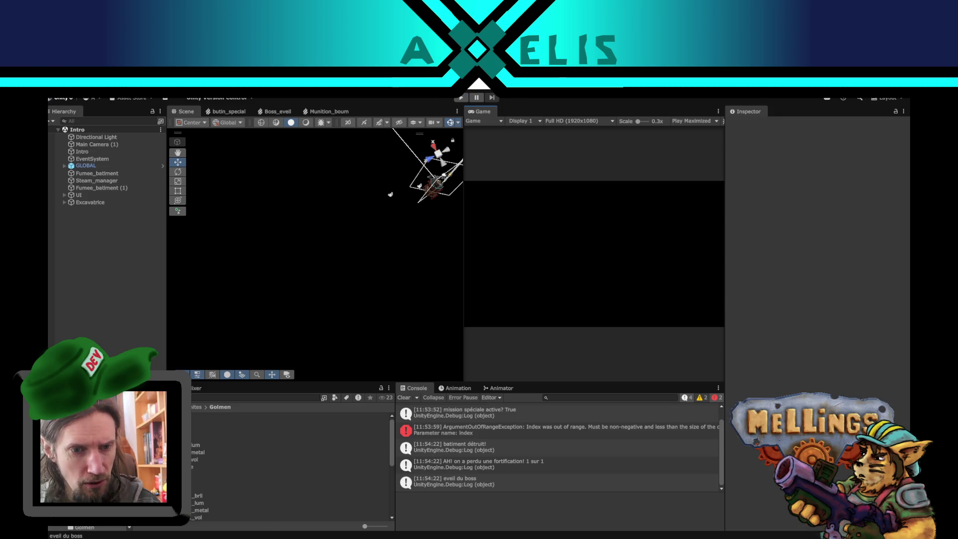
Change the Boss_golmen prefab's Vitesse_boss from 20 to 2 in its Boss script
click(199, 416)
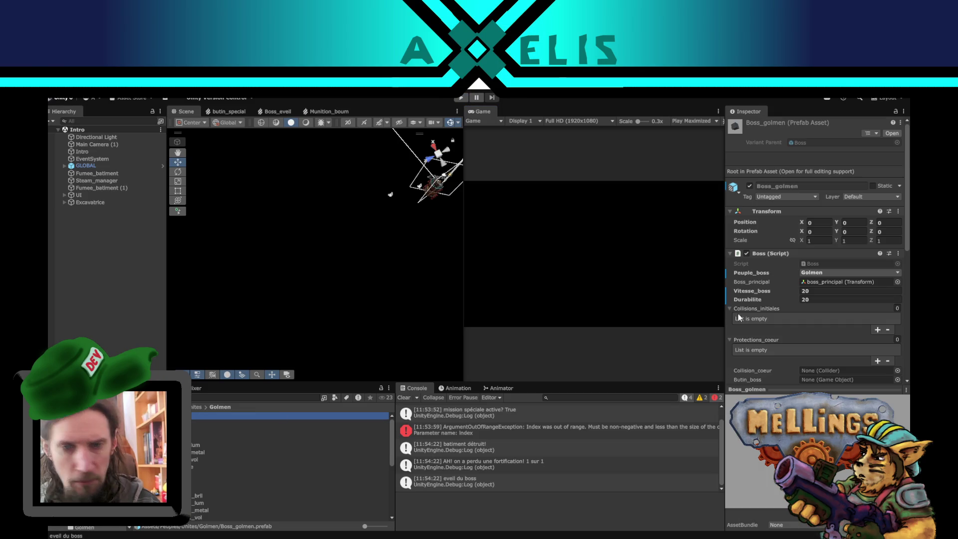
click(822, 294)
text(2)
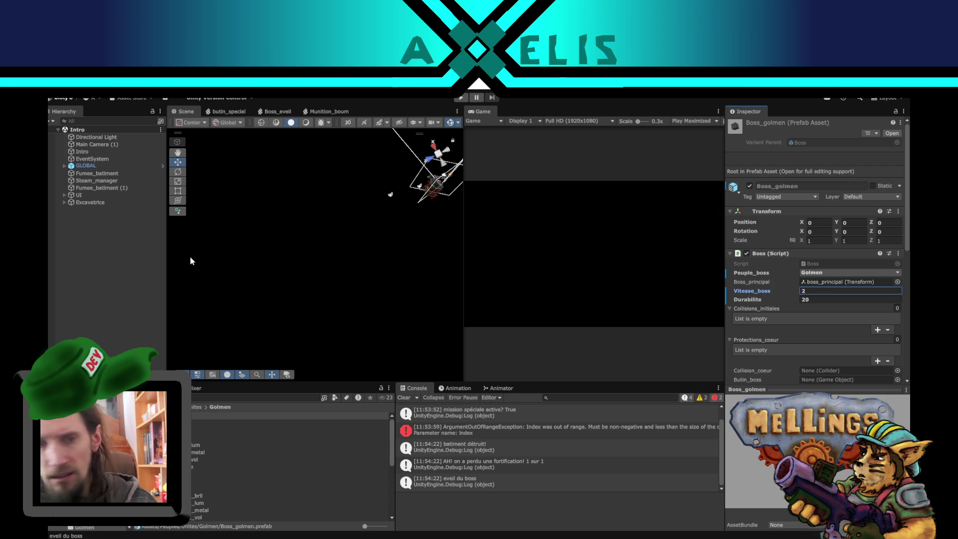
click(90, 266)
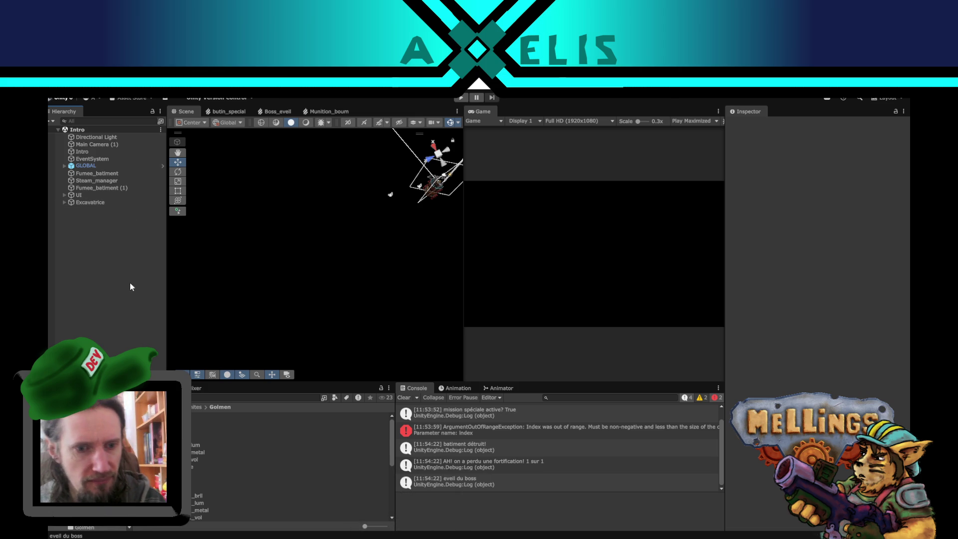
double_click(194, 420)
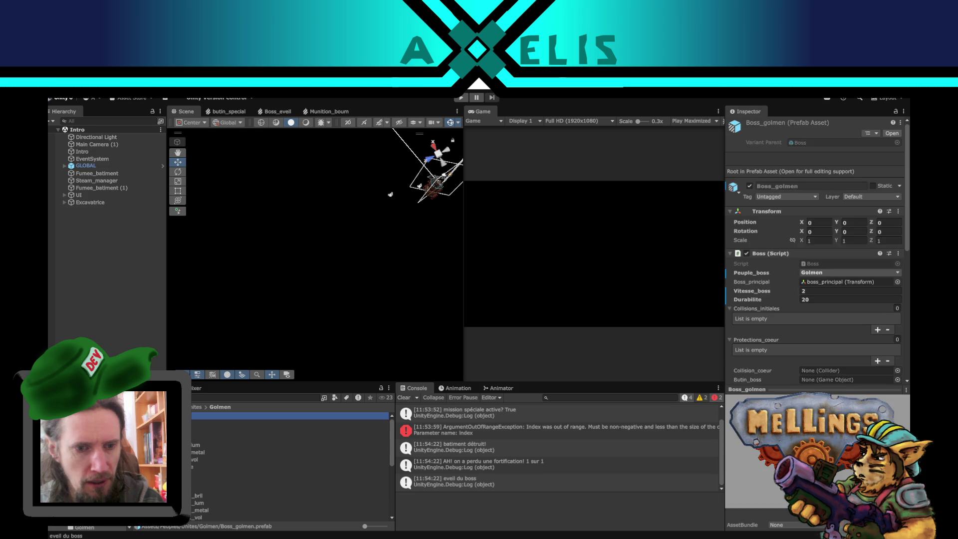
Scale the prefab's placeholder Cube from 9.61 down to about 4.6 and exit Prefab Mode
click(111, 148)
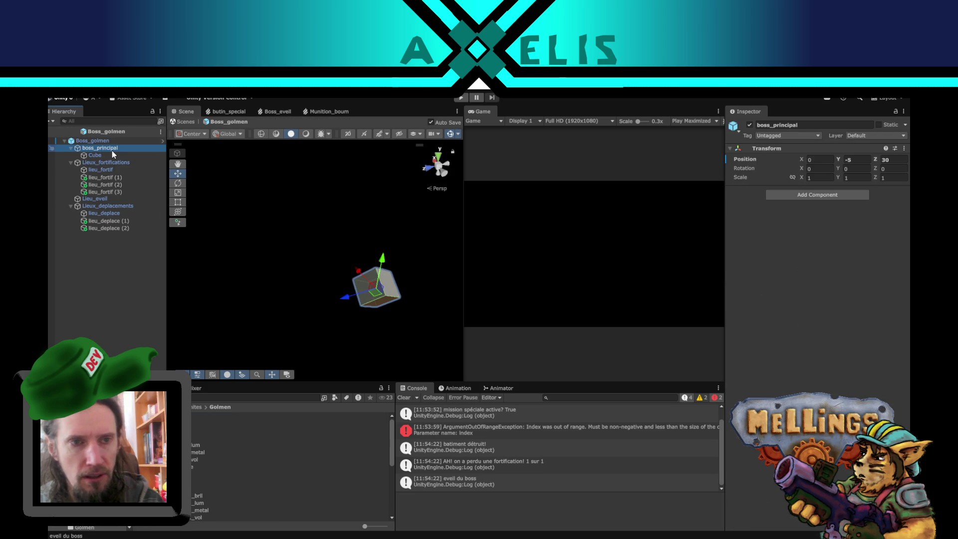
click(112, 154)
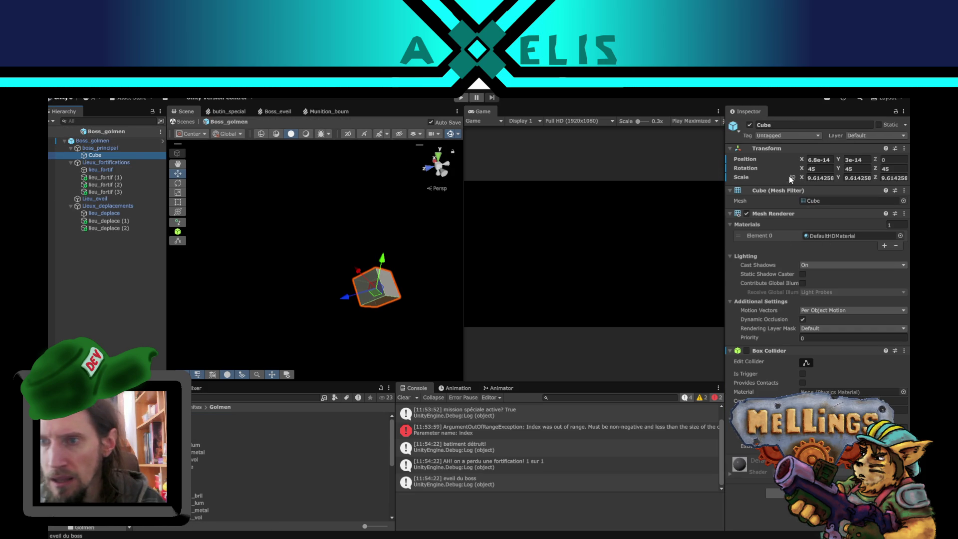
click(178, 193)
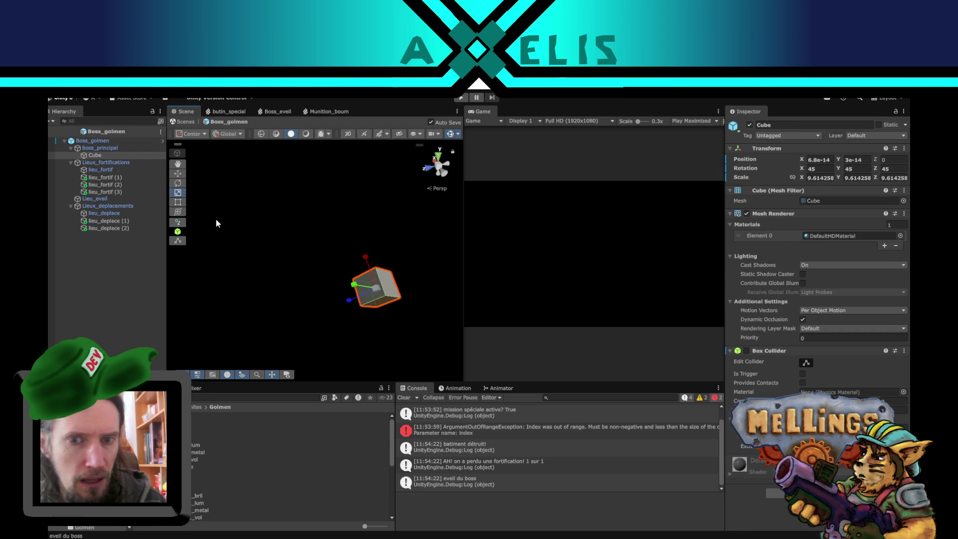
drag(378, 294, 355, 294)
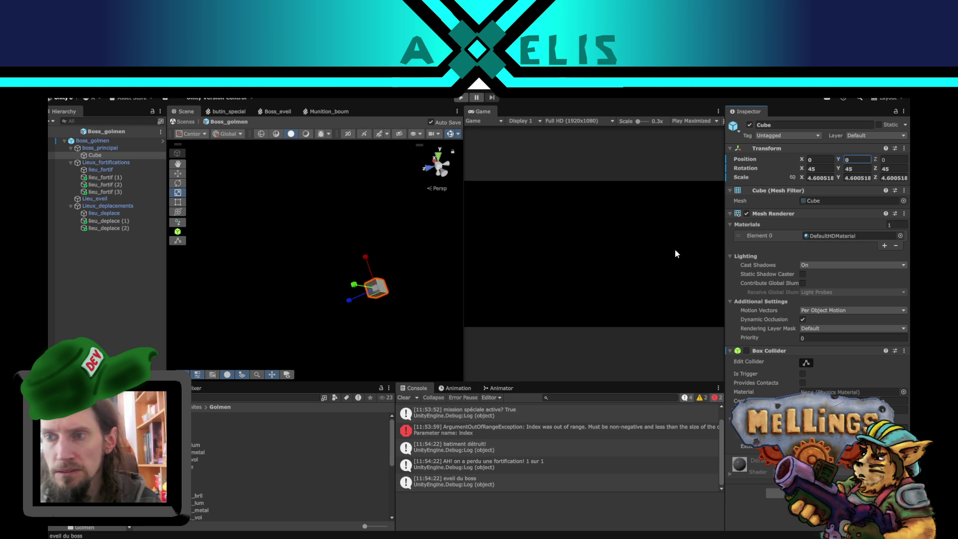
click(50, 132)
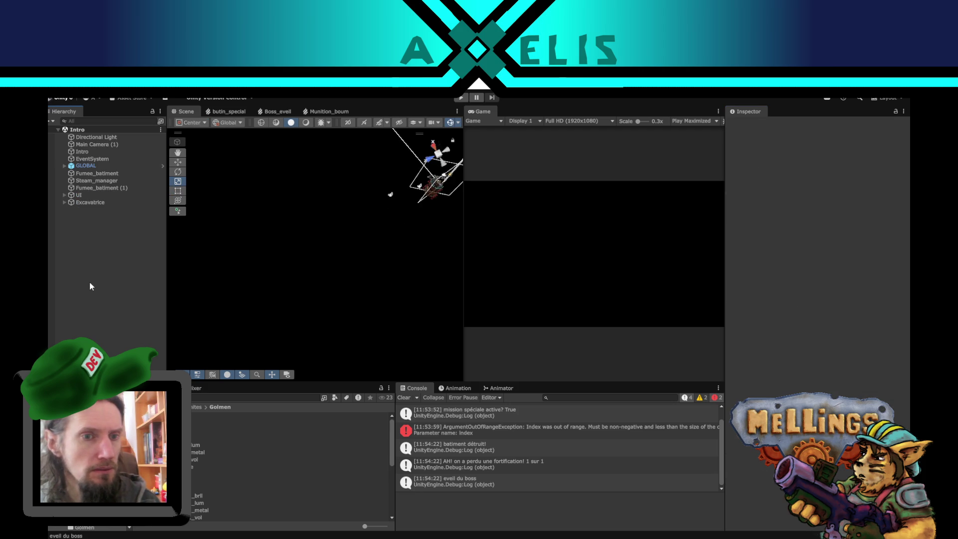
click(461, 97)
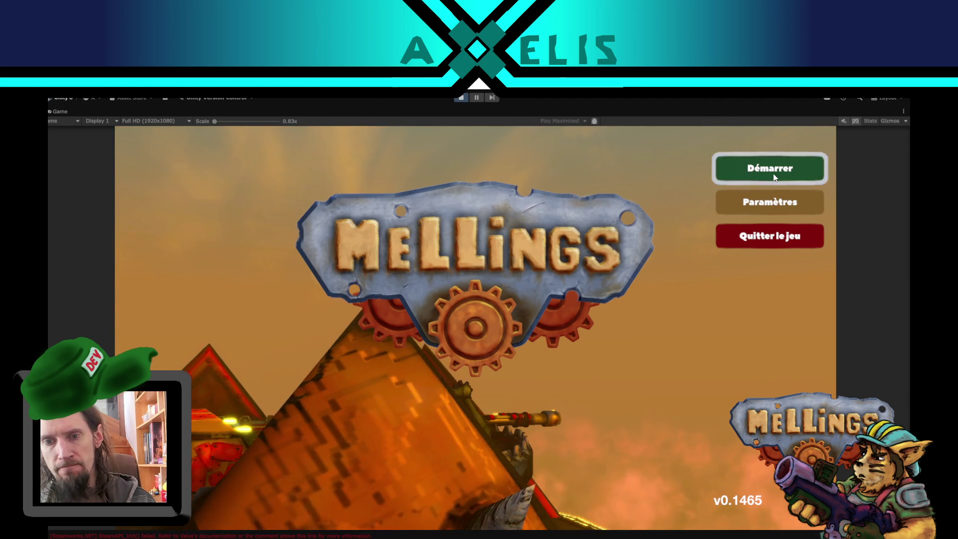
Choose Démarrer on the title menu and bring up the mission_boss_golmen special mission panel
click(775, 175)
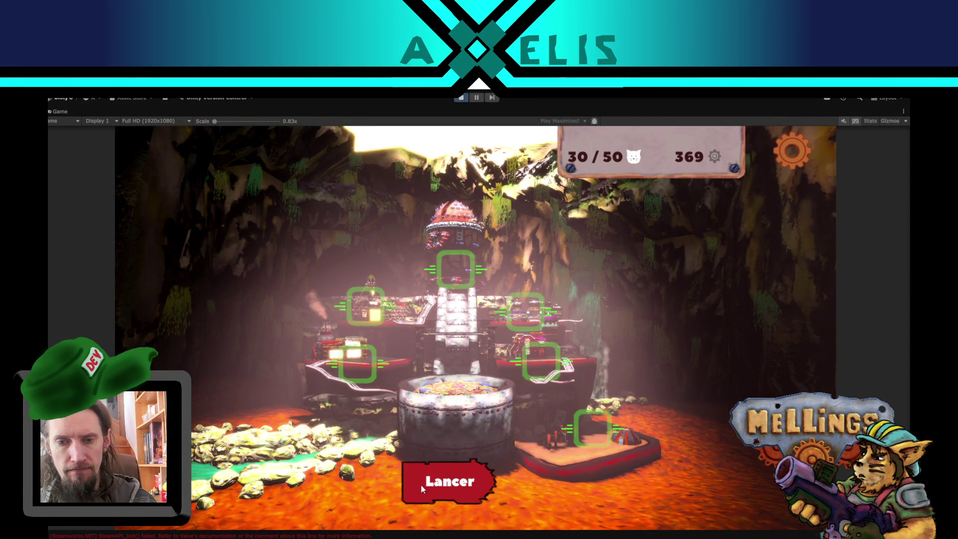
click(421, 485)
click(734, 481)
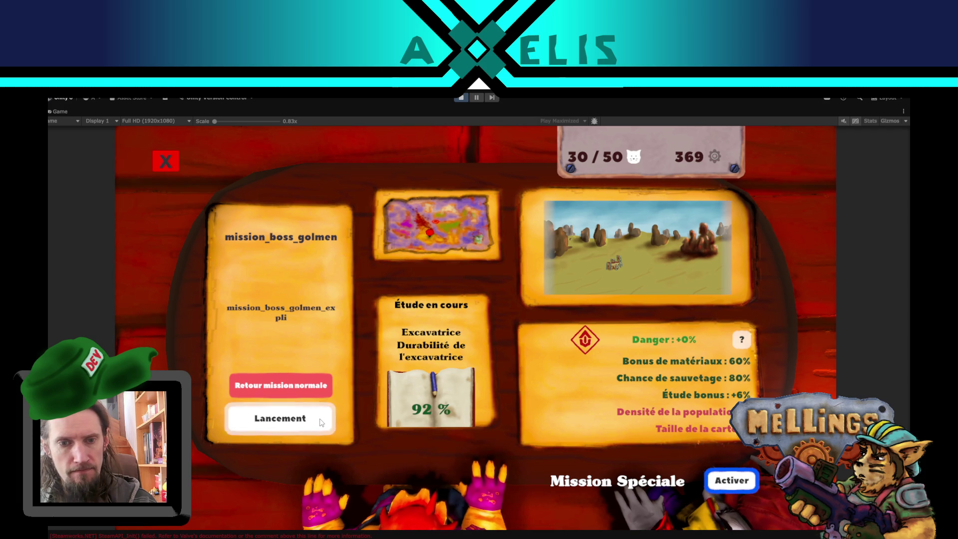
click(319, 419)
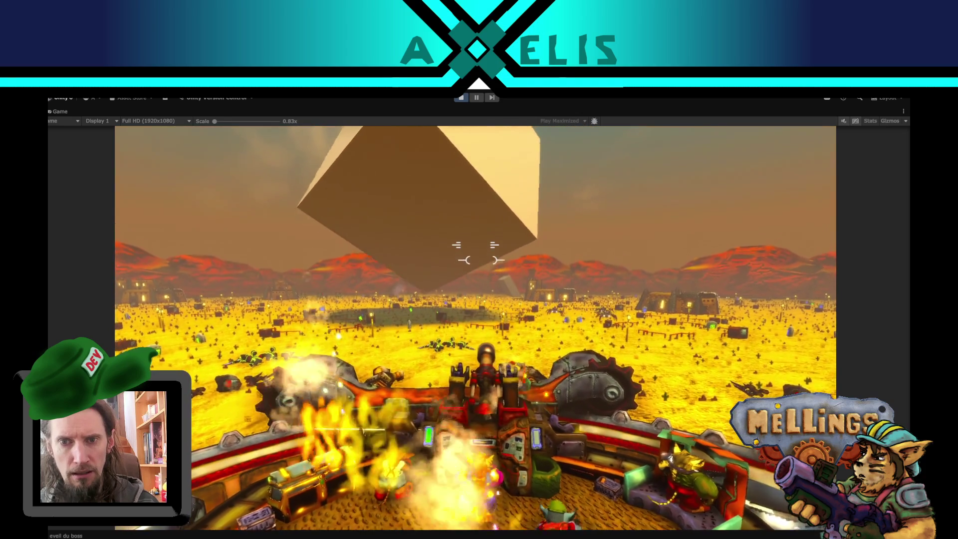
Once the slower, smaller boss has awakened, pause the playtest and bring up Boss.cs in VS Code
key(Escape)
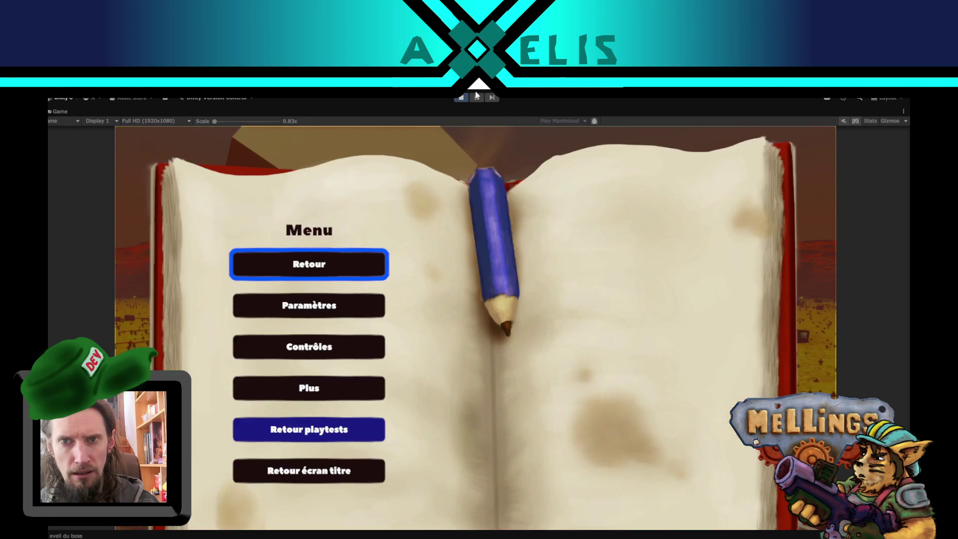
click(476, 97)
key(alt+Tab)
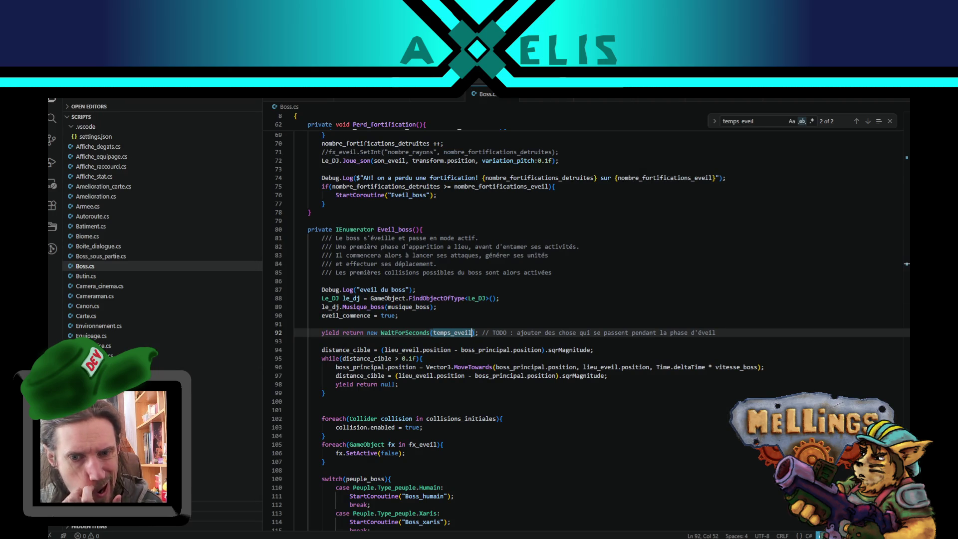
Review Boss.cs and select the Boss_golmen name on line 117
scroll(491, 395, down, 3)
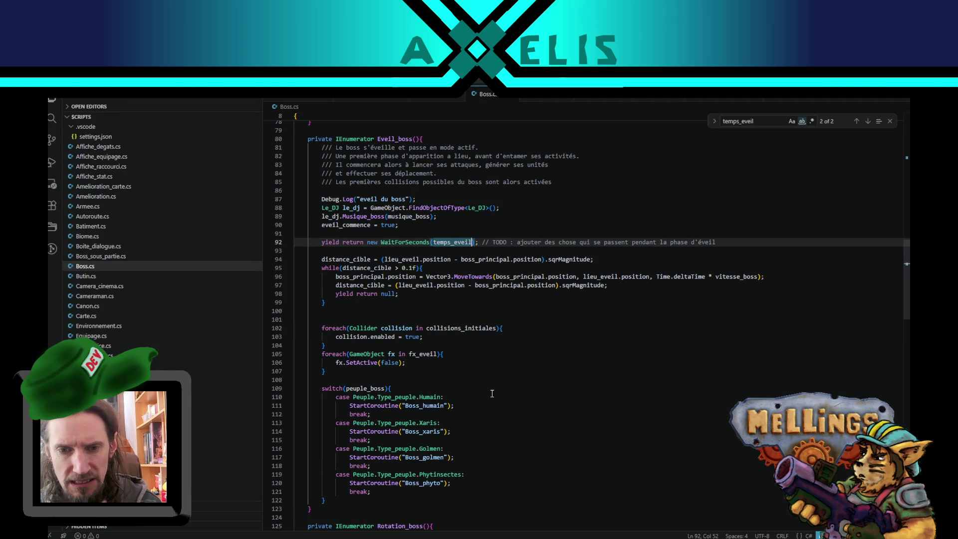
scroll(490, 395, up, 3)
scroll(492, 394, up, 14)
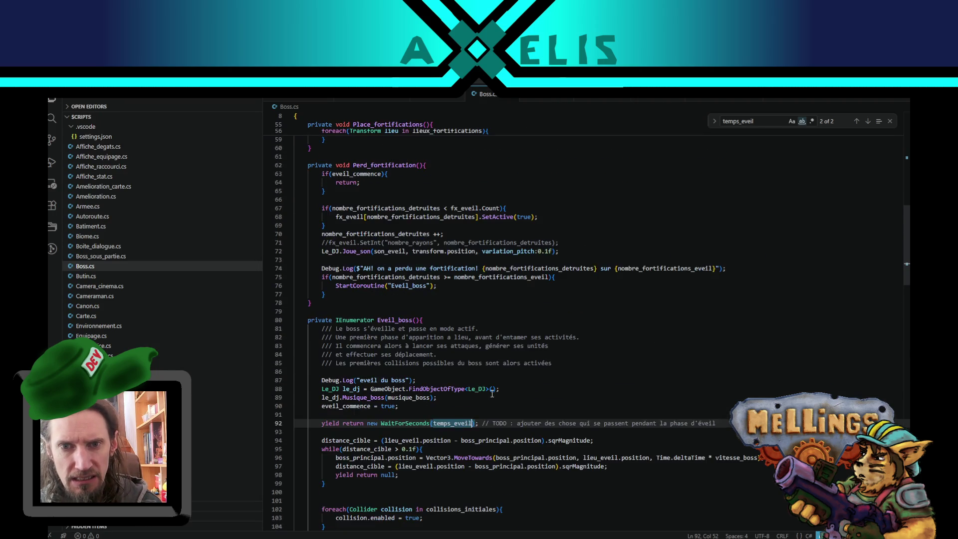
scroll(492, 394, down, 11)
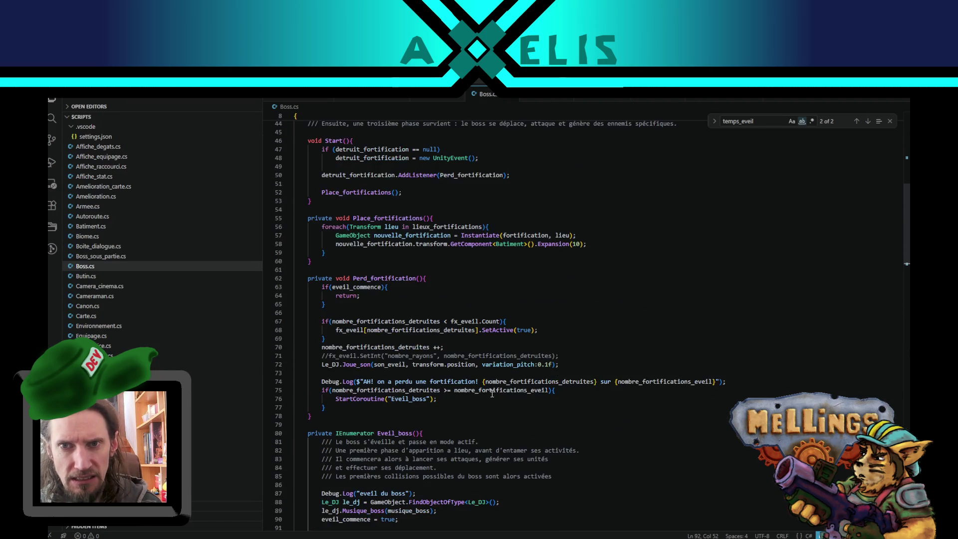
scroll(473, 371, down, 10)
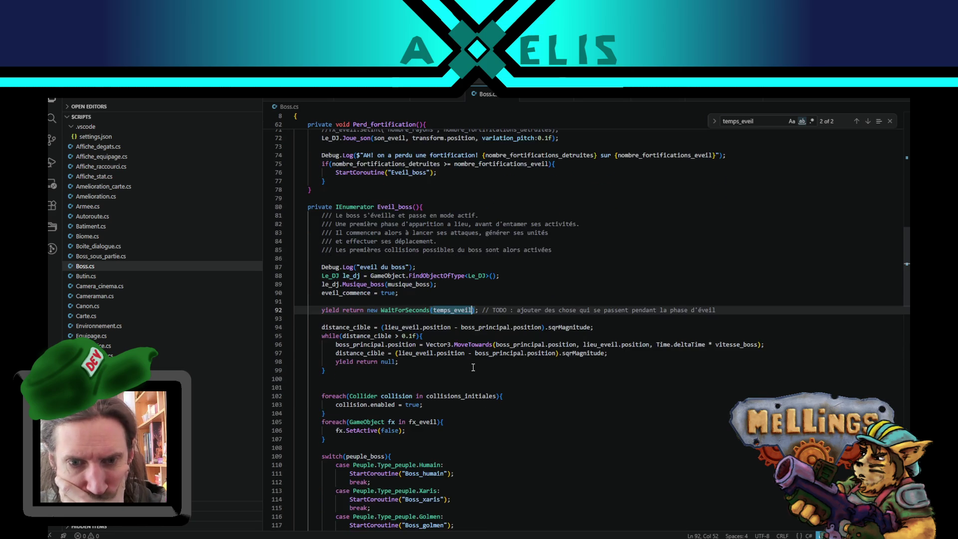
scroll(475, 374, down, 3)
double_click(424, 276)
Highlight the uses of lieux_deplacements and Vector3 in the movement code, then return to Unity
scroll(500, 348, down, 5)
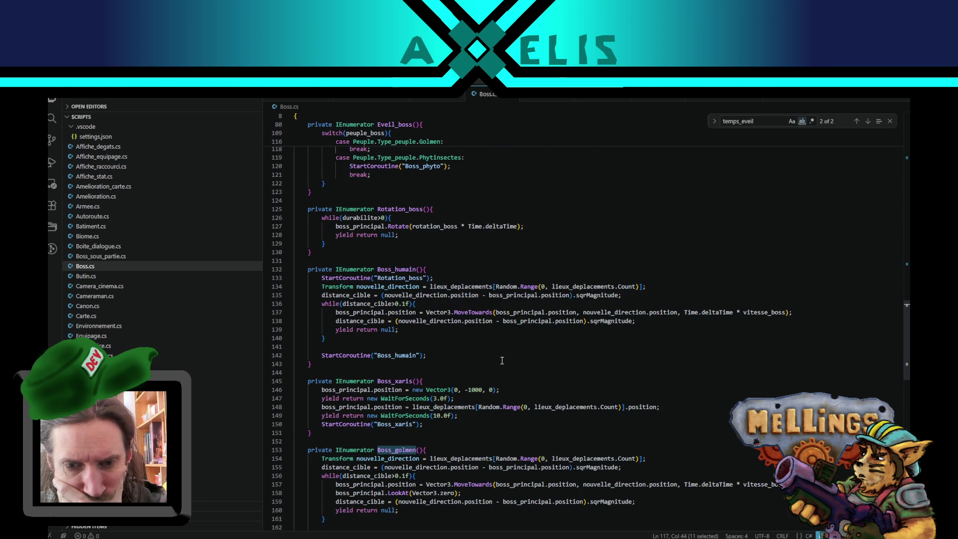
scroll(474, 360, down, 4)
double_click(451, 346)
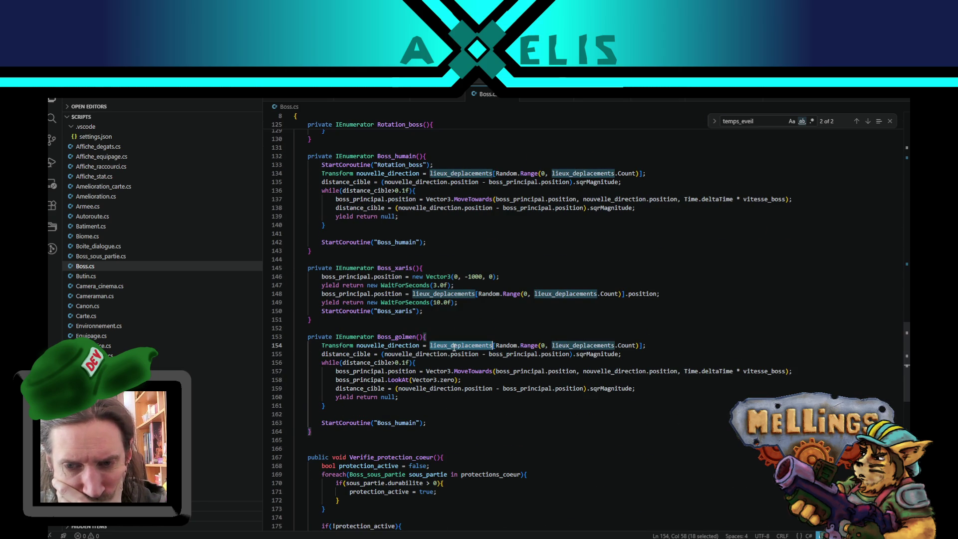
double_click(427, 380)
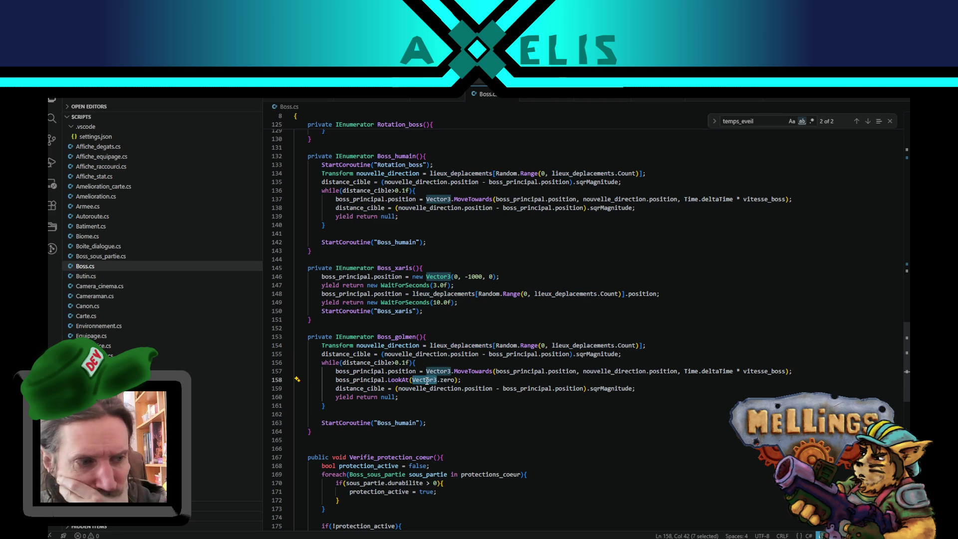
key(alt+Tab)
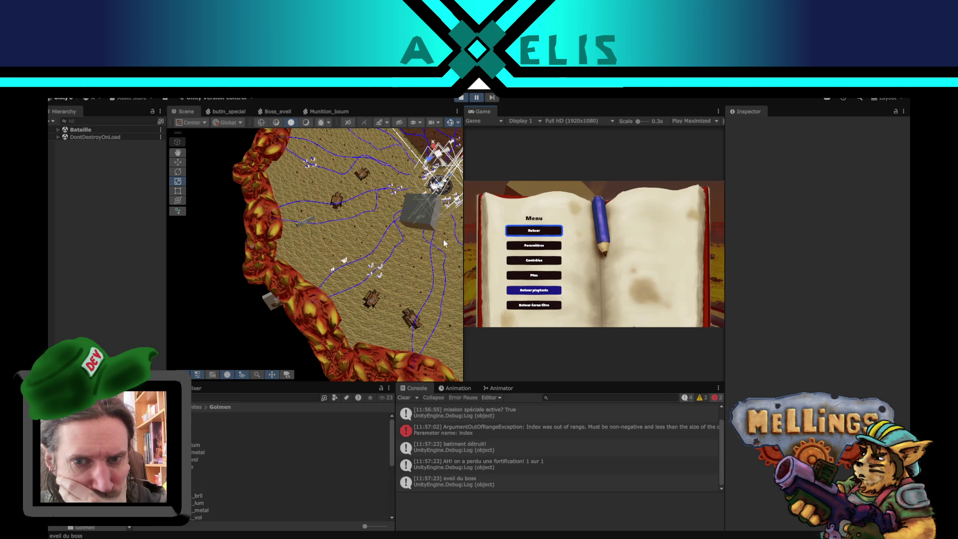
Frame the boss cube in the Scene view and set play mode to Play Focused
drag(444, 243, 366, 250)
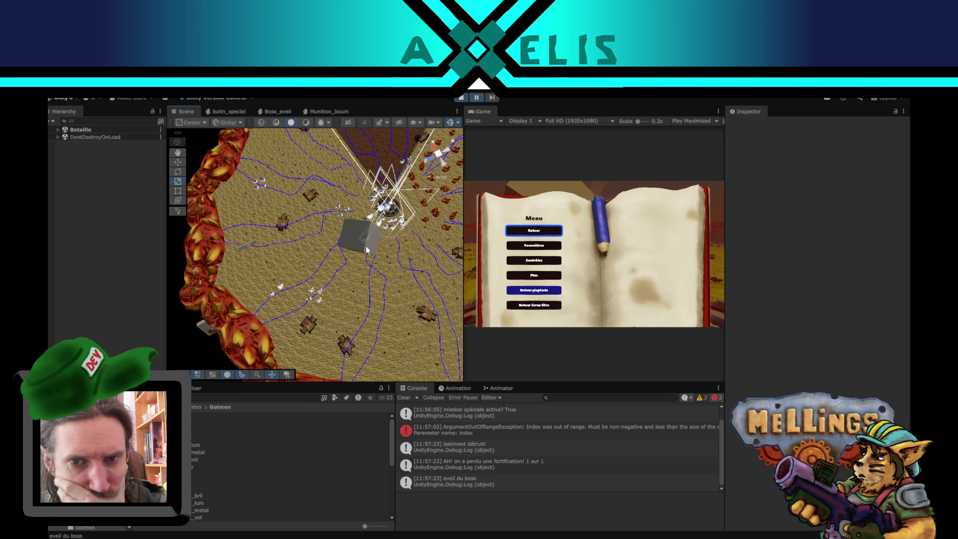
click(694, 121)
click(691, 130)
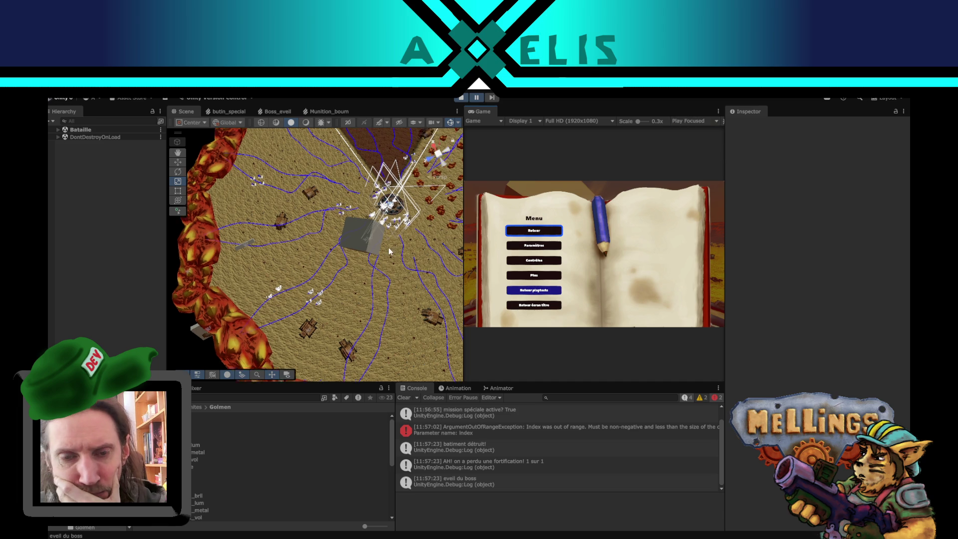
scroll(388, 247, up, 2)
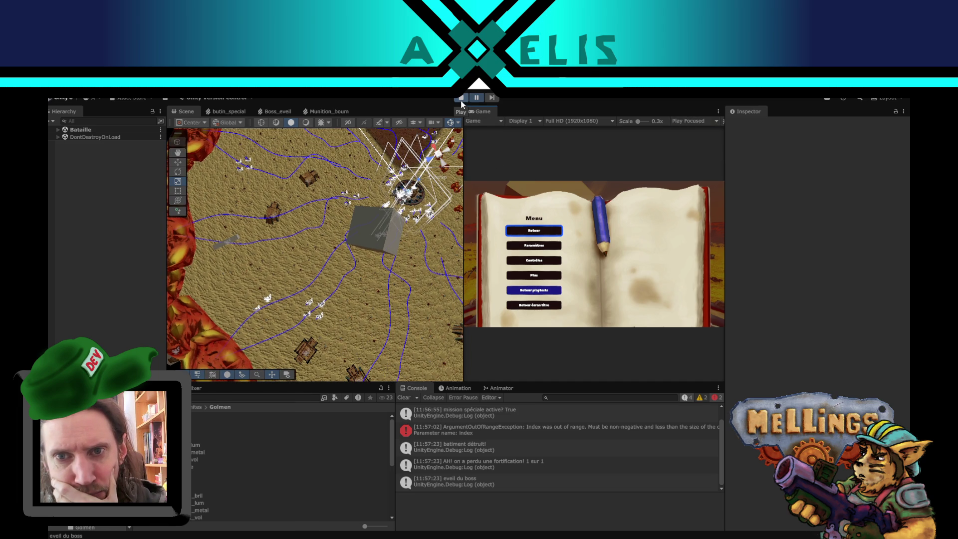
Follow the boss cube during the fight and select boss_principal to watch its transform
mouse_move(434, 197)
mouse_down()
mouse_move(369, 249)
mouse_move(280, 128)
mouse_move(297, 262)
mouse_up()
click(297, 270)
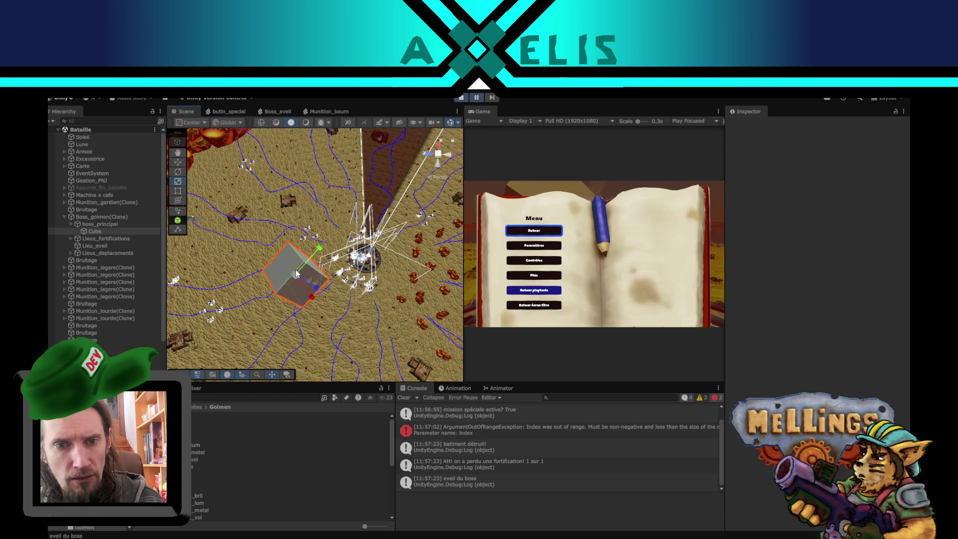
click(99, 225)
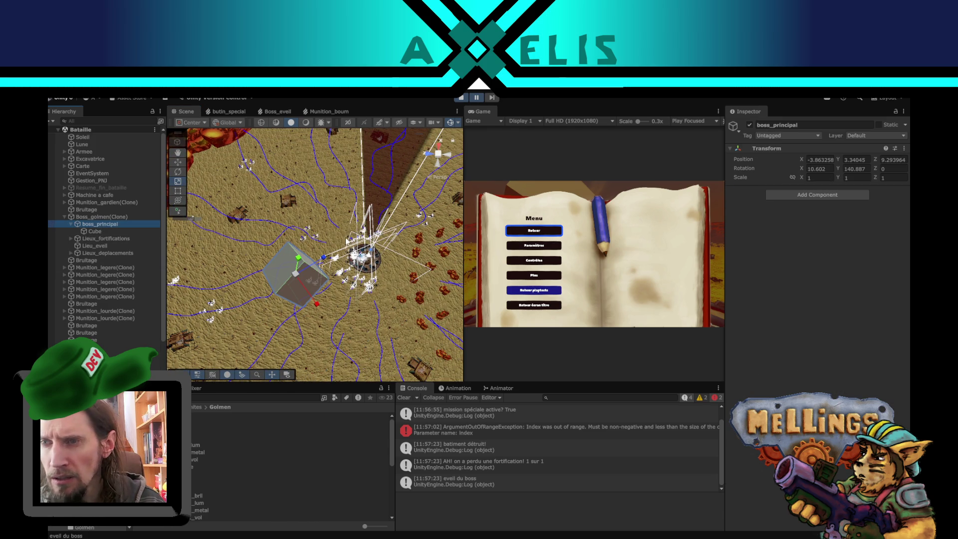
click(477, 98)
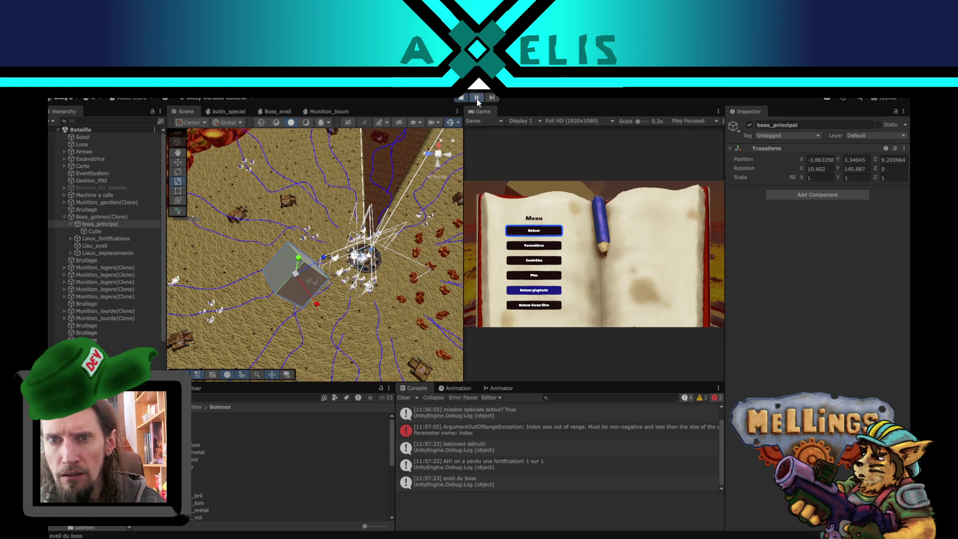
click(541, 233)
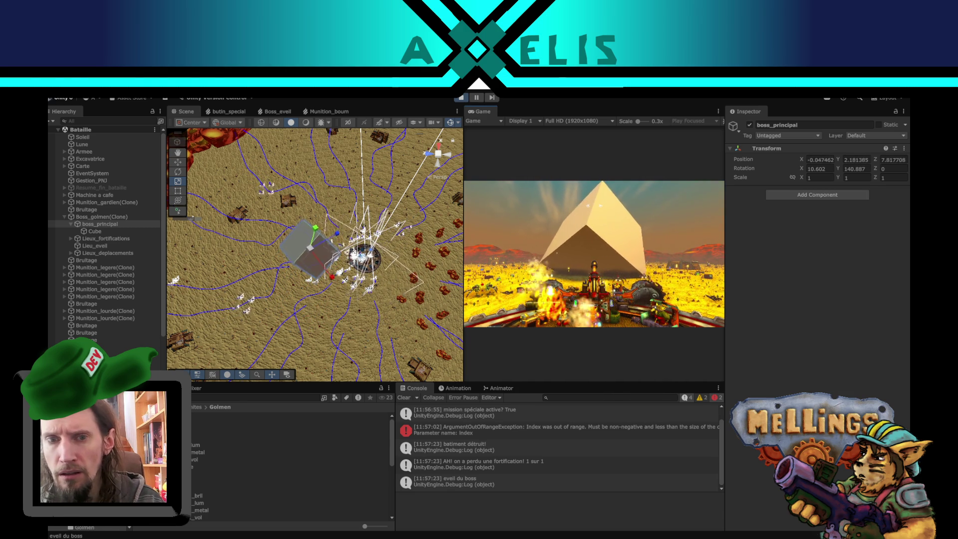
Pause the fight, set handle orientation to Local, and resume
key(Escape)
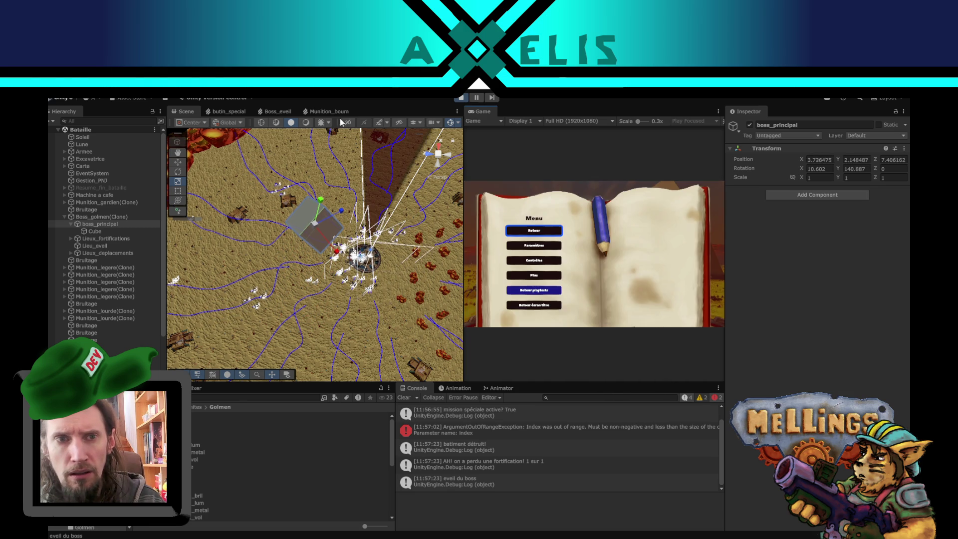
click(227, 122)
click(242, 141)
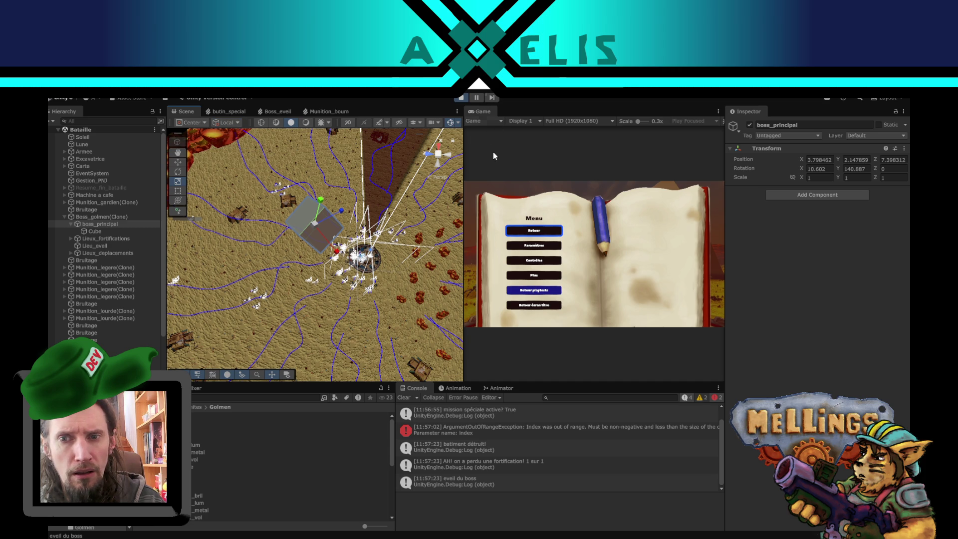
click(533, 231)
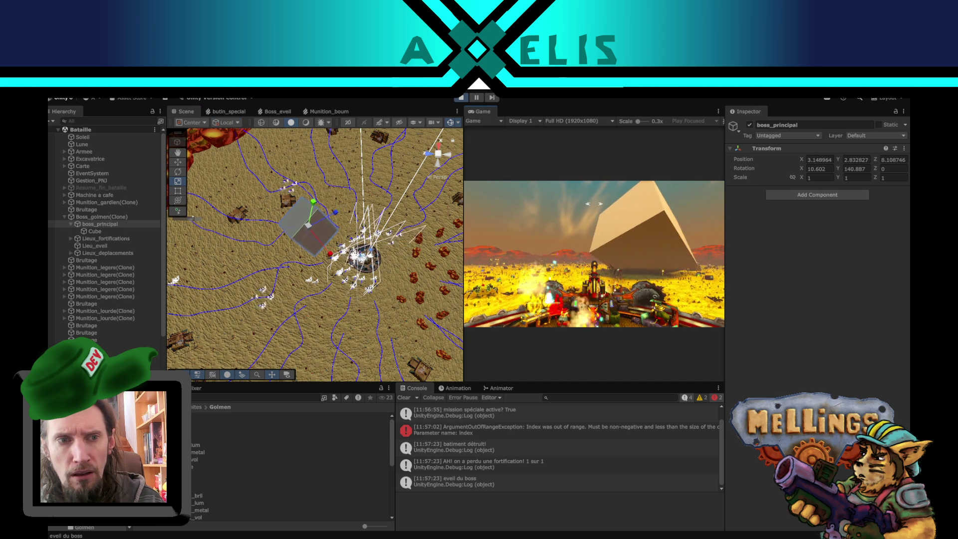
Pause again, switch to the Rotate tool on the boss, and resume the fight
key(Escape)
click(177, 162)
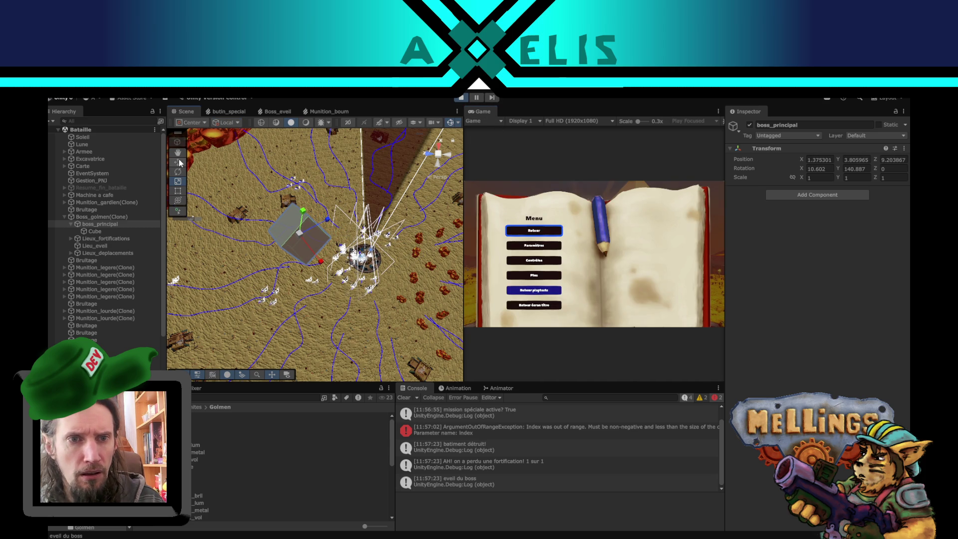
click(178, 171)
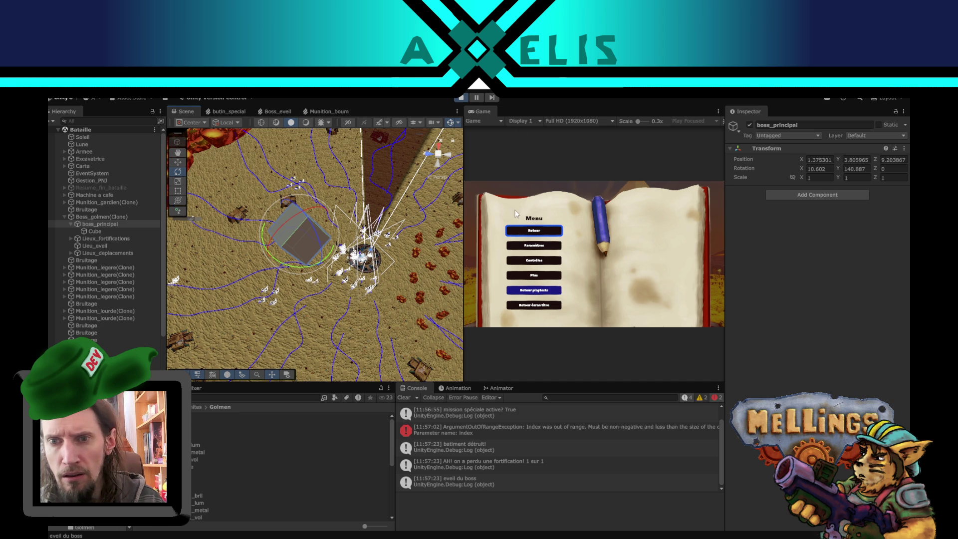
click(533, 230)
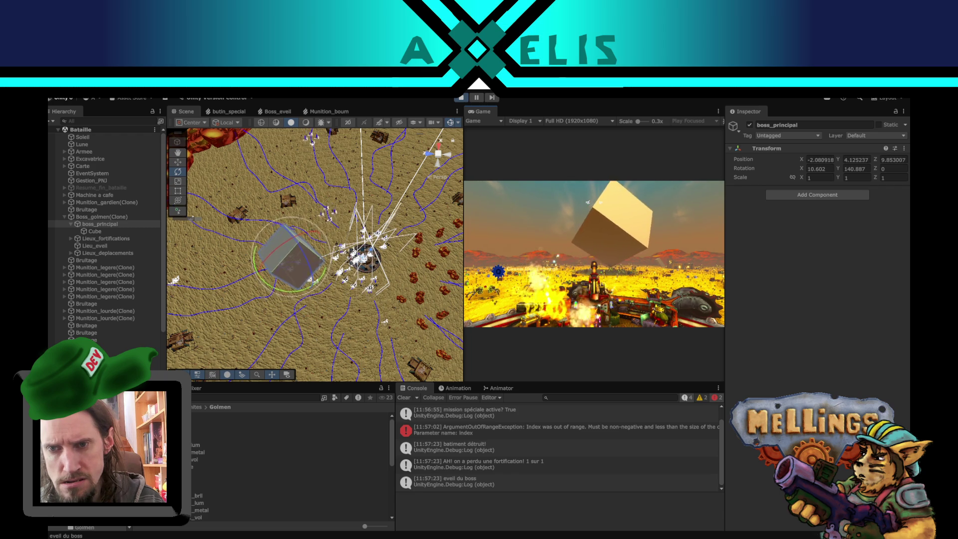
Stop the playtest, glance at Boss.cs, then inspect the Boss_golmen prefab's Boss script settings
key(Escape)
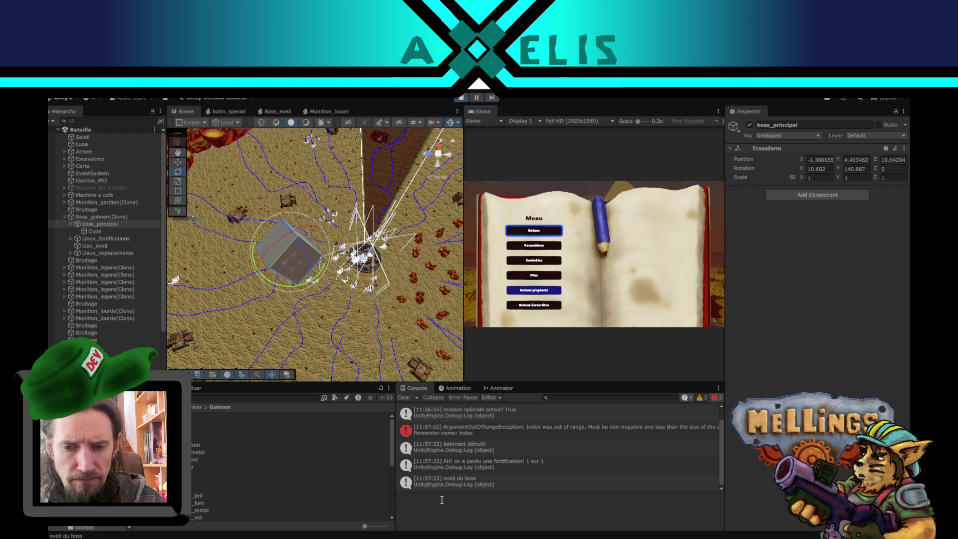
click(462, 98)
key(alt+Tab)
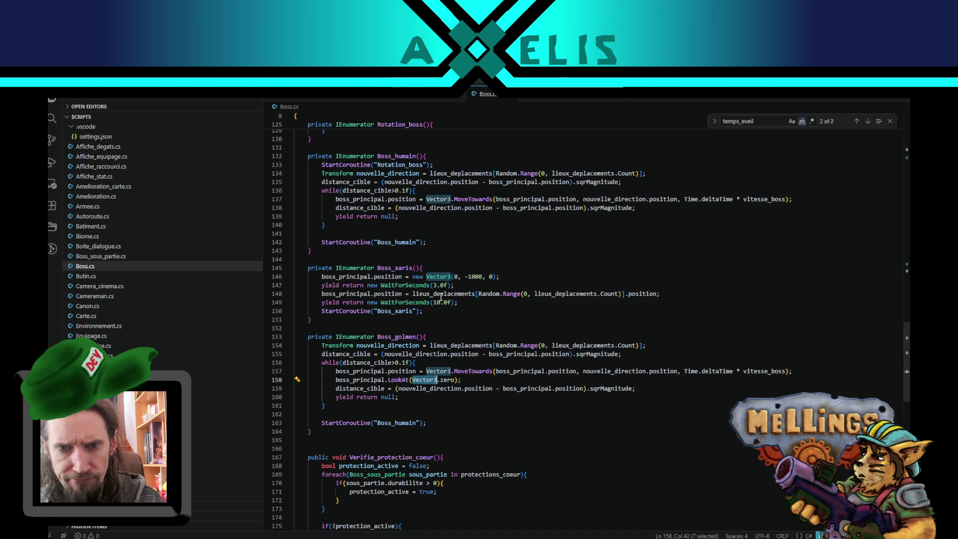
scroll(441, 298, up, 4)
scroll(441, 298, down, 3)
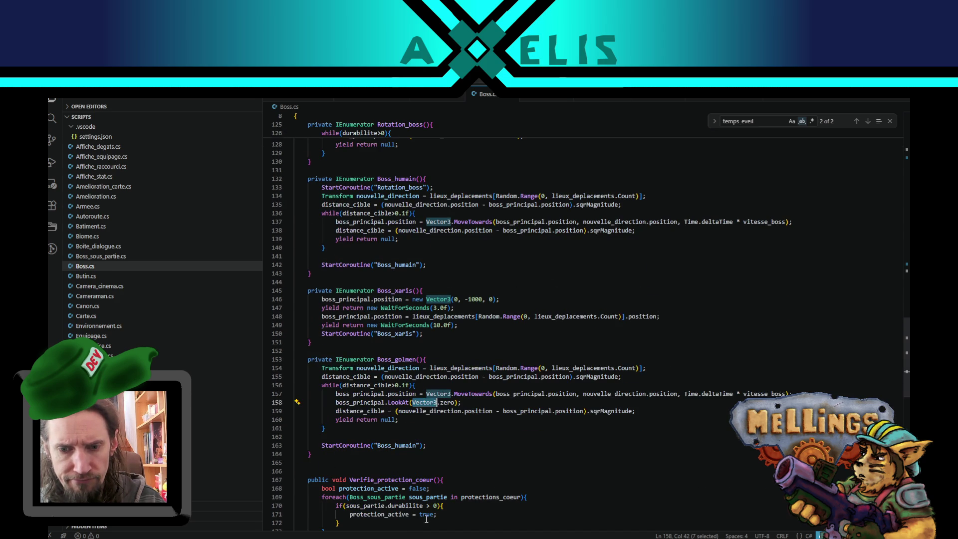
key(alt+Tab)
click(149, 415)
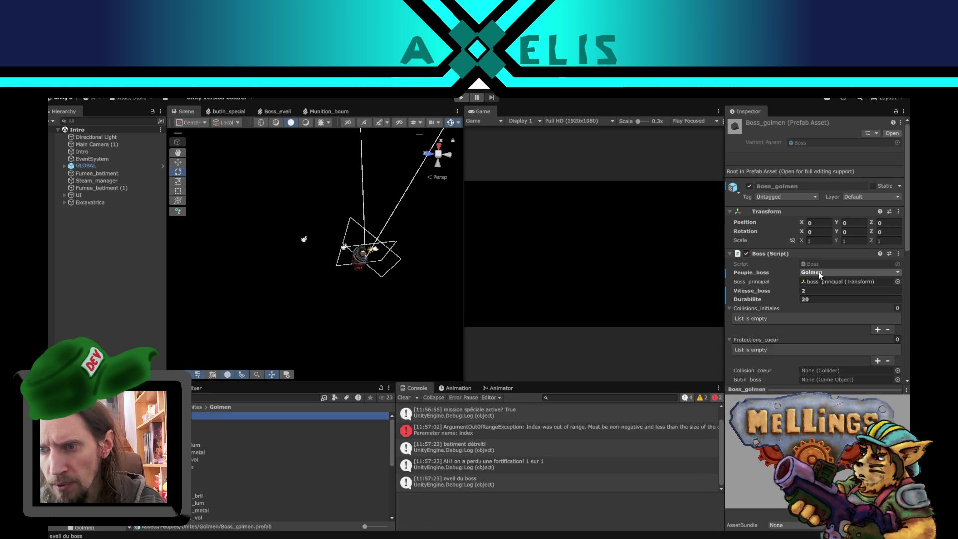
scroll(836, 270, down, 3)
scroll(836, 270, up, 3)
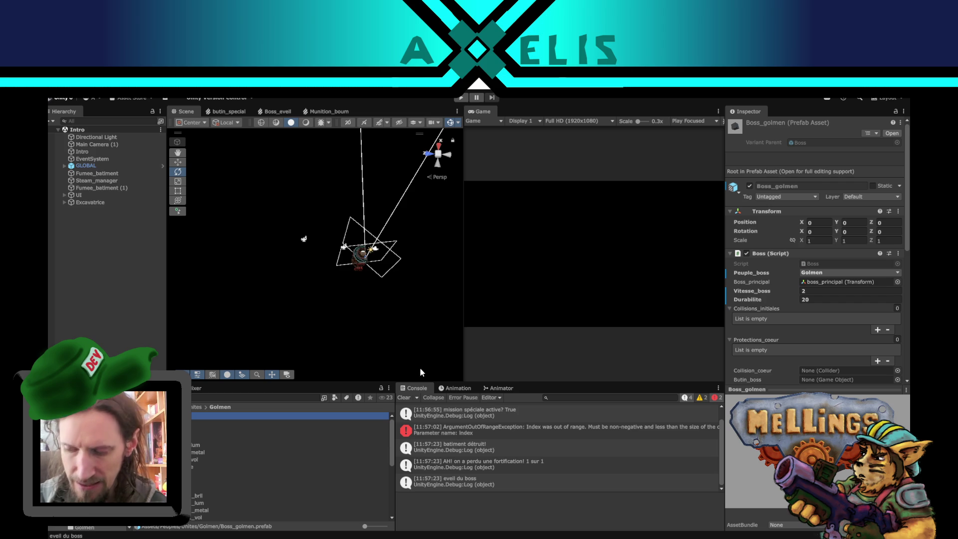
click(127, 313)
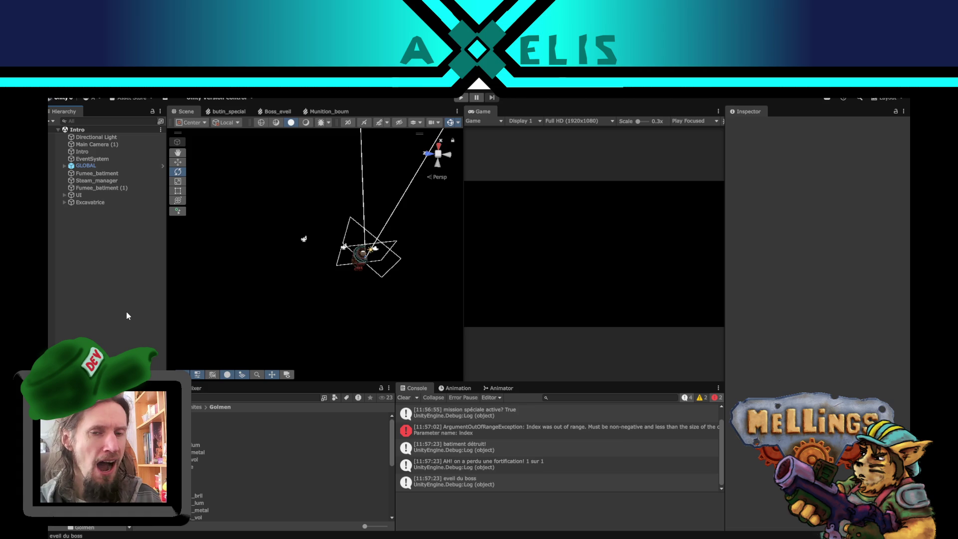